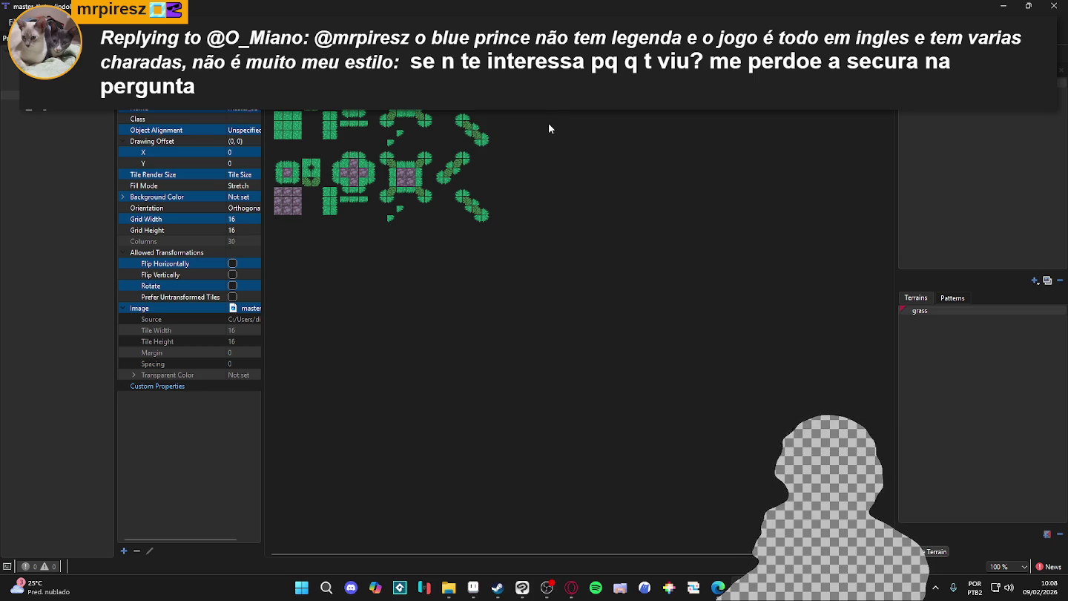
Drag master_equalist_tileset from the master_equalist folder into Aseprite and switch back to it
click(717, 587)
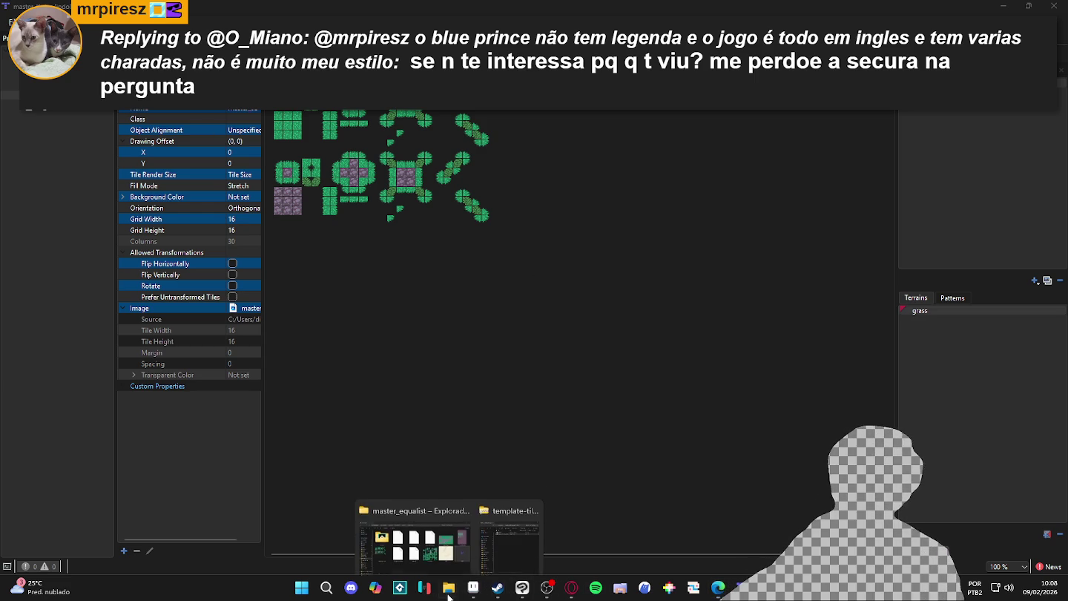
click(445, 555)
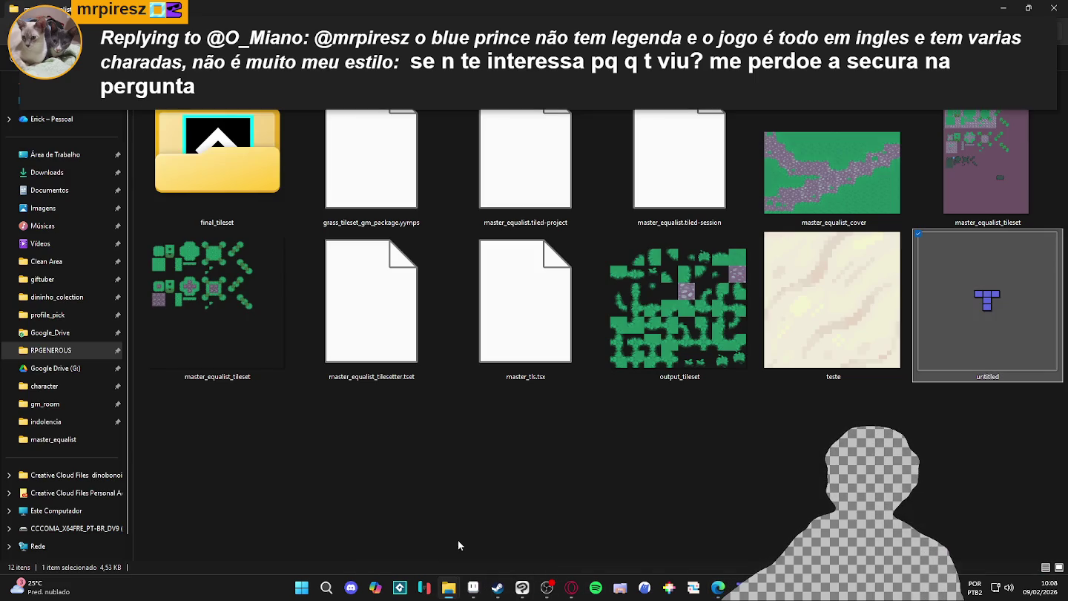
click(240, 286)
mouse_move(224, 269)
mouse_down()
mouse_move(471, 579)
mouse_move(486, 152)
mouse_up()
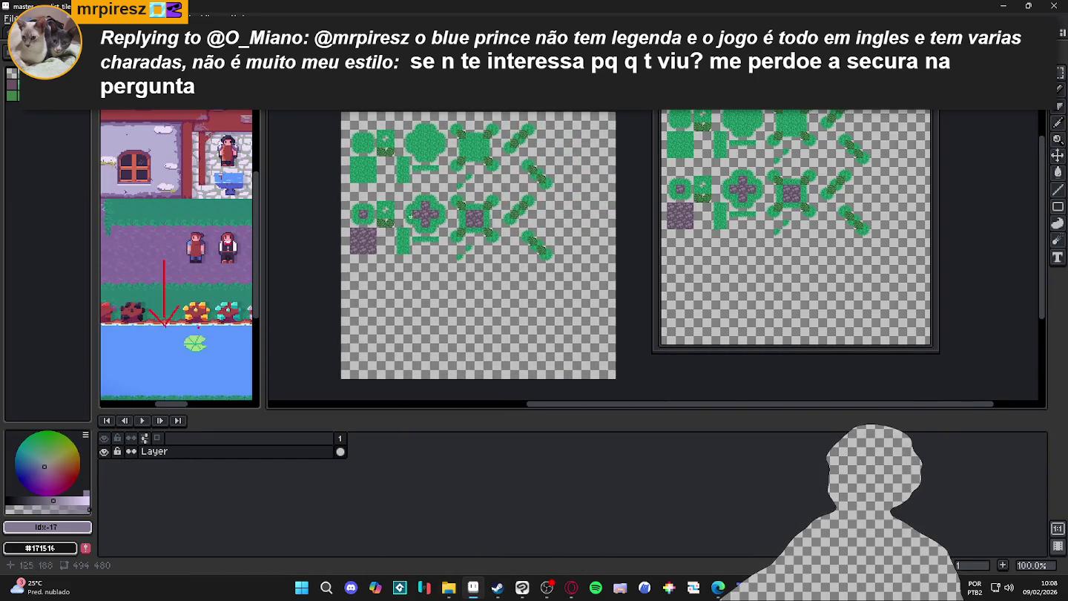
scroll(486, 152, down, 2)
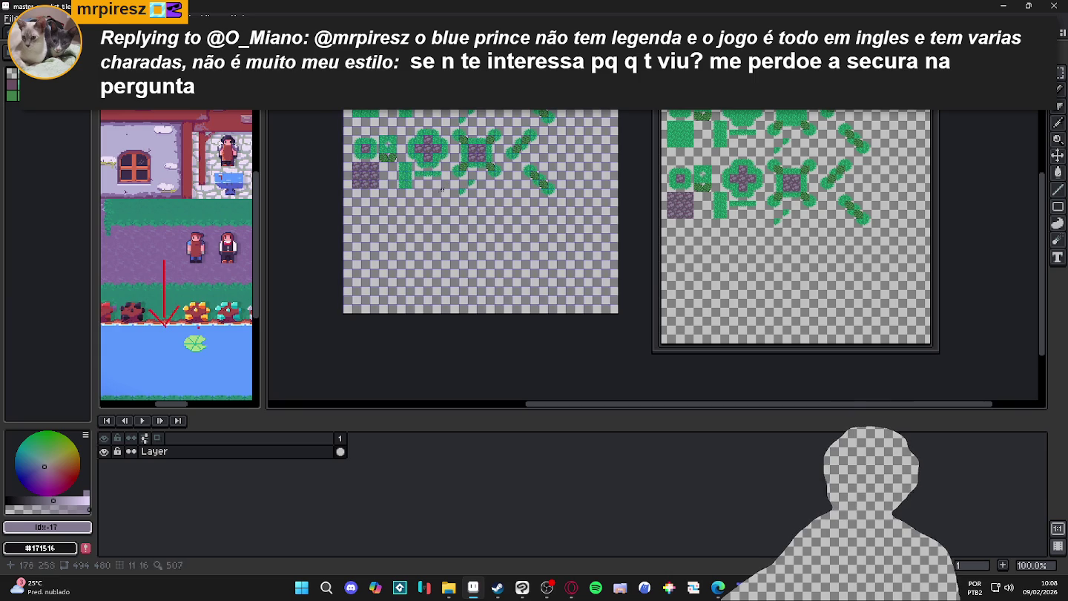
mouse_move(449, 588)
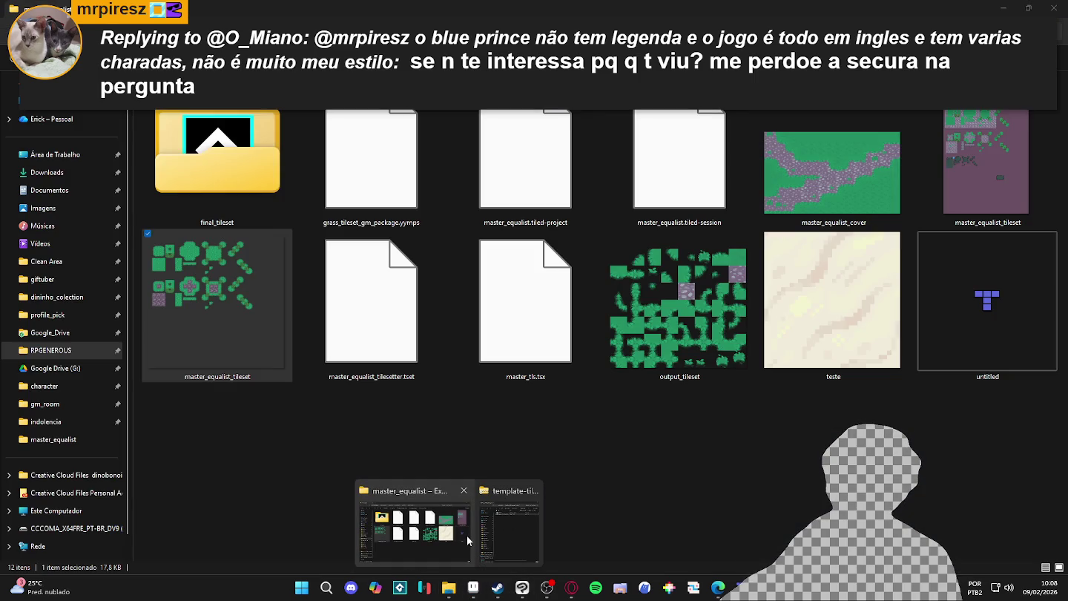
click(467, 536)
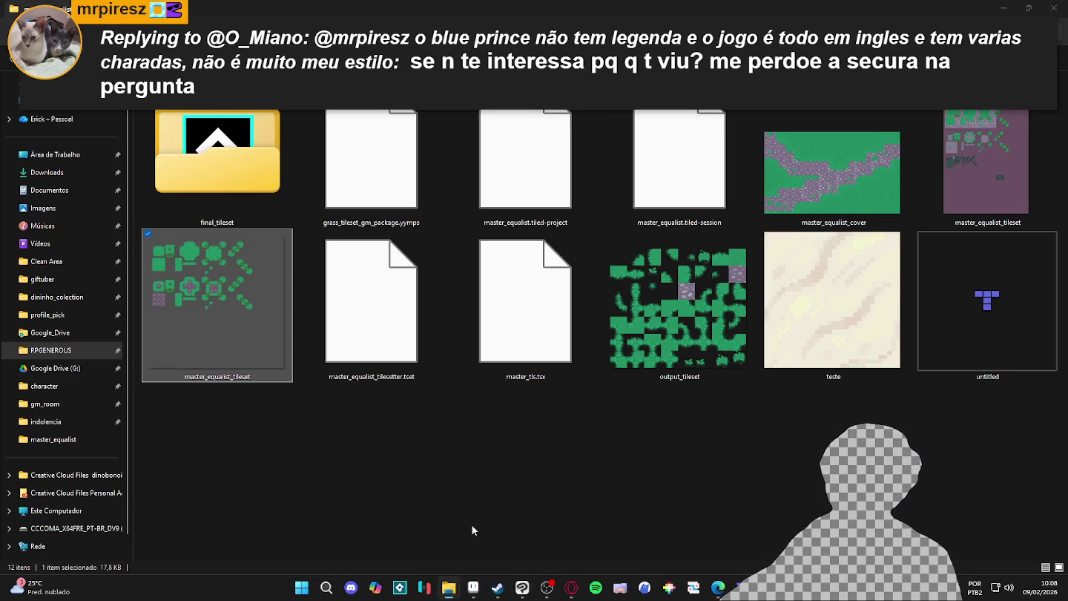
click(473, 588)
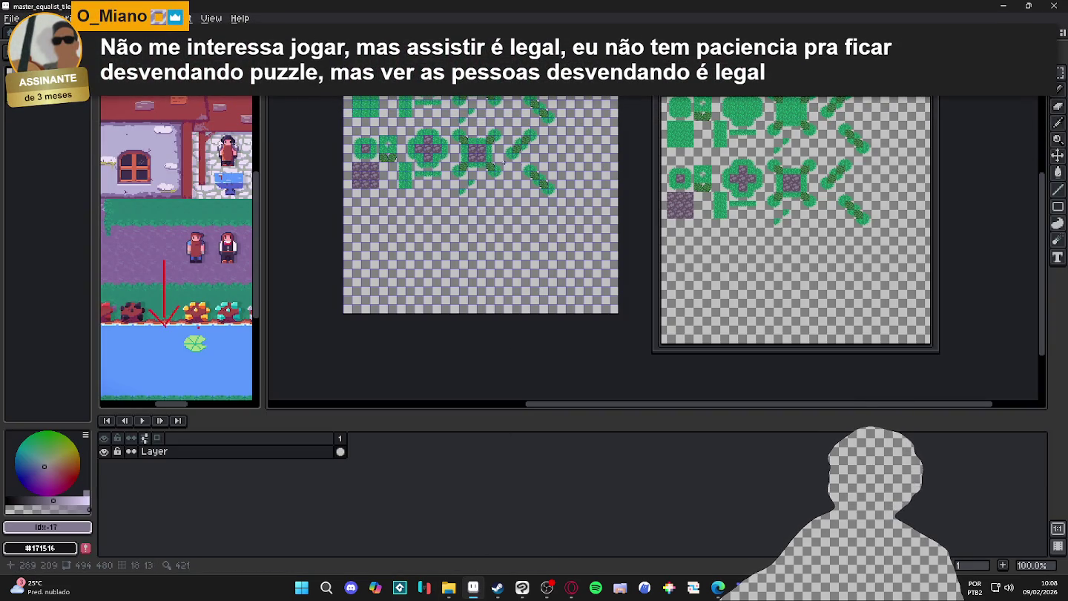
key(ctrl+Tab)
Select the jungle bush and bush-centre tiles in the master_equalist artwork
scroll(517, 194, up, 1)
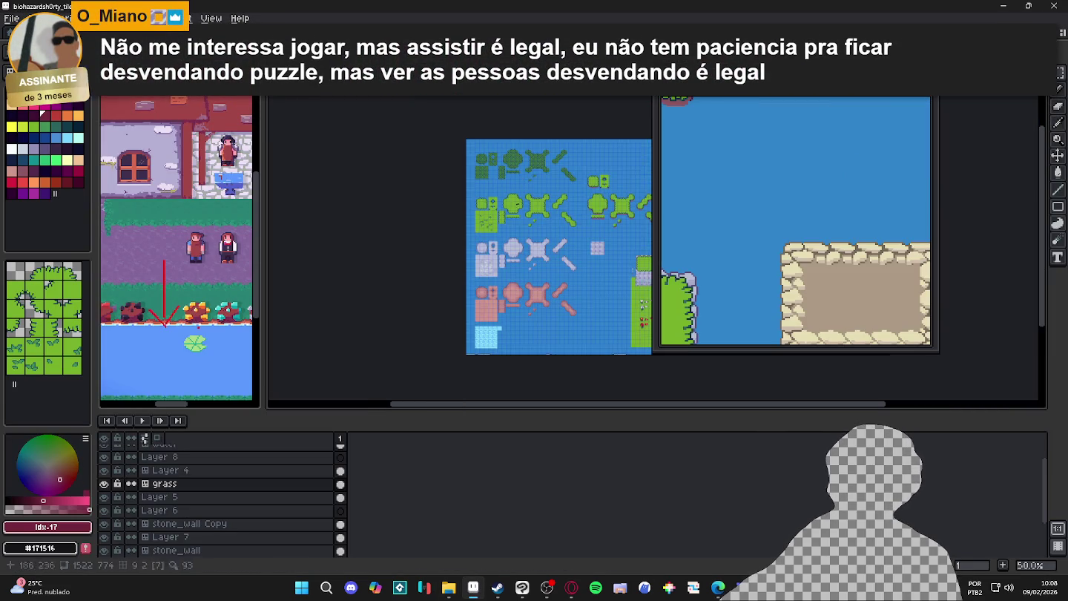
key(ctrl+Tab)
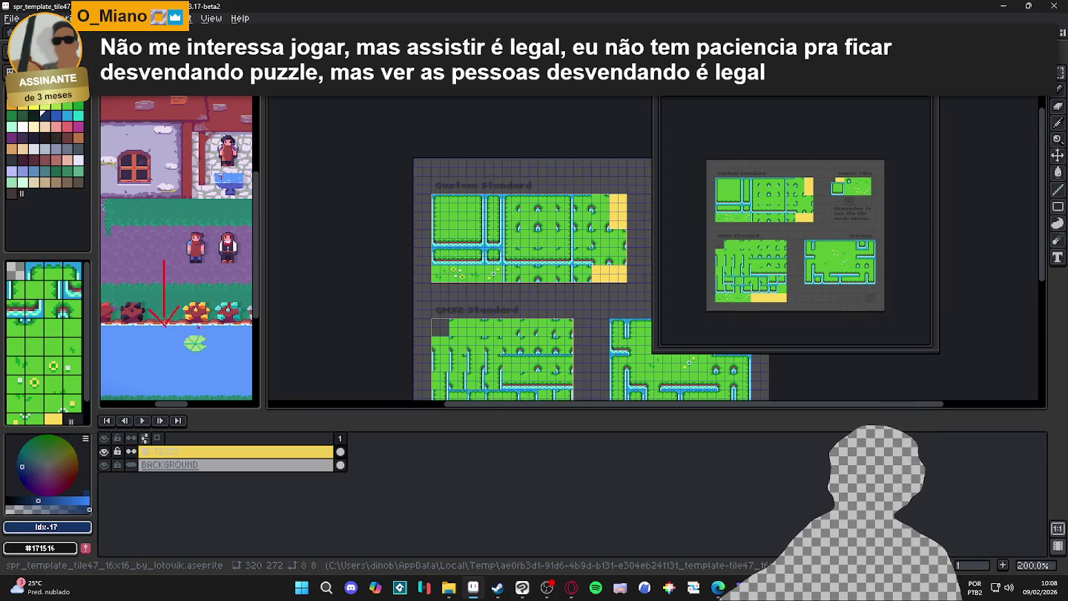
key(ctrl+Tab)
key(ctrl+Tab)
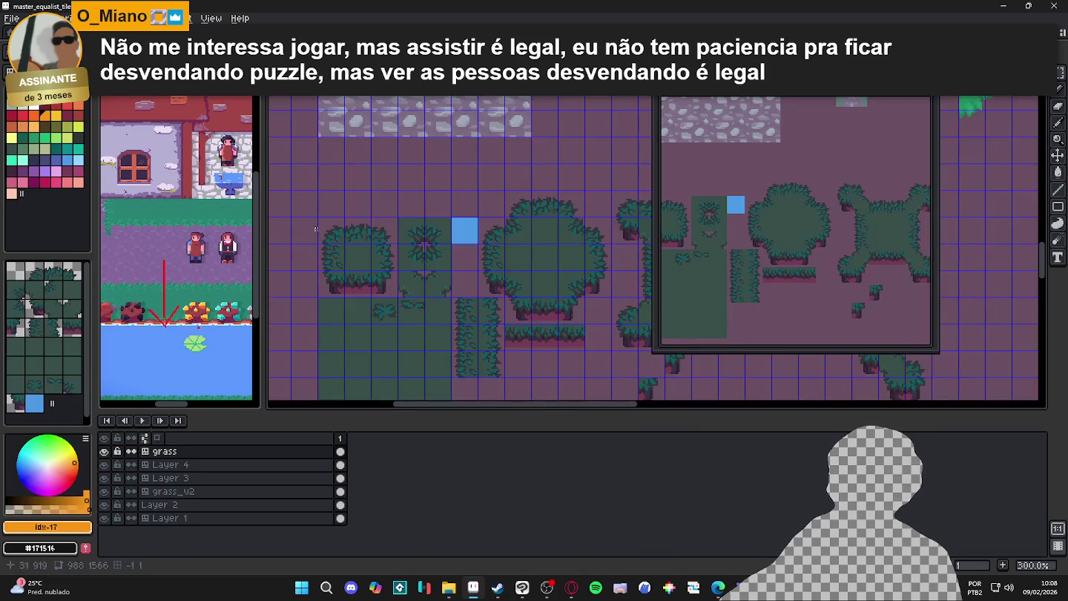
drag(325, 311, 391, 287)
key(m)
drag(344, 226, 482, 291)
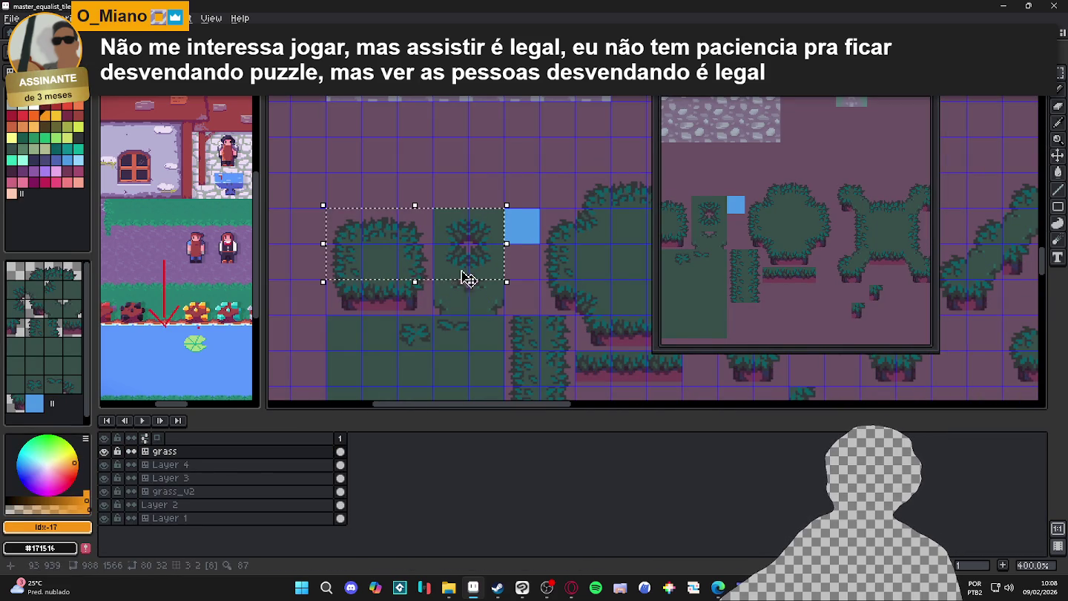
scroll(406, 300, up, 1)
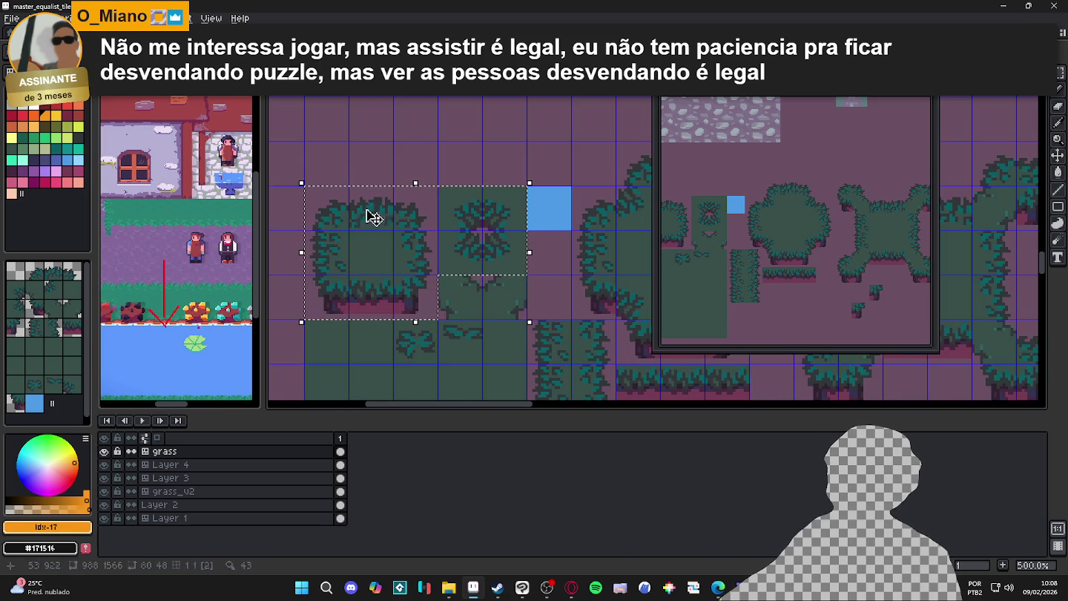
Paste the bush tiles into master_equalist_tileset.png, nudge them up one tile, and save
click(485, 33)
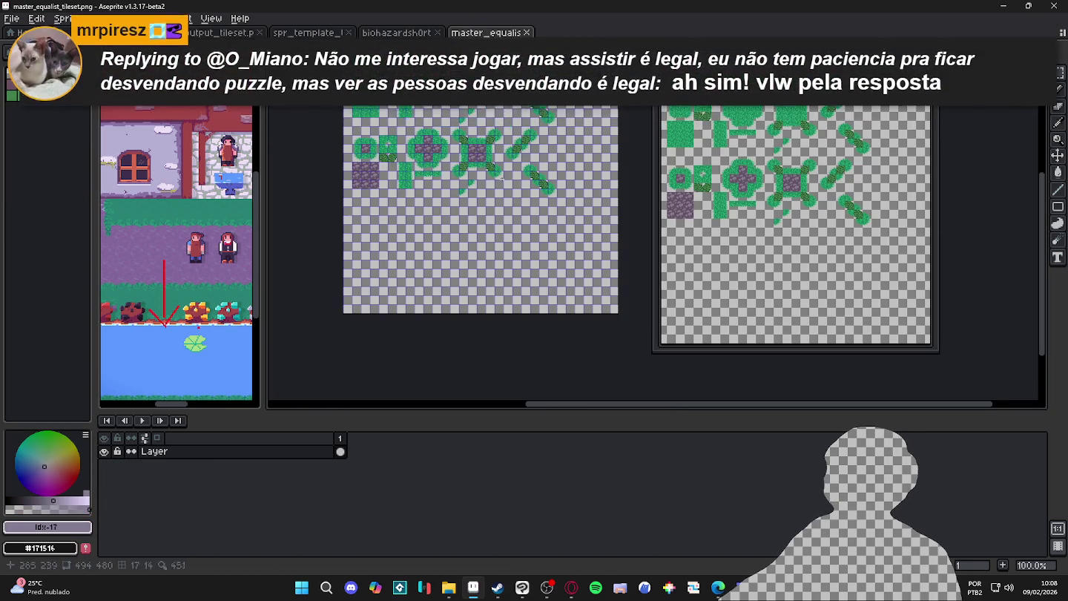
scroll(401, 257, up, 4)
key(ctrl+v)
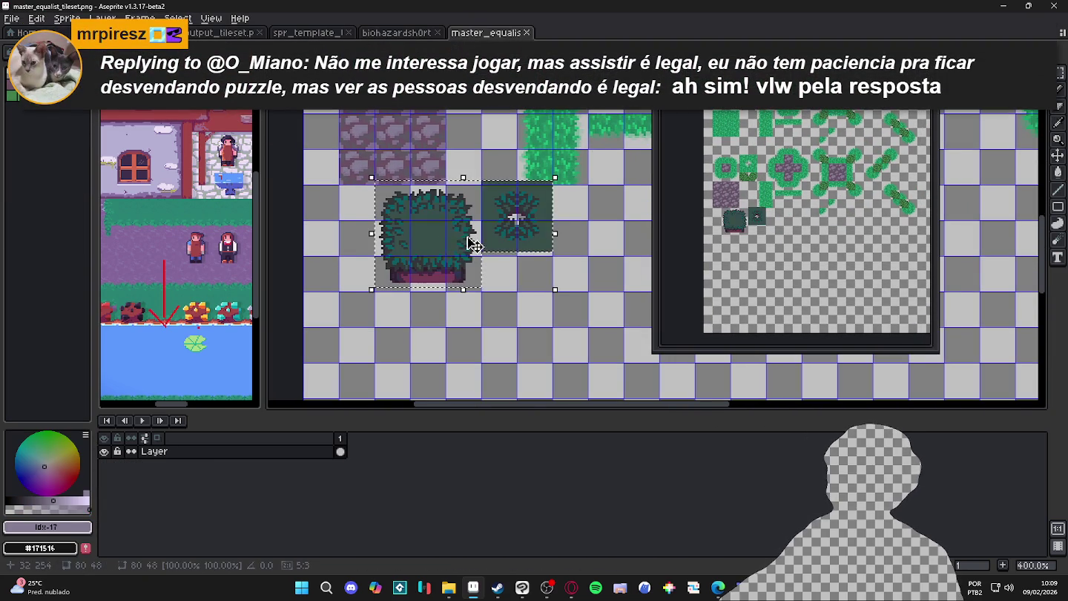
scroll(393, 255, up, 2)
scroll(389, 254, up, 1)
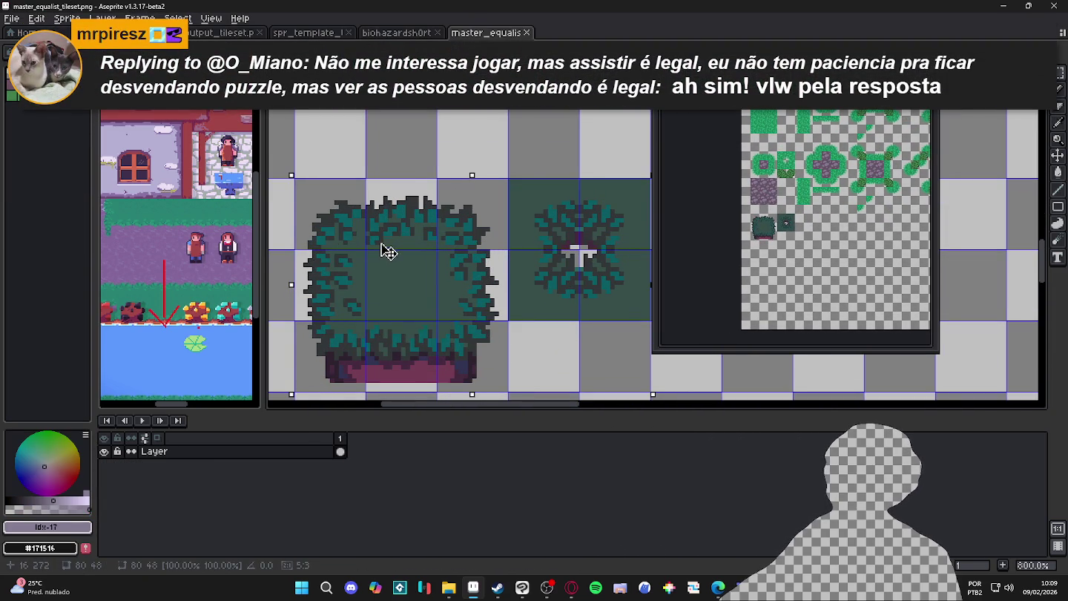
scroll(391, 252, down, 3)
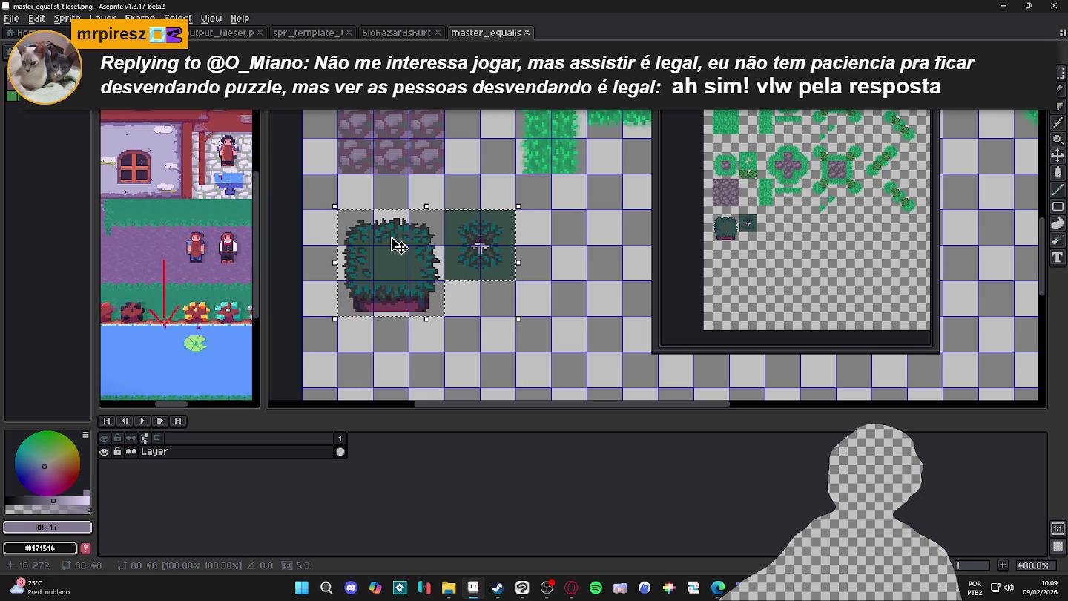
key(Up)
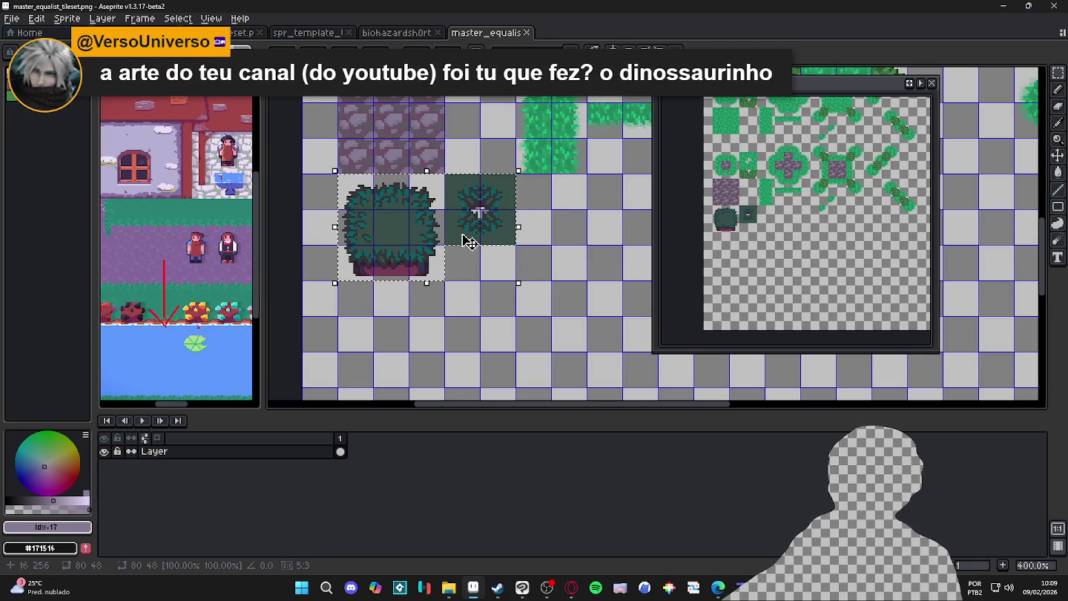
scroll(462, 211, down, 1)
scroll(462, 210, down, 1)
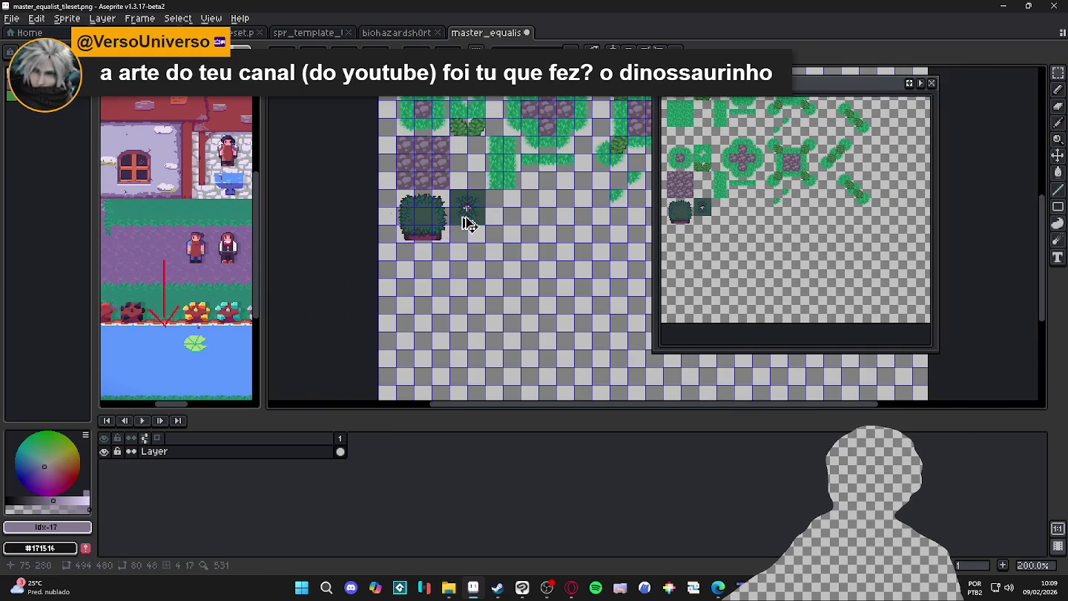
key(ctrl+s)
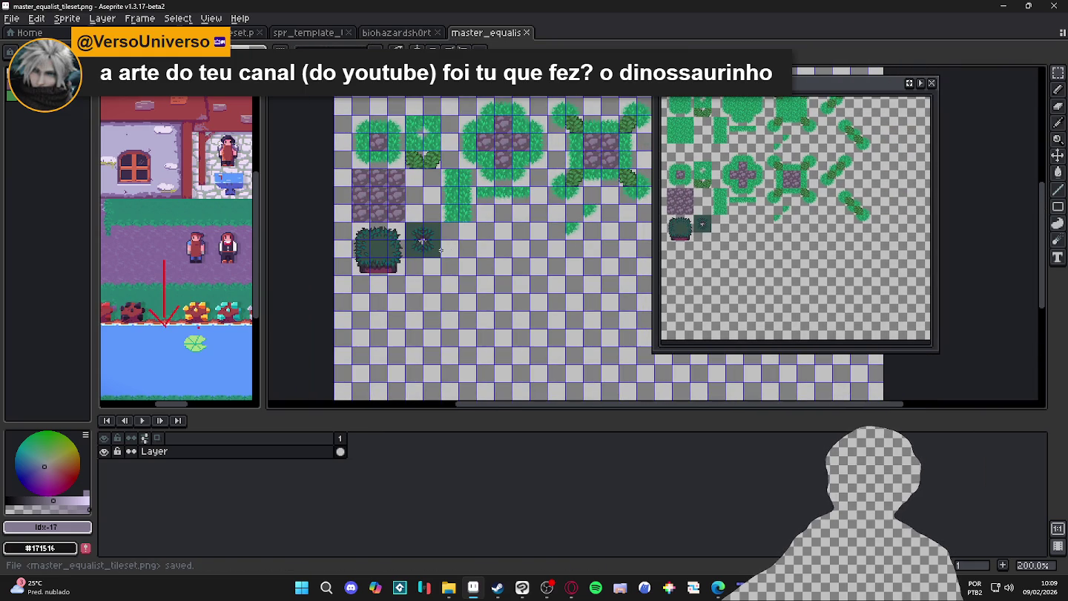
scroll(441, 251, up, 1)
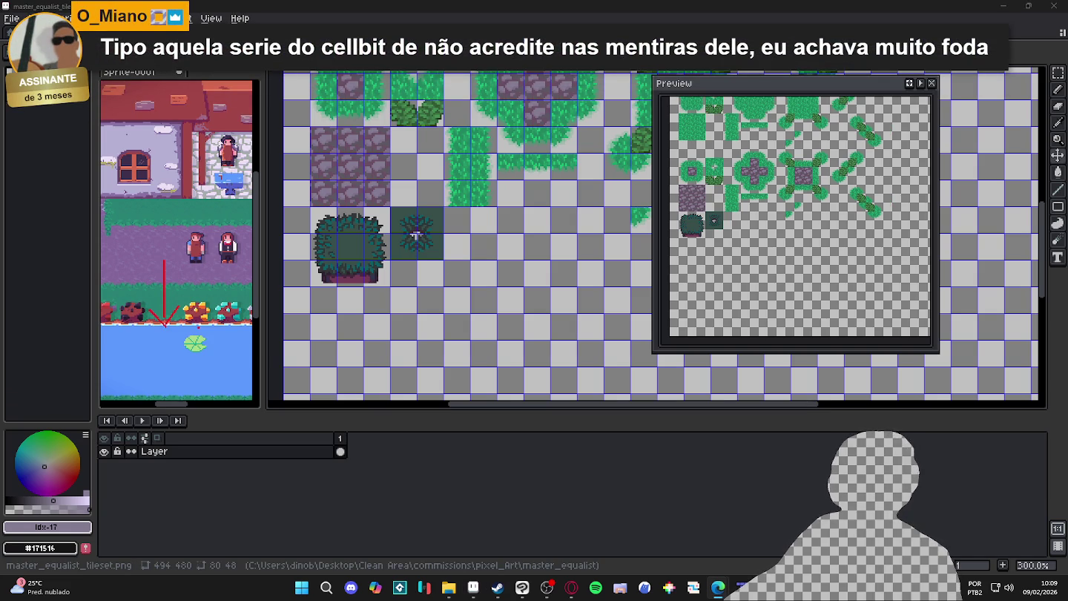
click(498, 588)
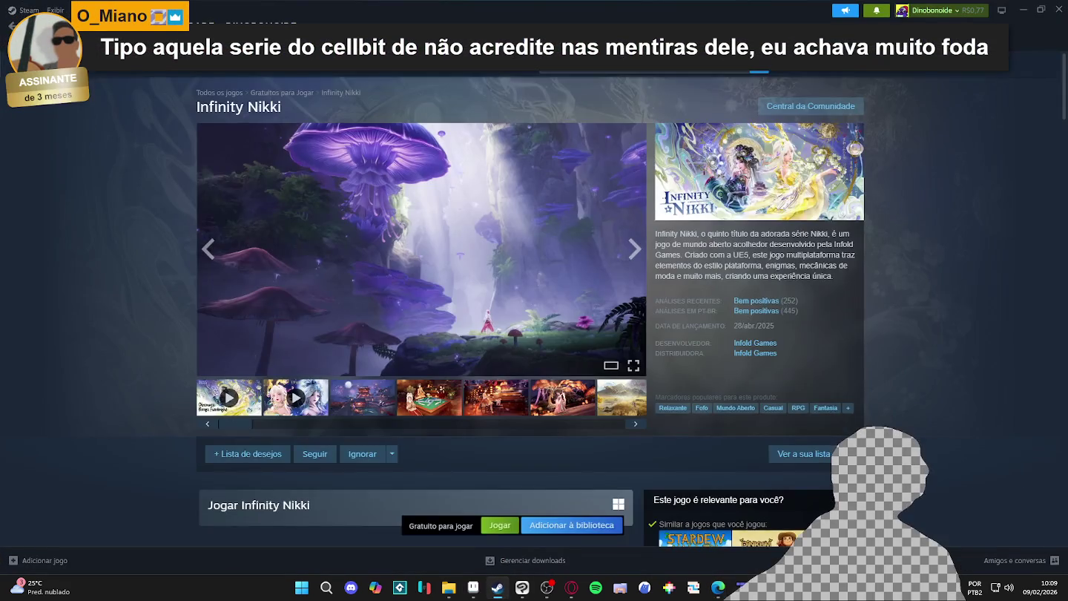
Search 'dininho' in Steam, pause the Dininho Adventures trailer, and minimize Steam
text(dininho)
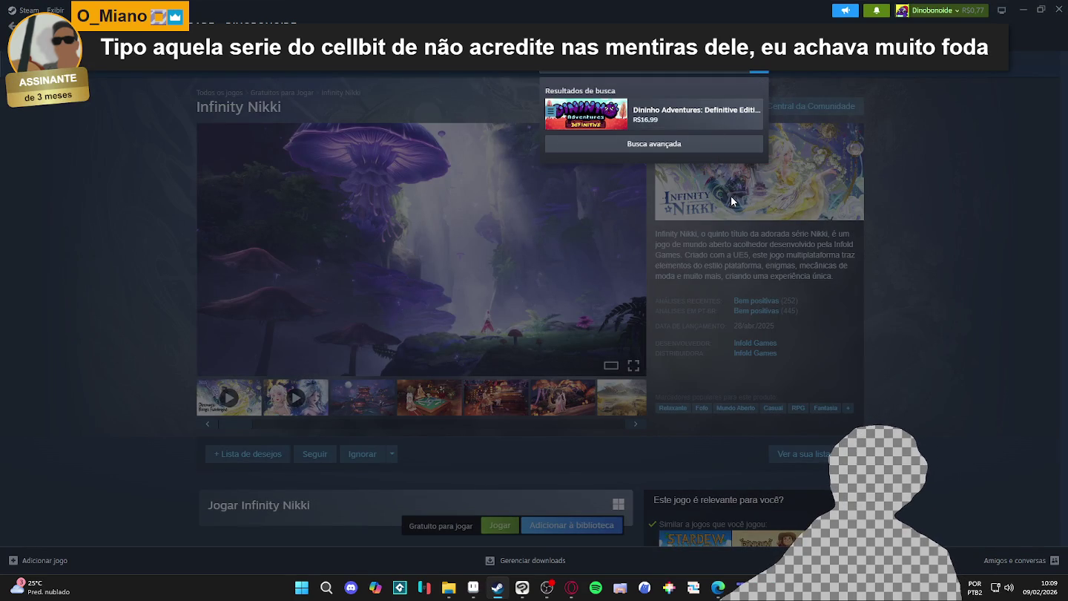
click(660, 114)
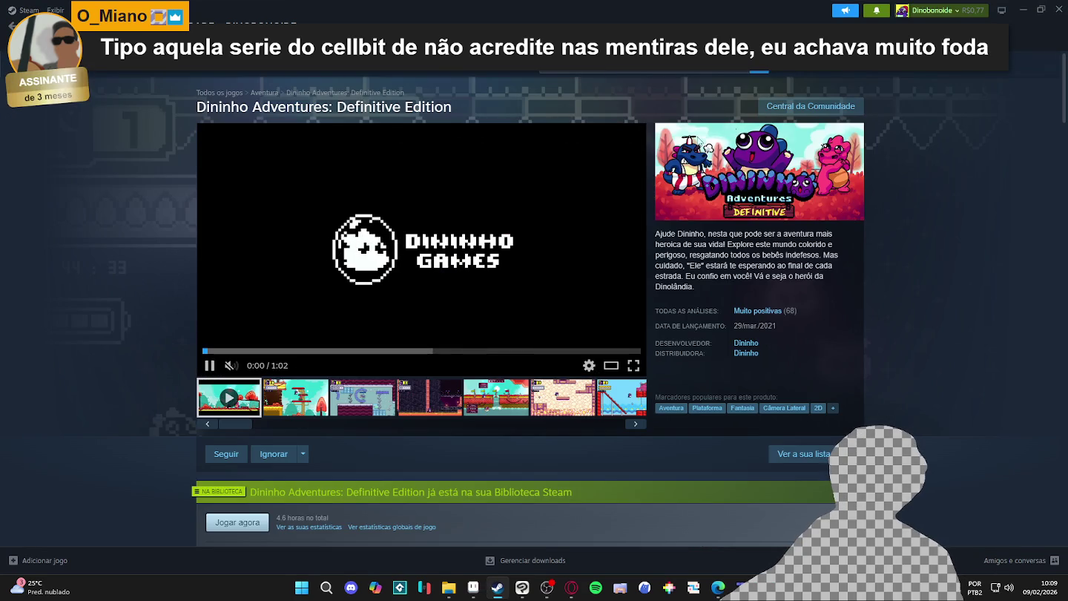
click(210, 364)
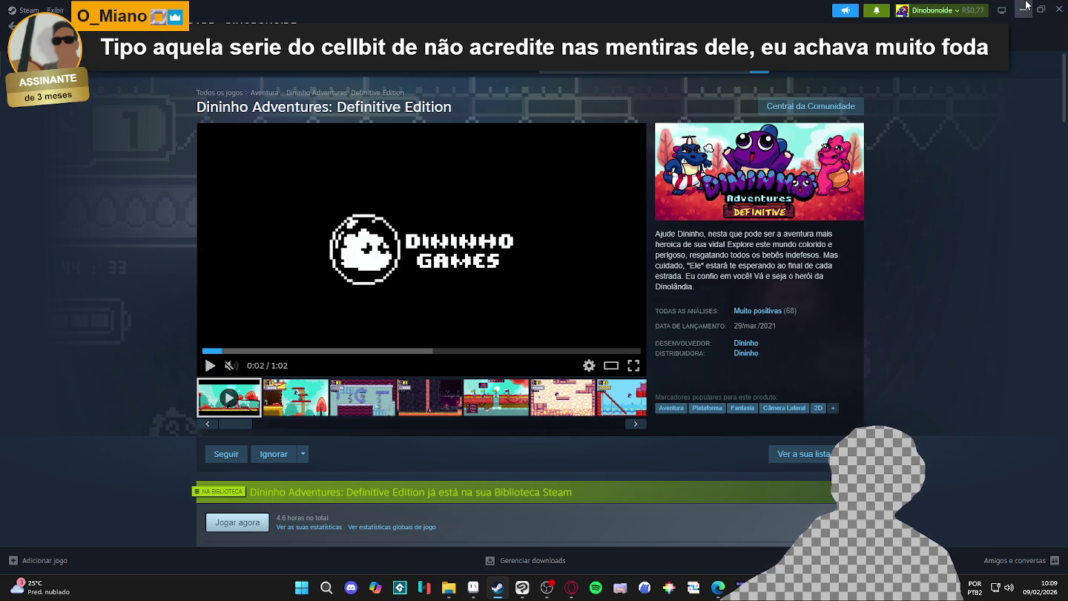
click(1025, 6)
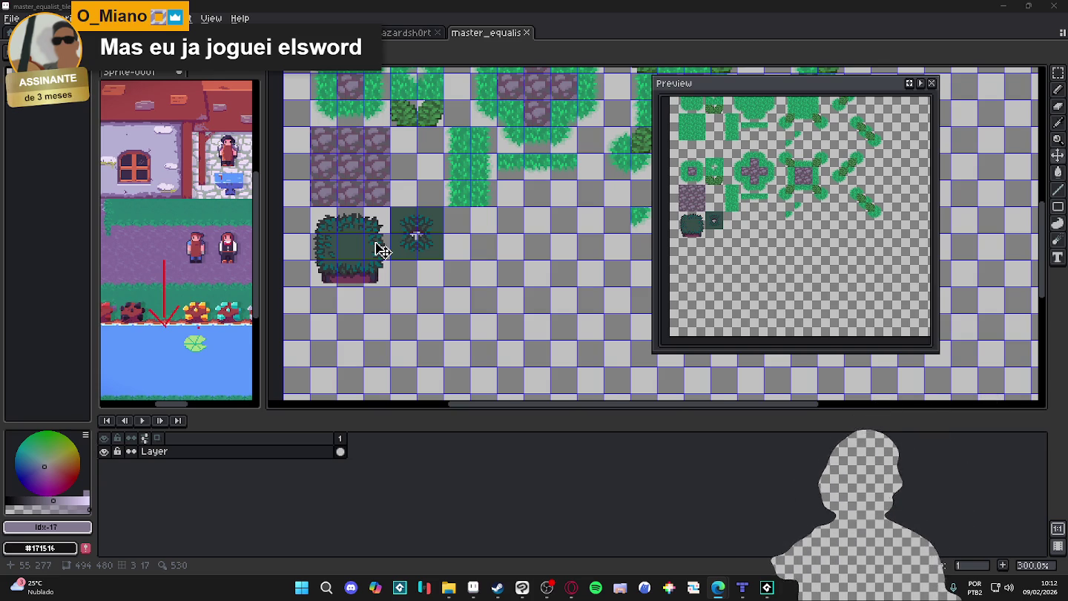
Select the bush tile, clear the selection, and save the tileset
scroll(416, 236, up, 1)
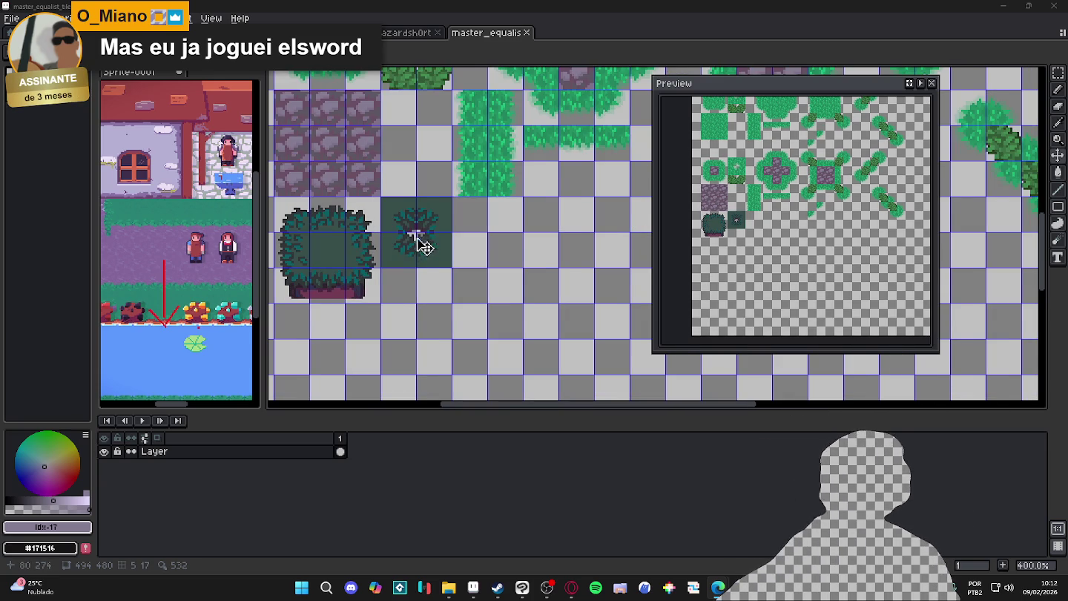
scroll(420, 239, down, 1)
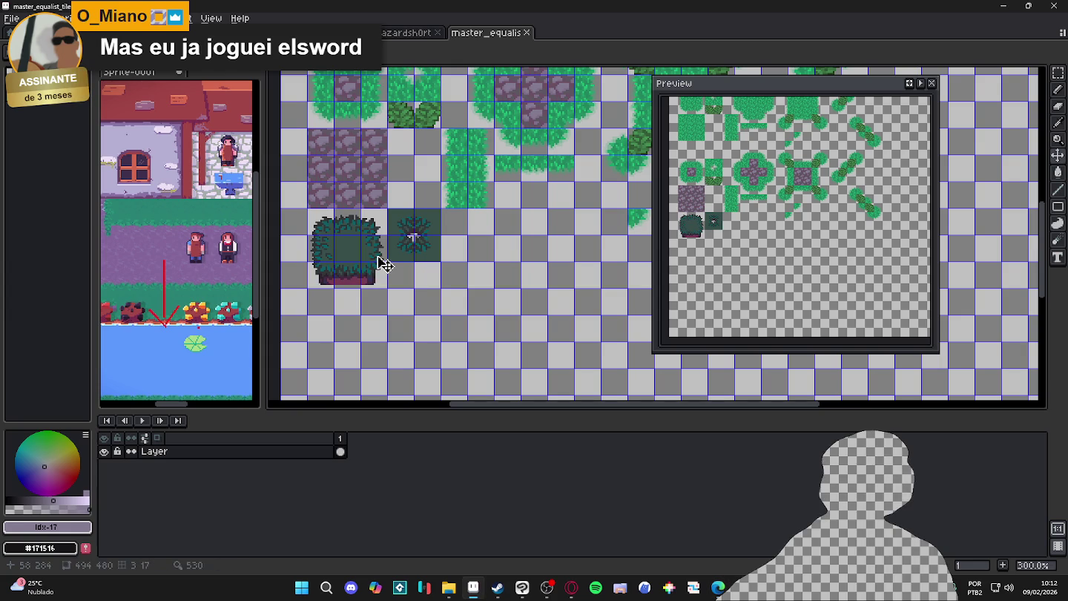
key(m)
drag(305, 207, 389, 288)
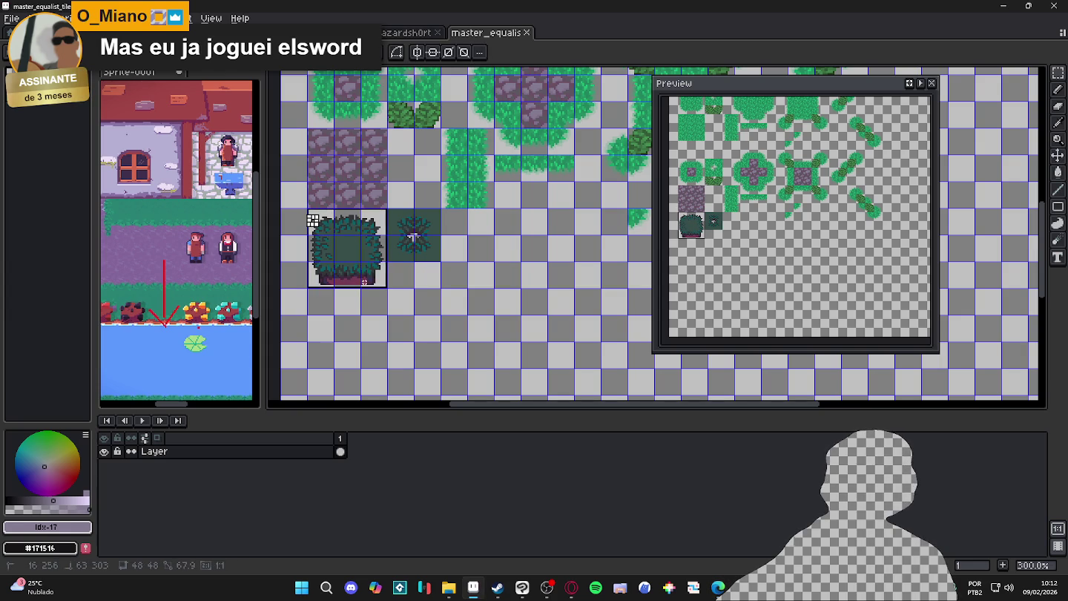
key(ctrl+d)
key(ctrl+s)
scroll(505, 270, down, 1)
Select the two small leaf tiles in the master_equalist grass artwork and return to the tileset
click(327, 32)
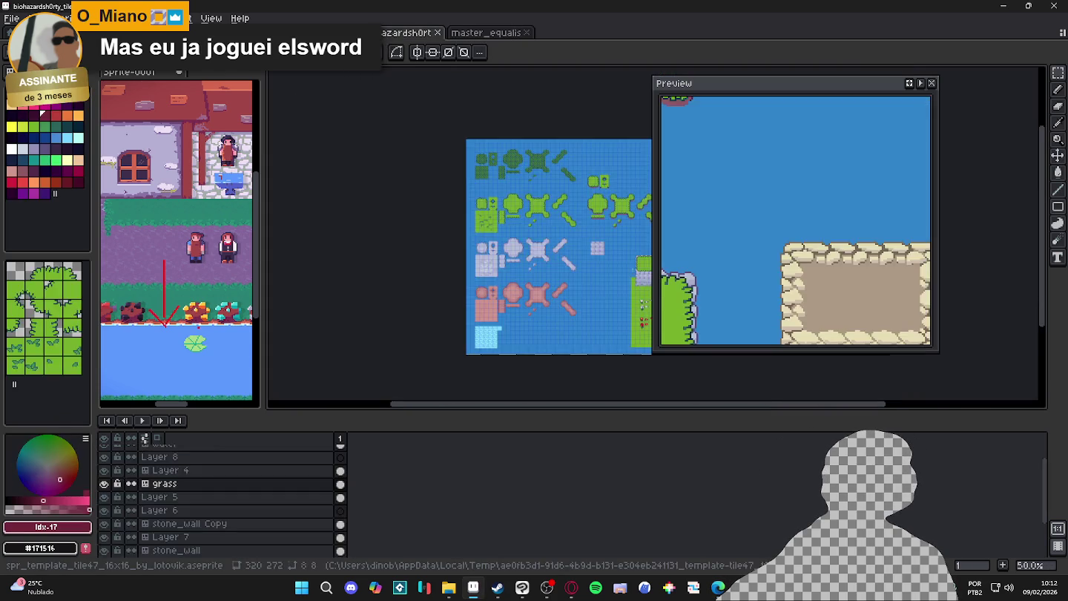
click(244, 32)
key(ctrl+Tab)
key(ctrl+Tab)
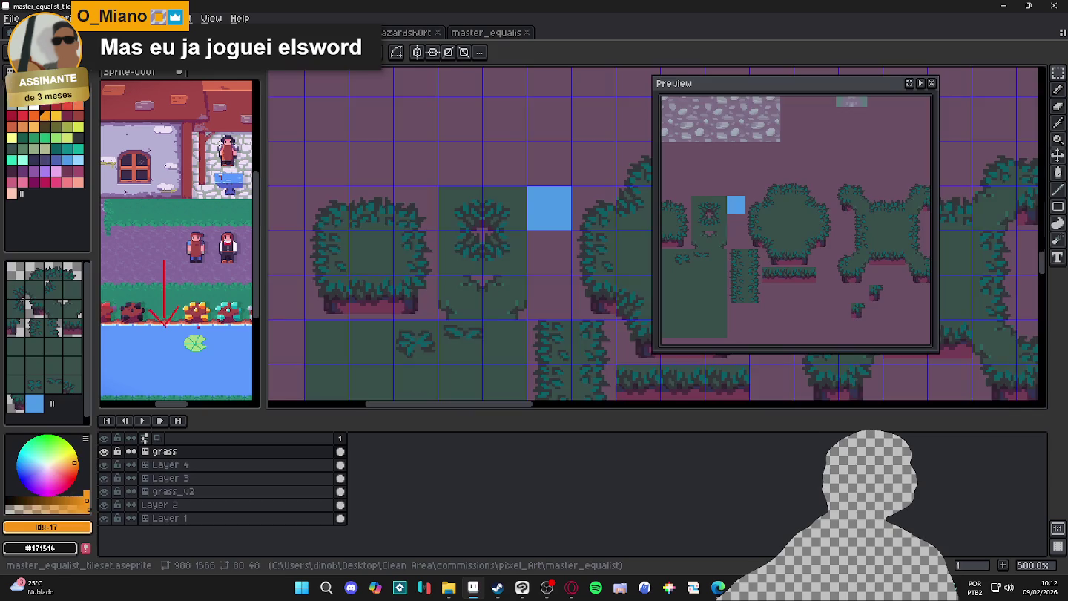
scroll(405, 349, up, 2)
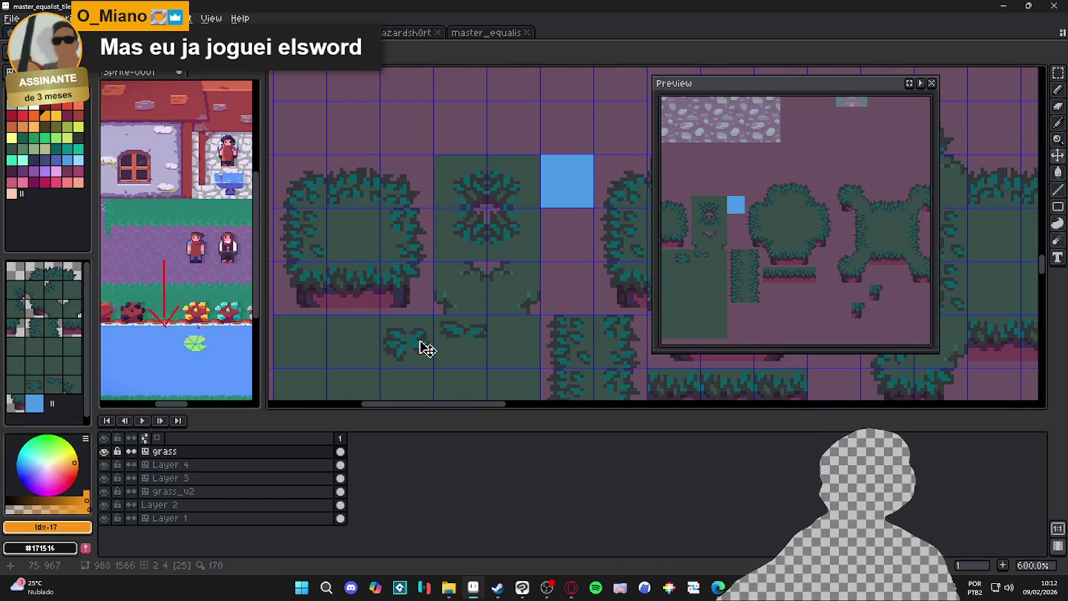
key(m)
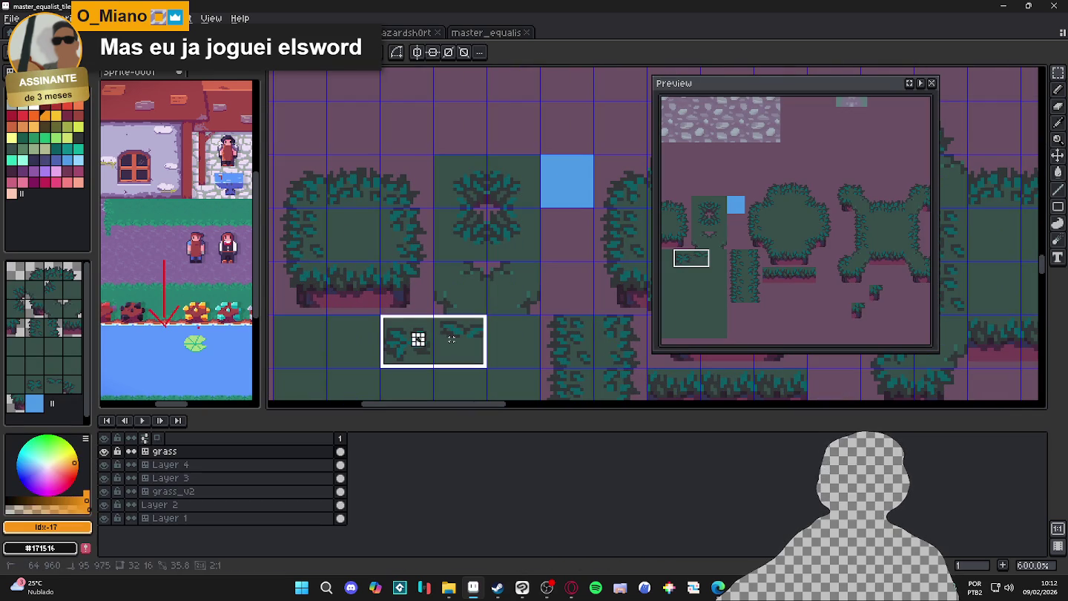
key(ctrl+Tab)
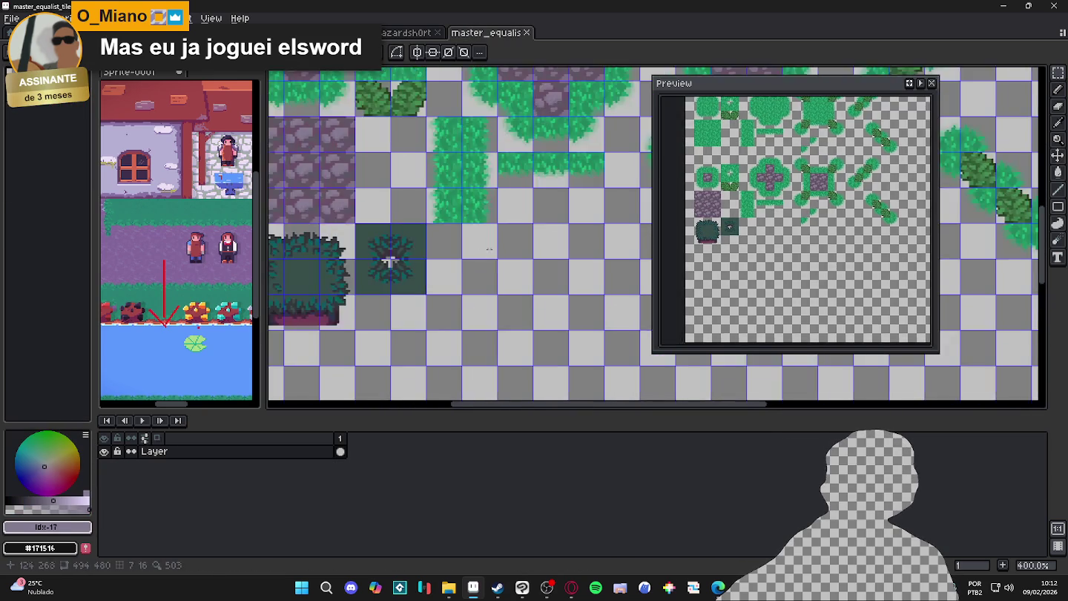
scroll(491, 186, up, 2)
scroll(460, 233, up, 2)
Place the pasted leaf tiles beneath the bush tile and save the tileset
mouse_move(392, 209)
mouse_down()
mouse_move(460, 252)
mouse_move(507, 218)
mouse_up()
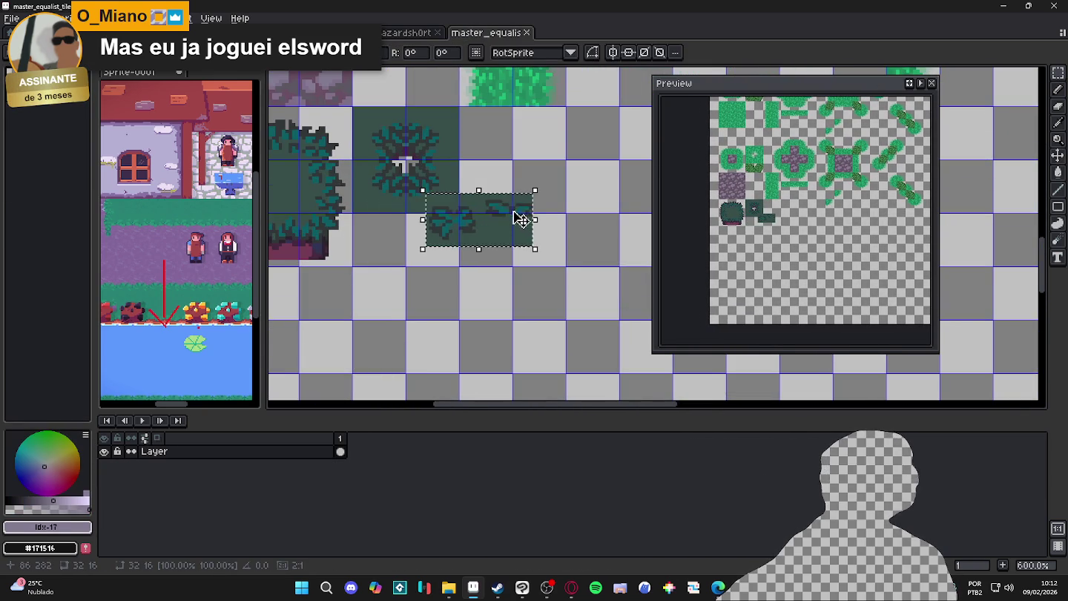
mouse_move(475, 308)
mouse_down()
mouse_move(507, 221)
mouse_move(423, 367)
mouse_move(458, 311)
mouse_up()
scroll(400, 365, up, 3)
scroll(401, 365, down, 2)
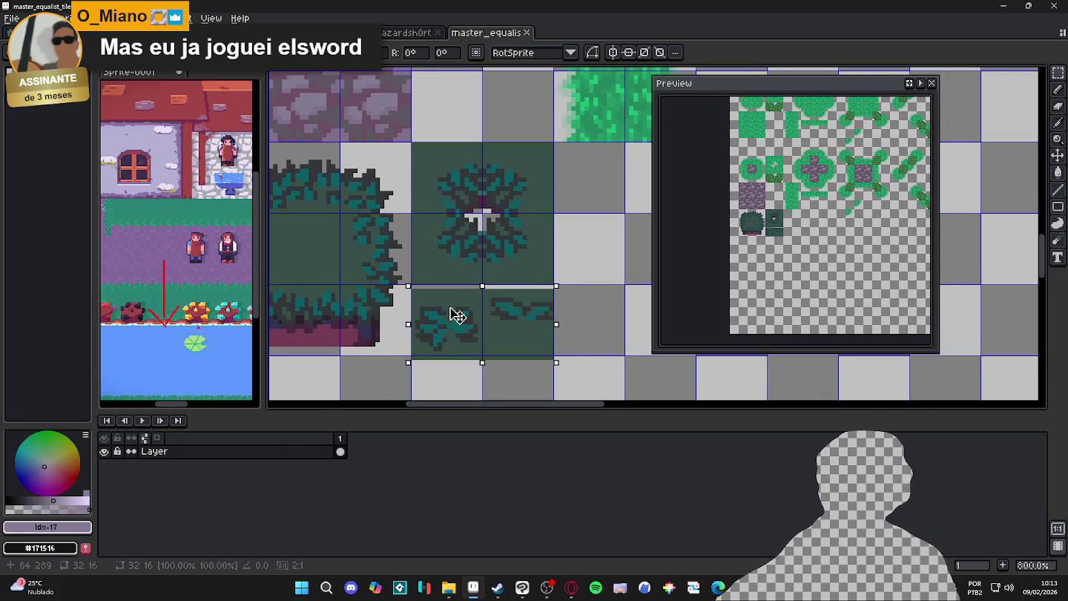
key(ctrl+s)
scroll(460, 304, down, 2)
scroll(466, 297, down, 2)
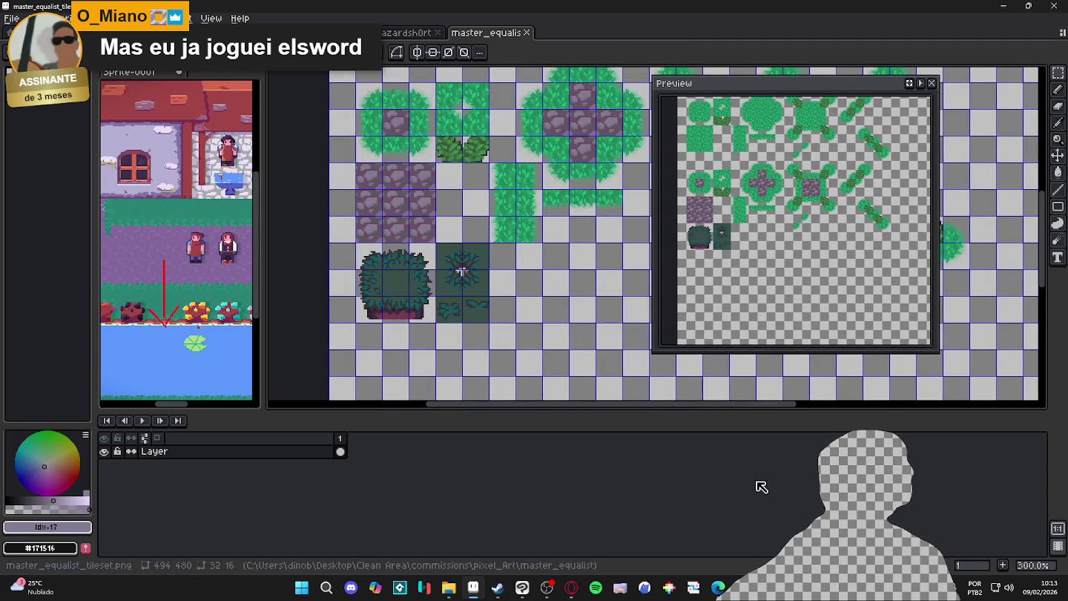
key(alt+Tab)
key(alt+Tab)
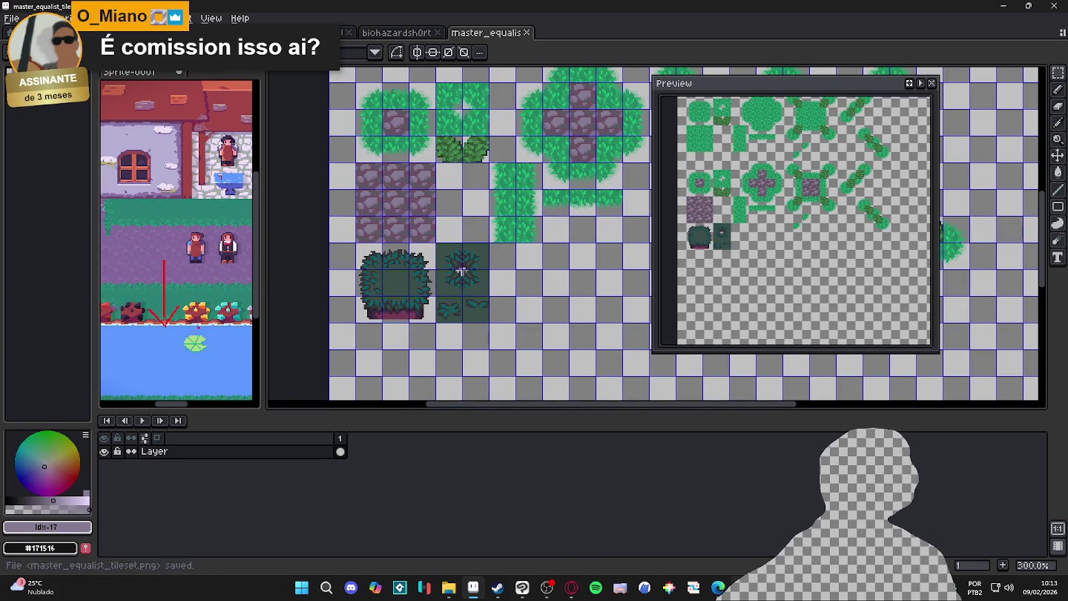
key(alt+Tab)
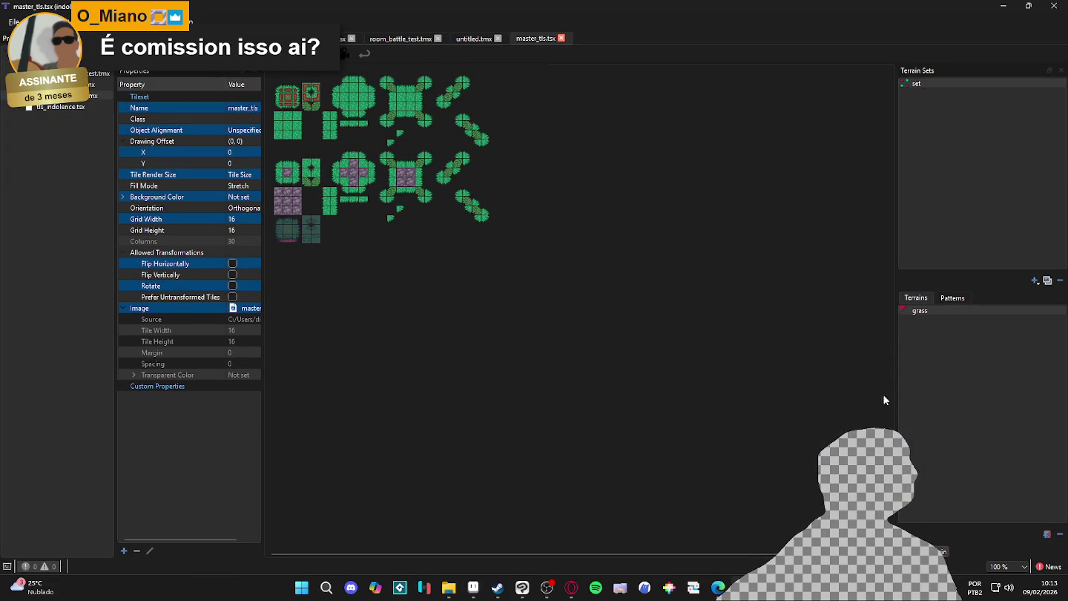
Add a new terrain named jungle_grass to the terrain set
click(1046, 534)
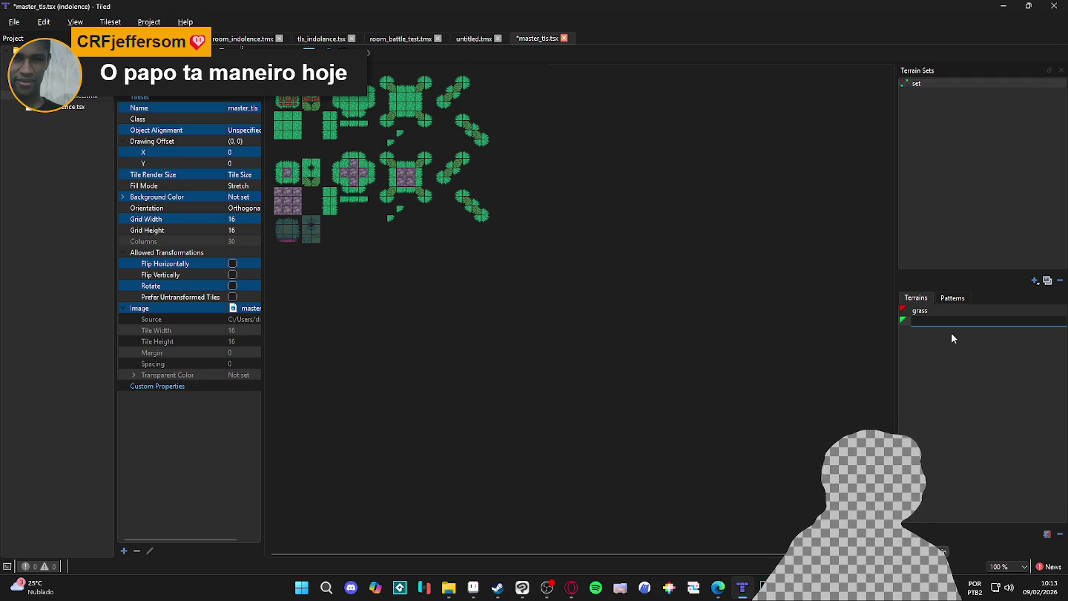
text(junlg)
key(BackSpace)
key(BackSpace)
text(gle_grass)
key(Return)
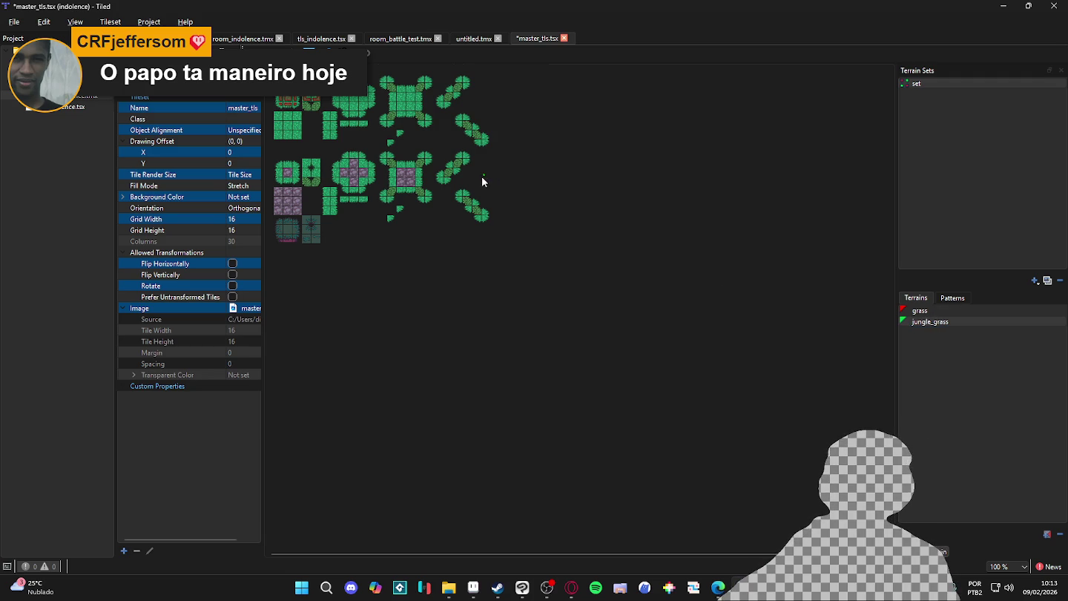
Paint jungle_grass onto the bush, spiky and leaf tiles, then save master_tls.tsx
scroll(307, 235, up, 5)
scroll(355, 319, down, 2)
scroll(362, 309, down, 2)
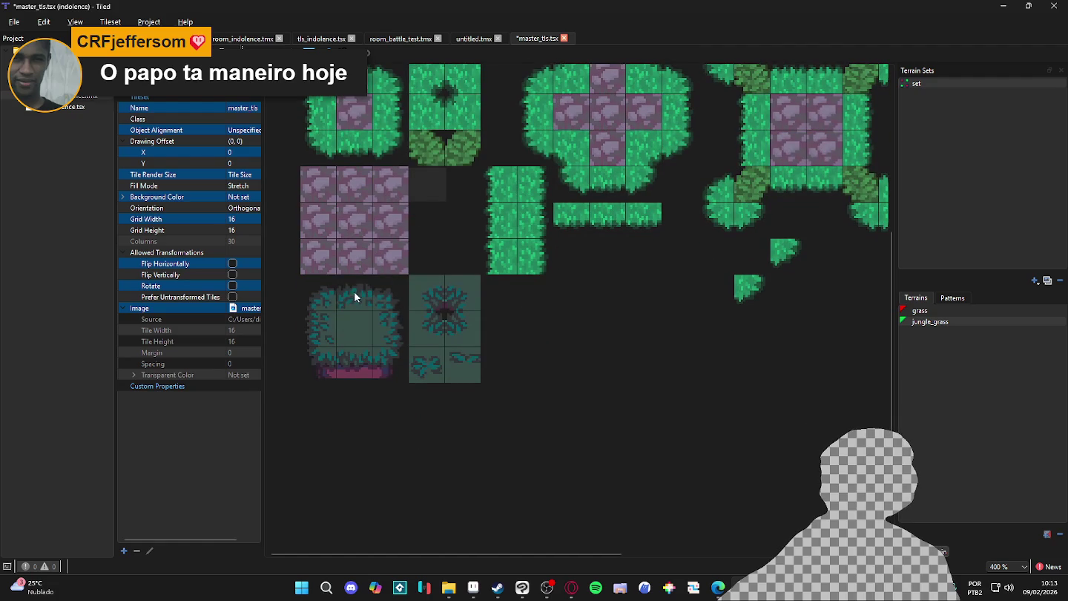
drag(323, 304, 354, 343)
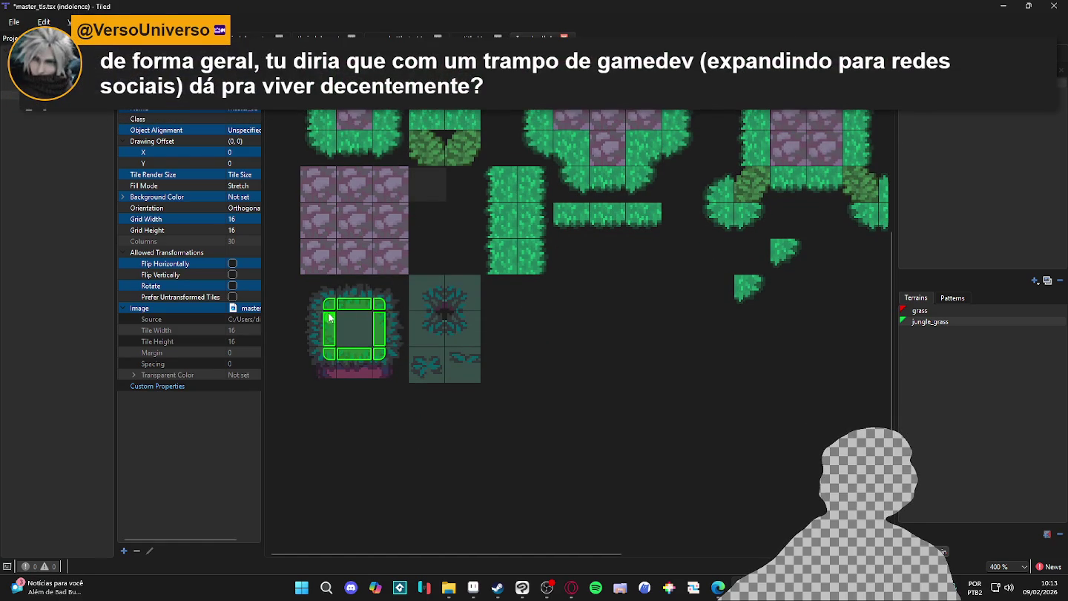
scroll(386, 325, right, 1)
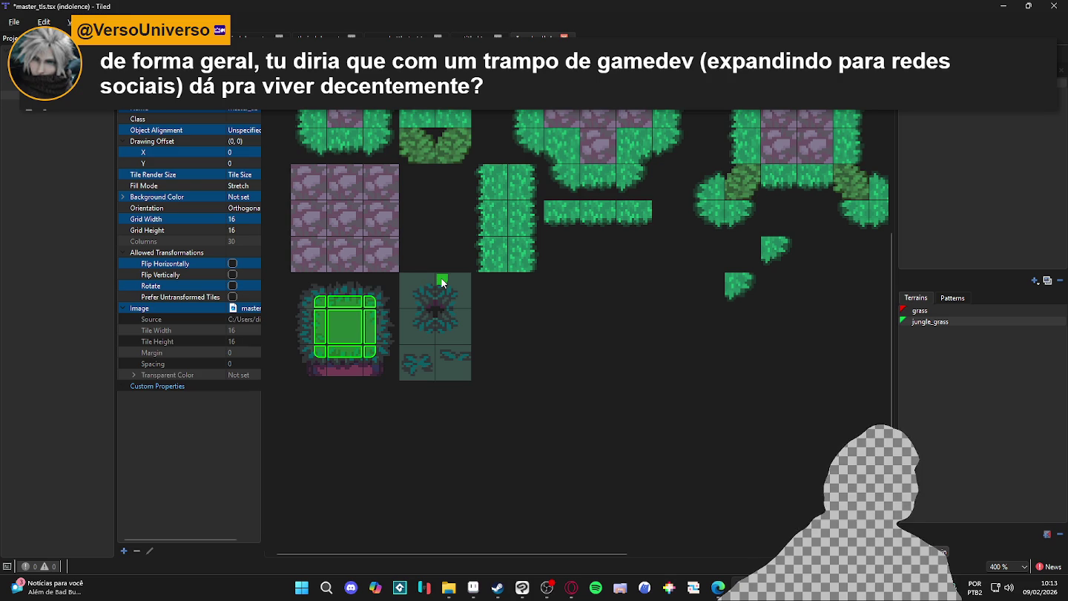
mouse_move(433, 283)
mouse_down()
mouse_move(461, 340)
mouse_move(406, 339)
mouse_move(413, 300)
mouse_up()
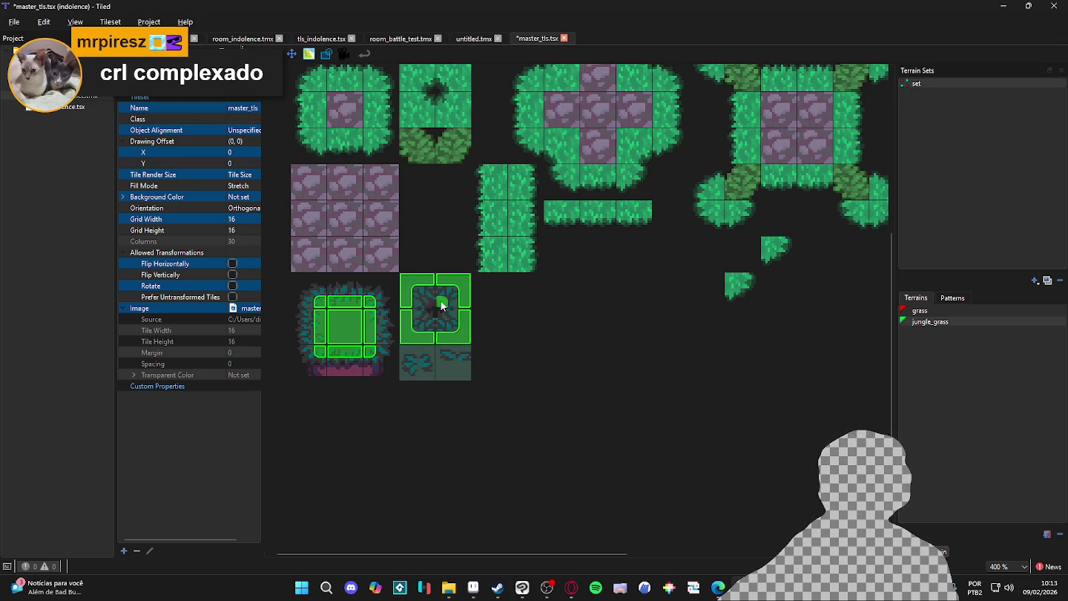
drag(413, 360, 440, 357)
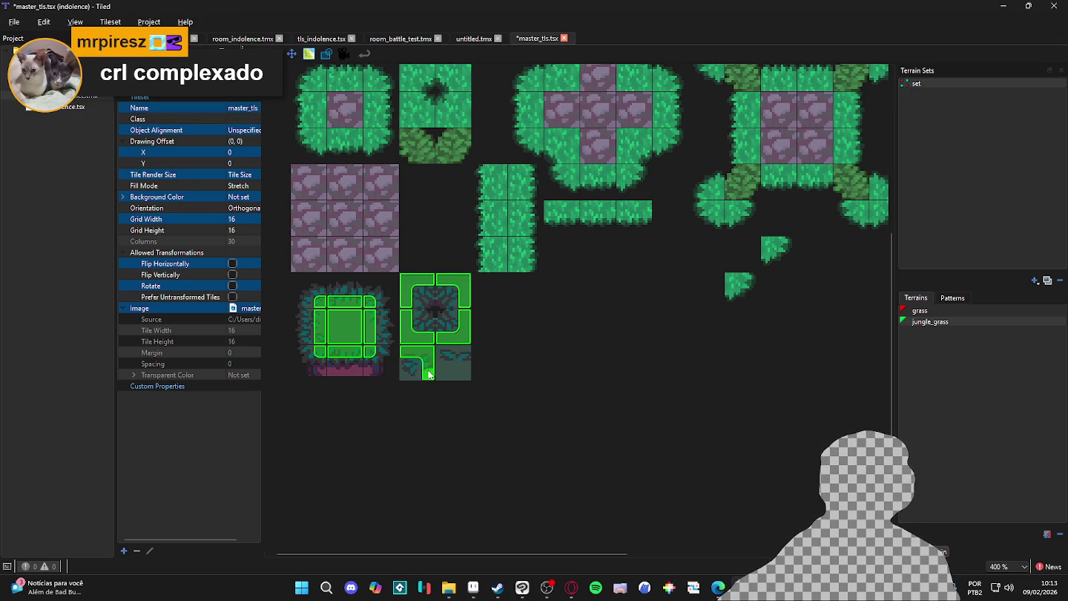
key(ctrl+s)
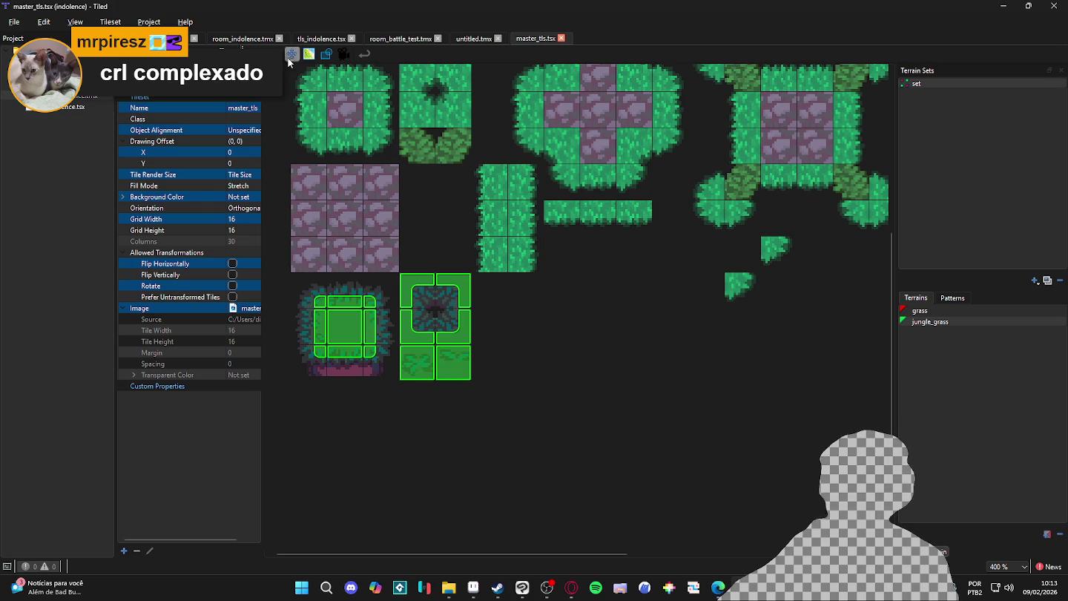
Set the two small leaf tiles' Probability to 0,1 and save master_tls.tsx
click(309, 54)
click(349, 323)
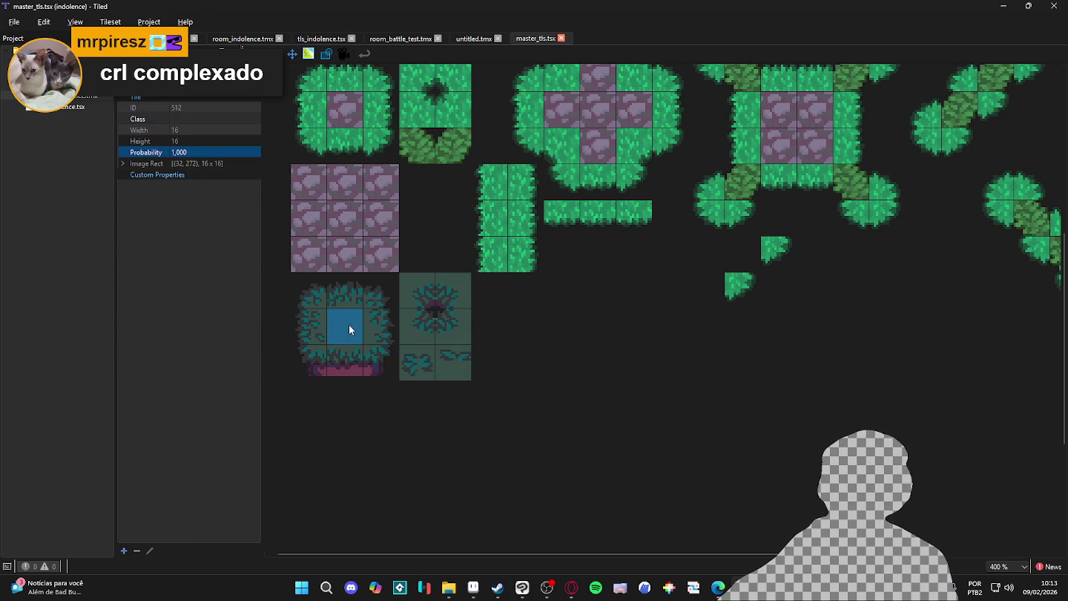
click(414, 362)
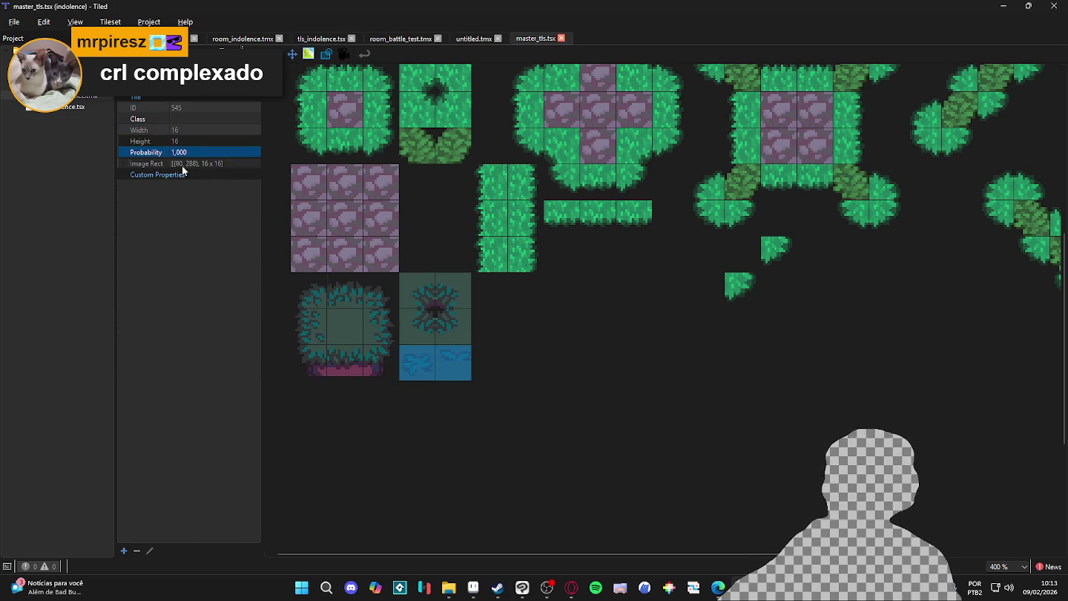
click(201, 153)
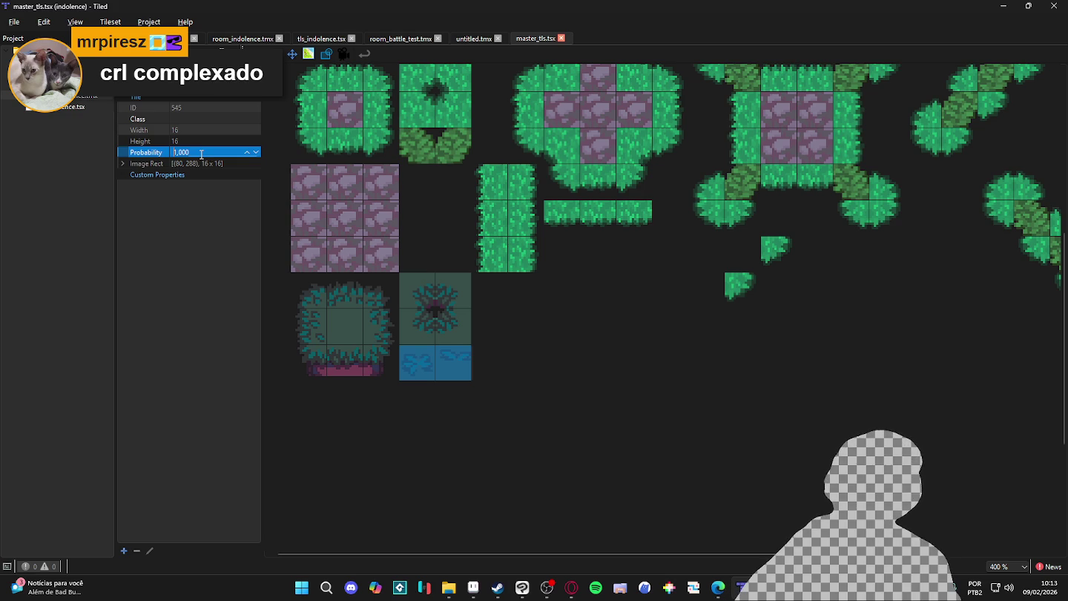
text(0,1)
key(Return)
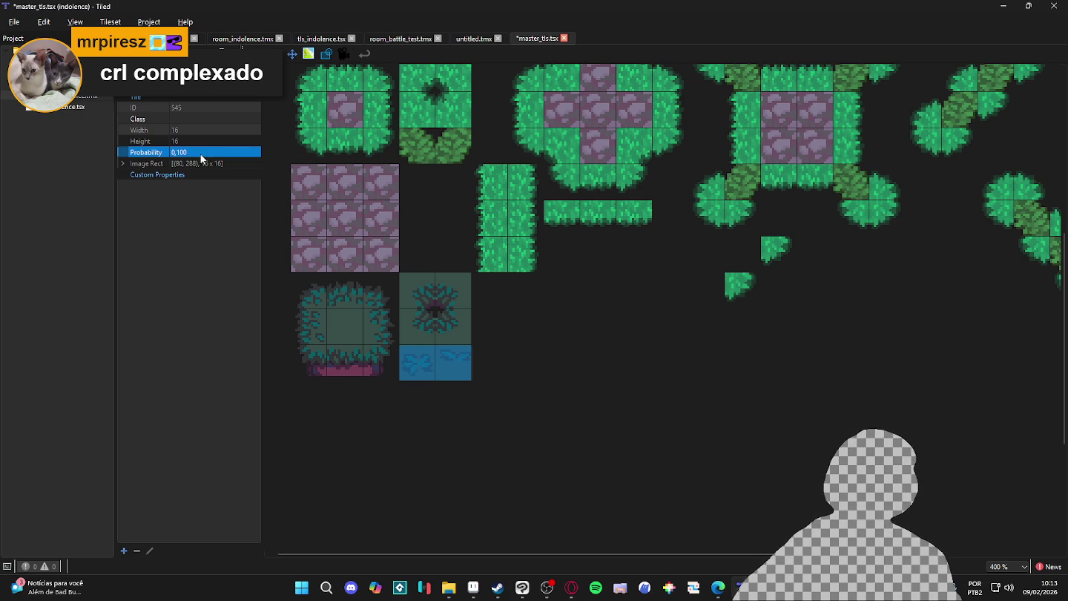
click(343, 326)
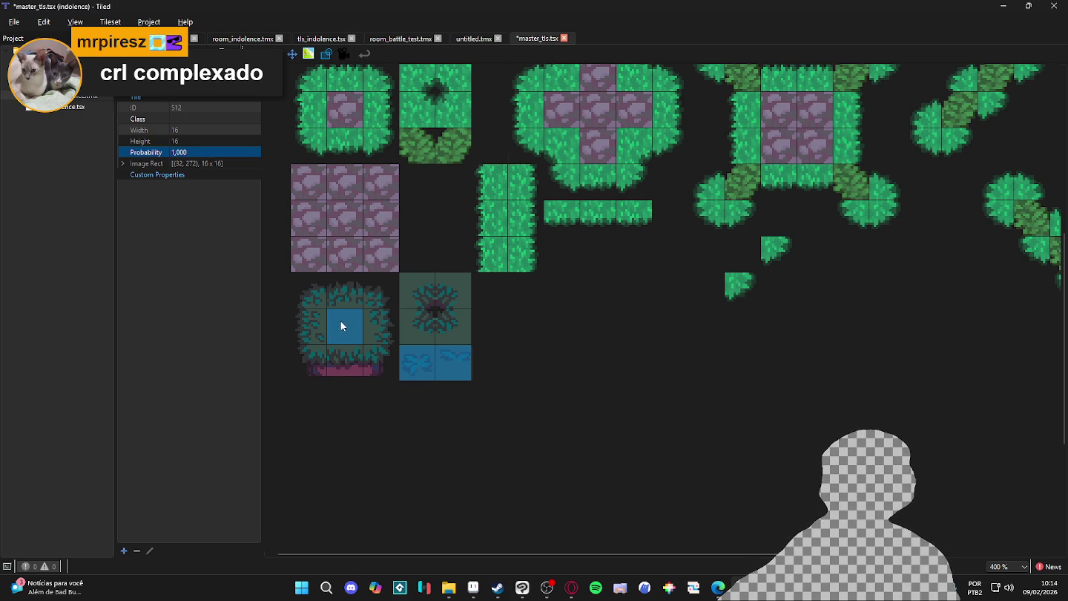
click(672, 251)
key(ctrl+s)
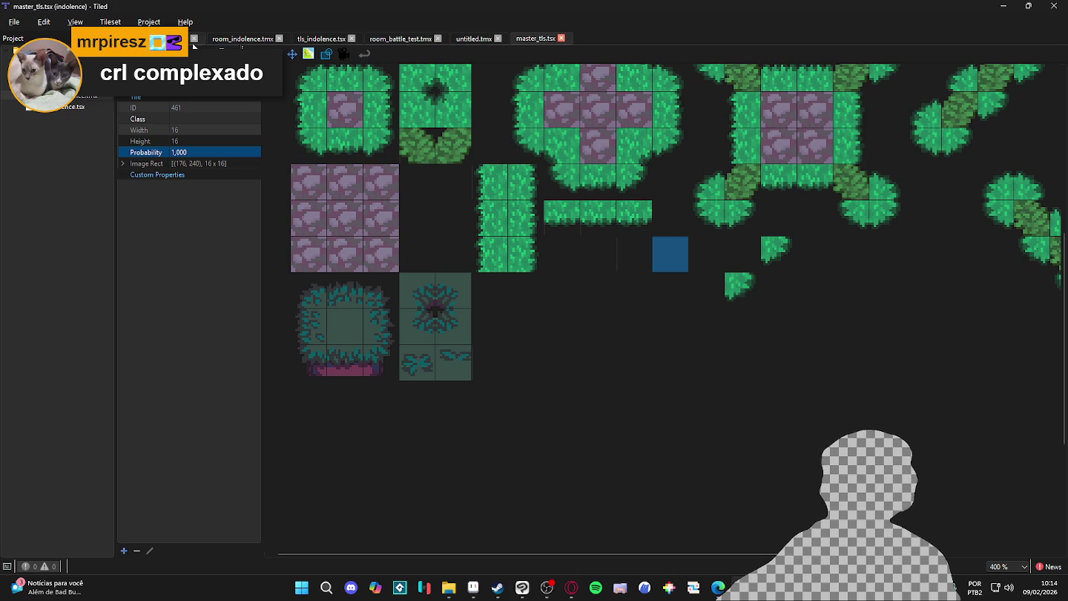
Make the untitled.tmx map infinite
click(470, 40)
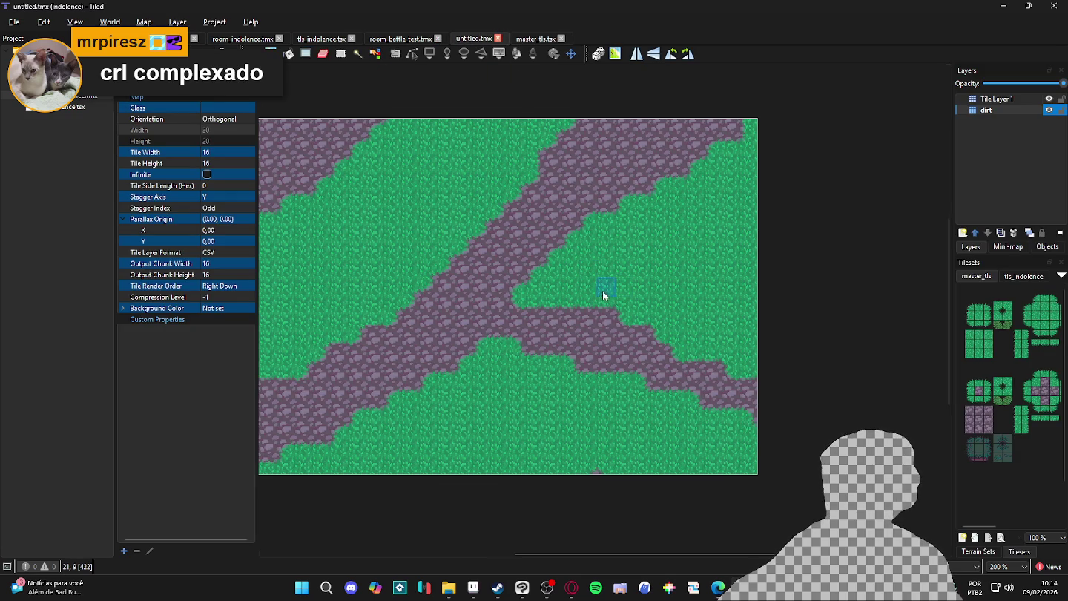
ctrl+scroll(603, 290, down, 1)
scroll(524, 329, right, 3)
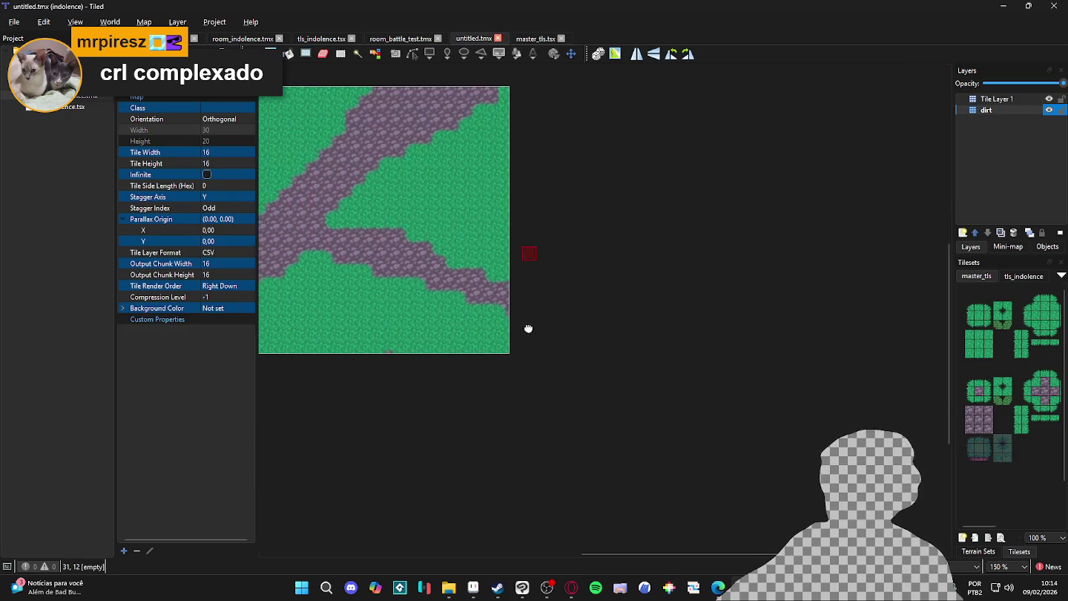
click(208, 174)
scroll(664, 262, right, 5)
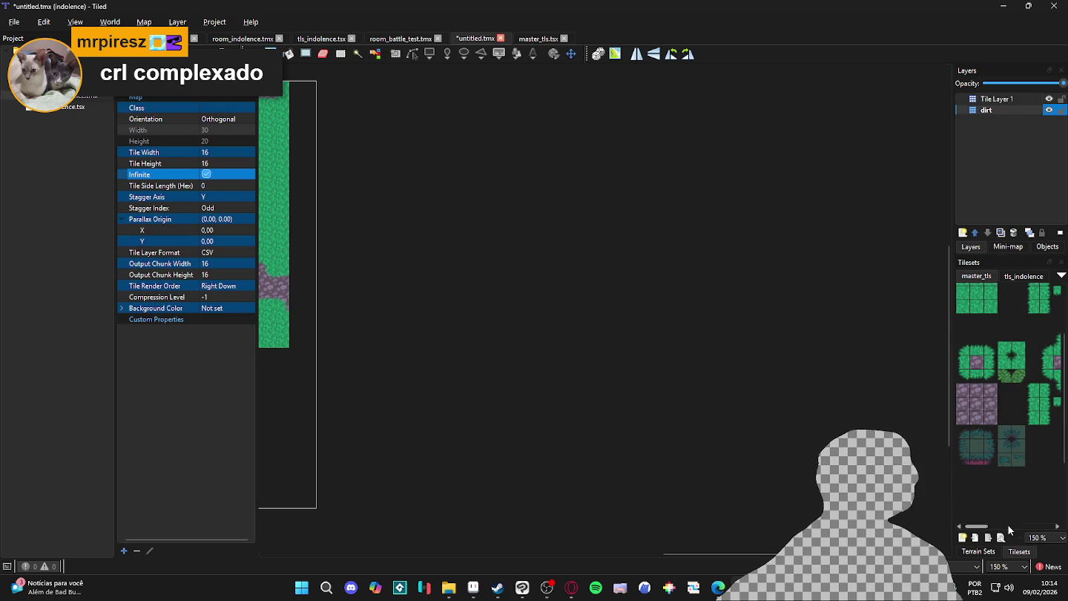
Paint a trial jungle_grass patch on the map, then undo it
click(979, 552)
click(987, 416)
mouse_move(543, 201)
mouse_down()
mouse_move(657, 298)
mouse_move(568, 270)
mouse_up()
scroll(655, 303, up, 2)
scroll(721, 312, up, 2)
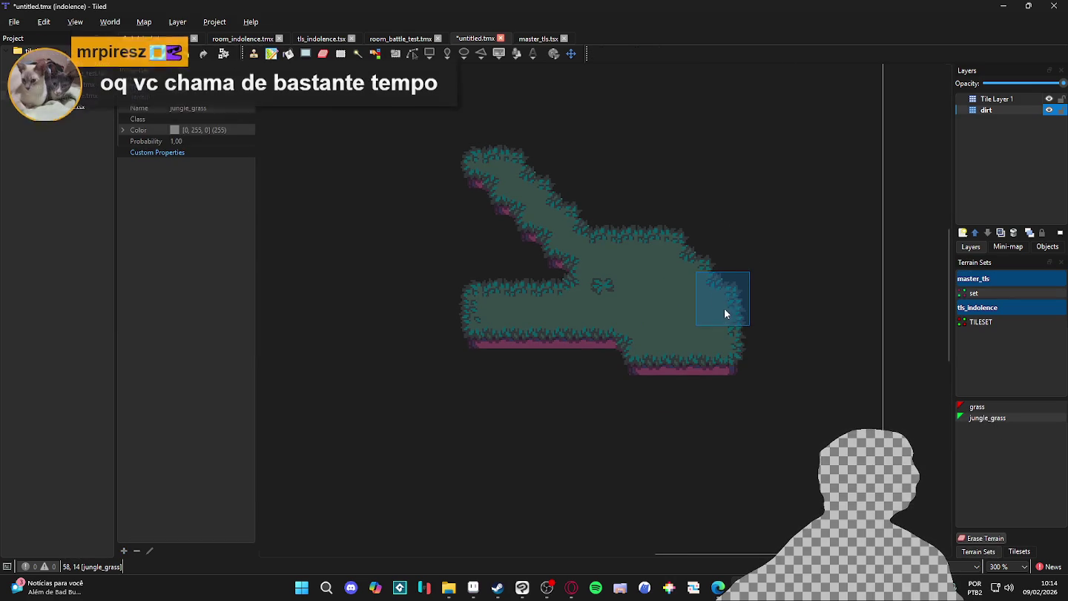
key(ctrl+z)
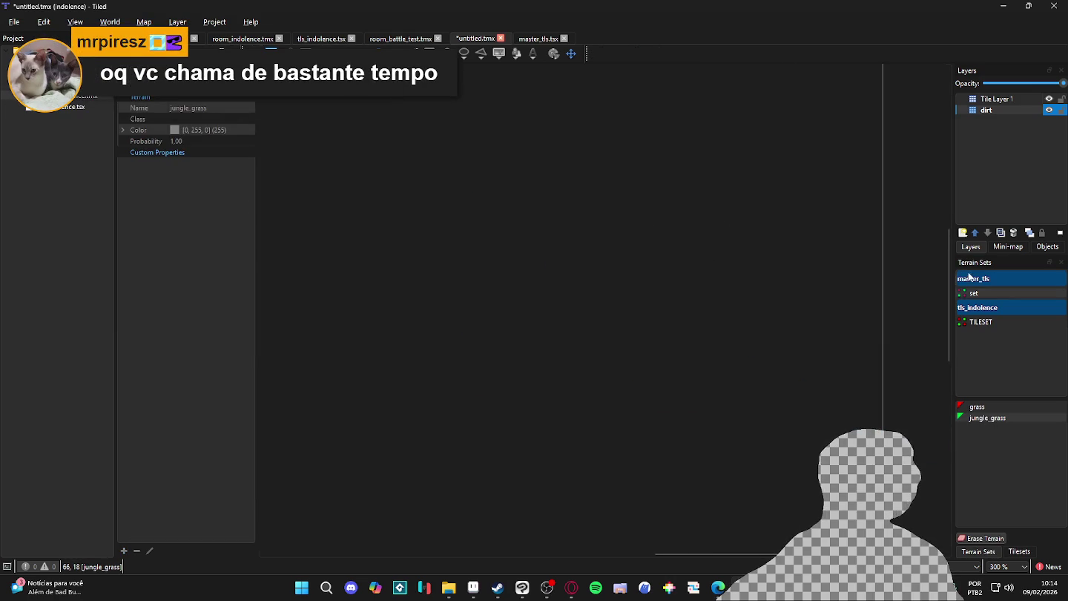
scroll(1018, 431, right, 3)
scroll(1017, 432, right, 3)
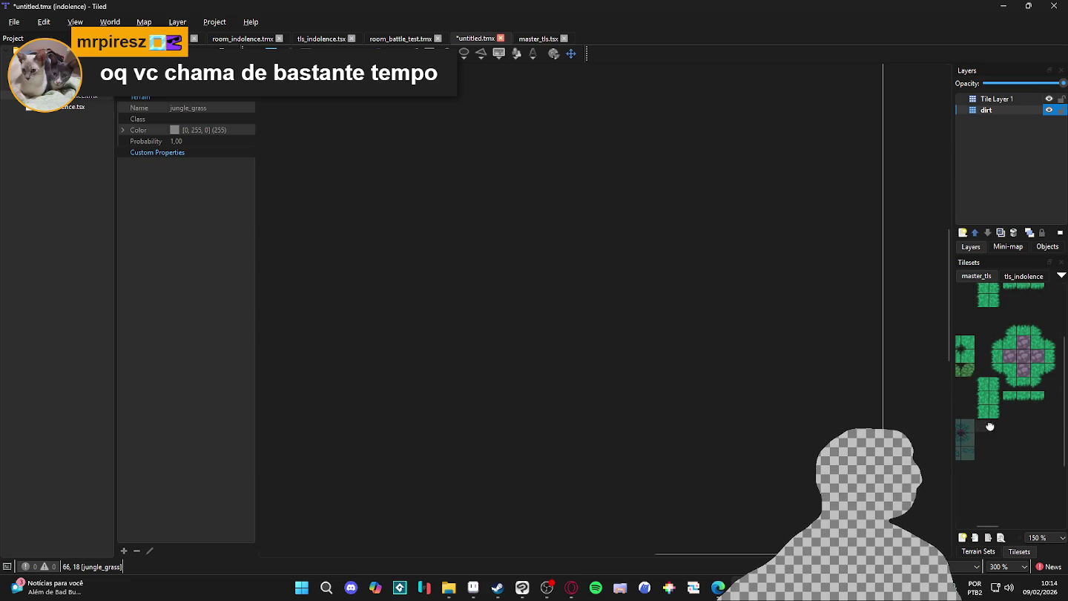
scroll(990, 425, left, 2)
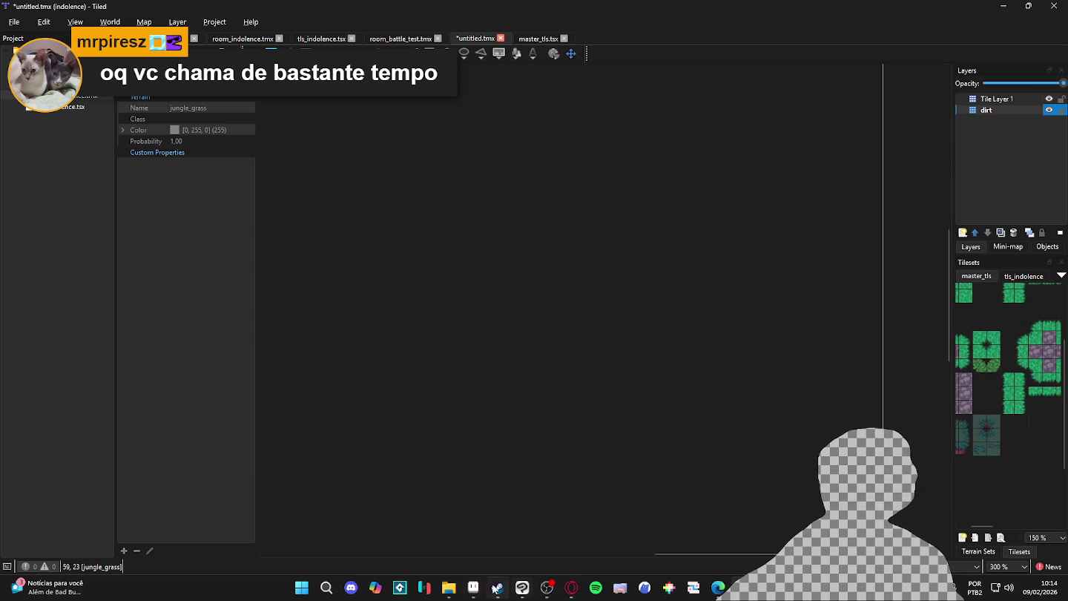
click(474, 587)
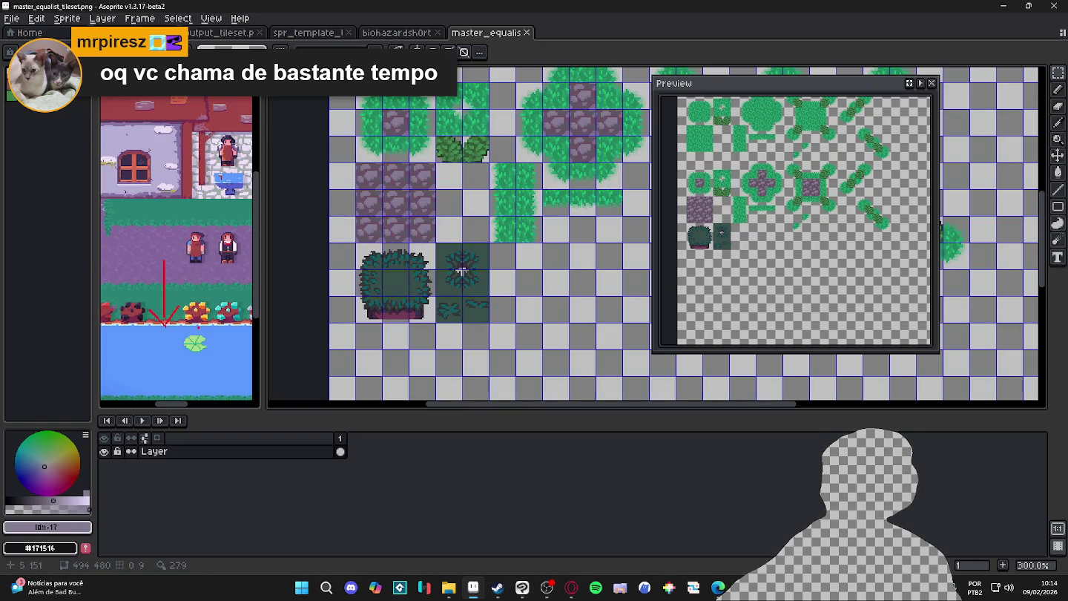
Bring up the master_equalist grass tileset and pan the canvas to its bush tiles
click(397, 33)
click(331, 37)
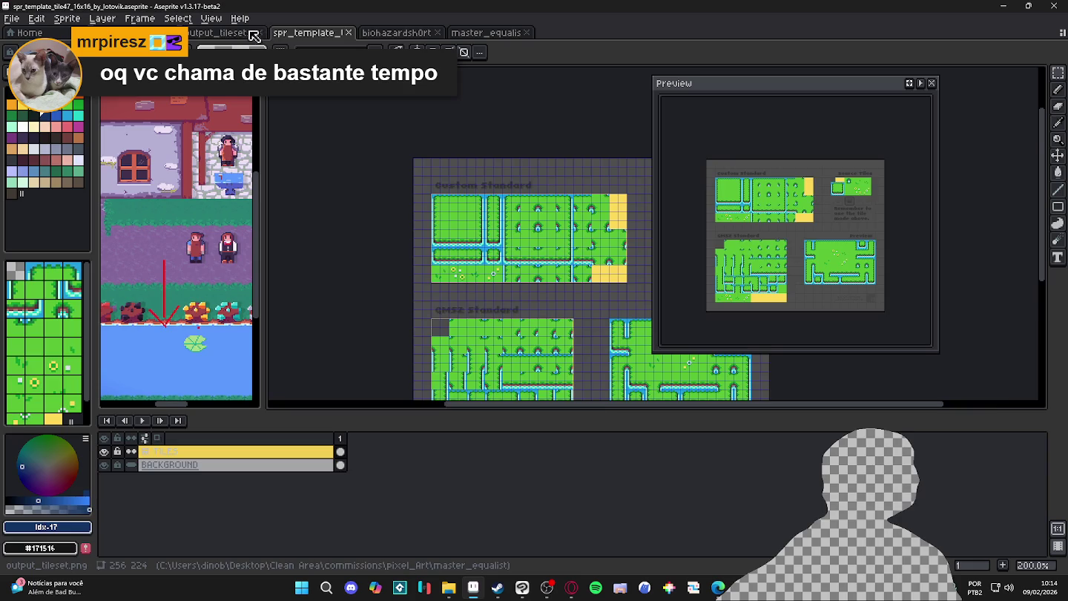
click(223, 33)
click(486, 33)
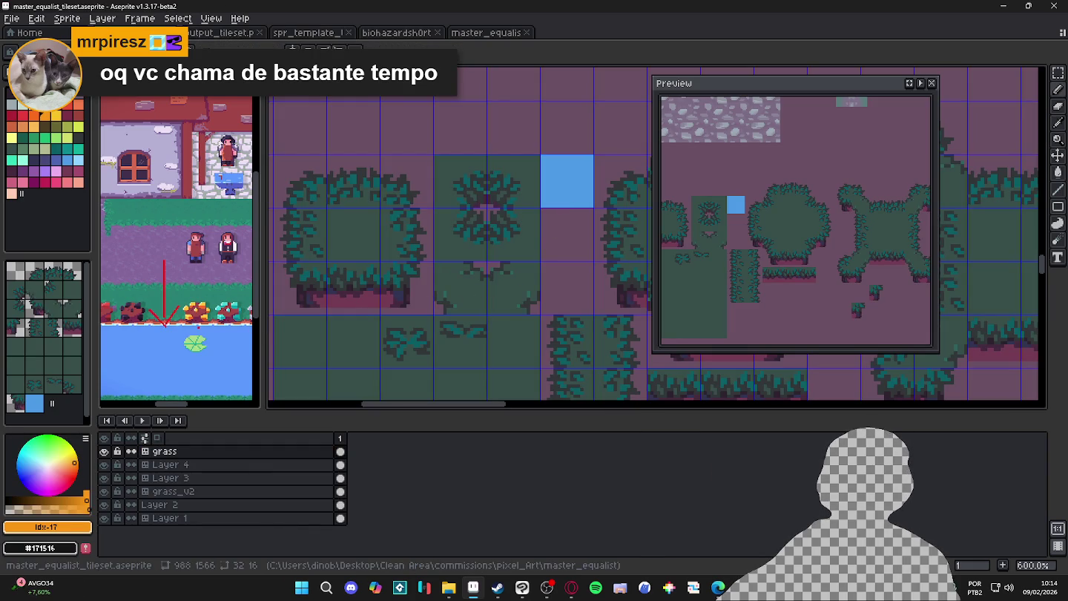
drag(512, 302, 482, 297)
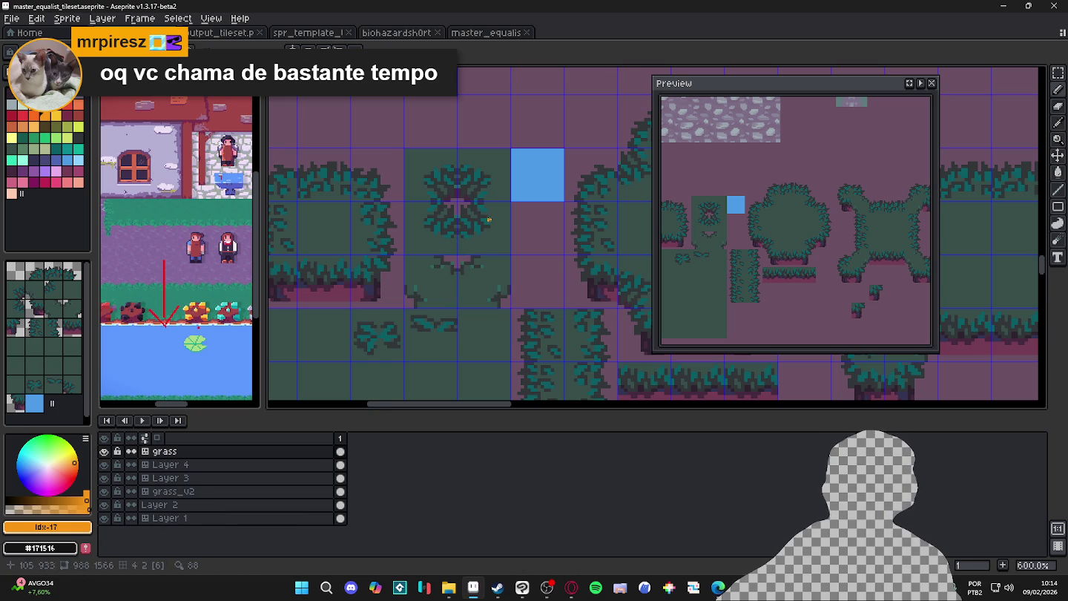
scroll(496, 214, up, 1)
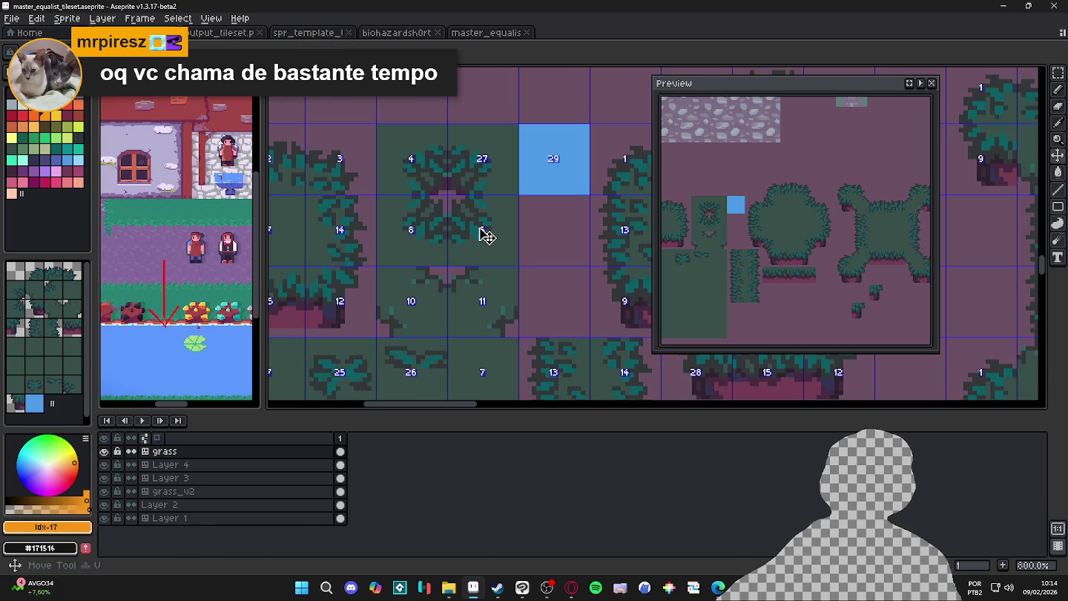
key(m)
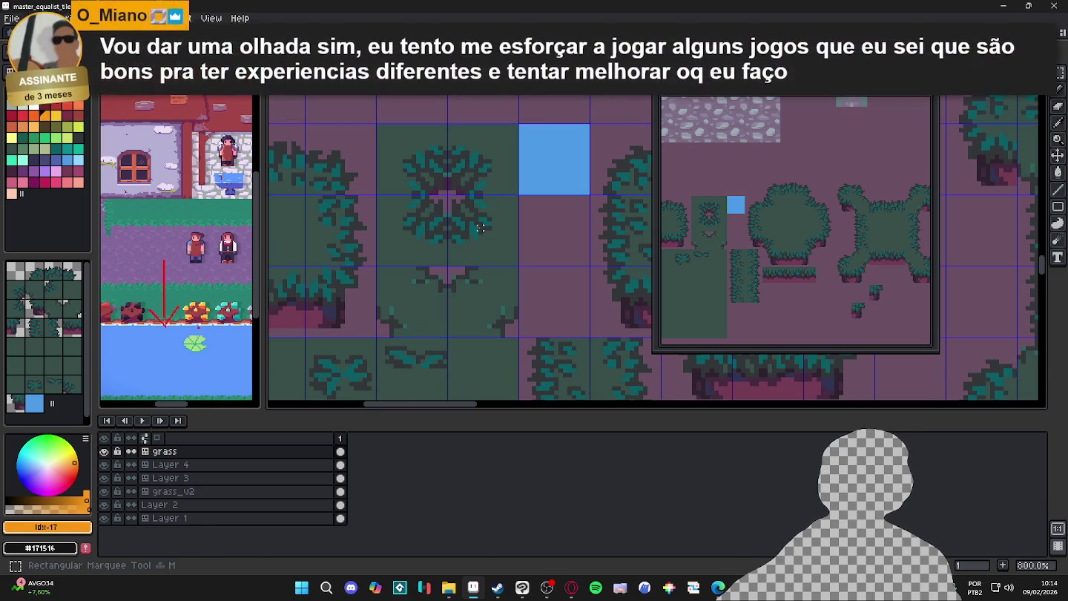
click(497, 594)
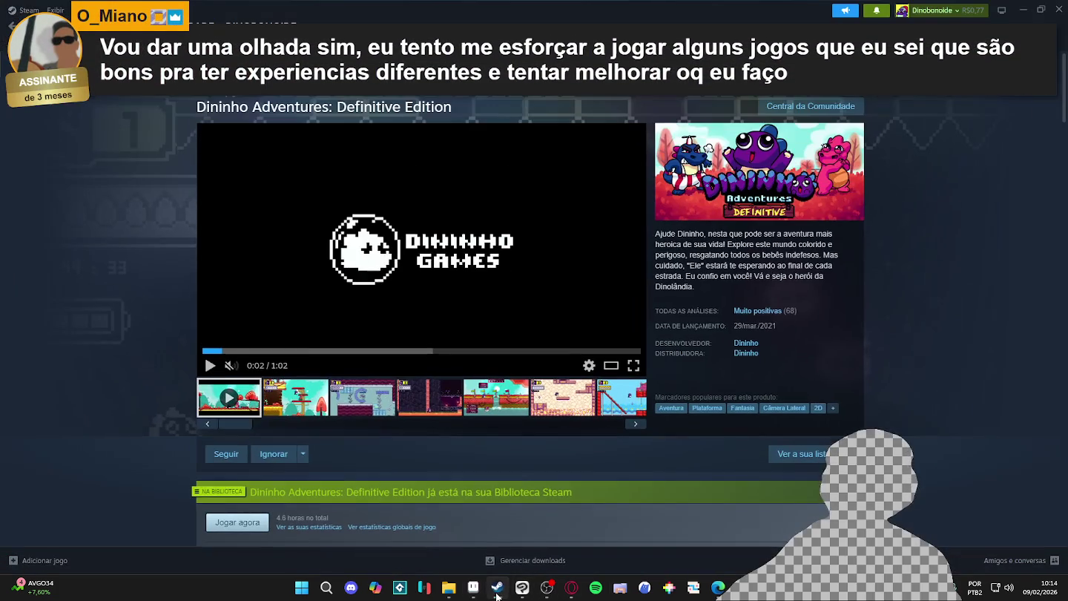
Search the Steam store for 'gago' and open the developer's page
click(653, 85)
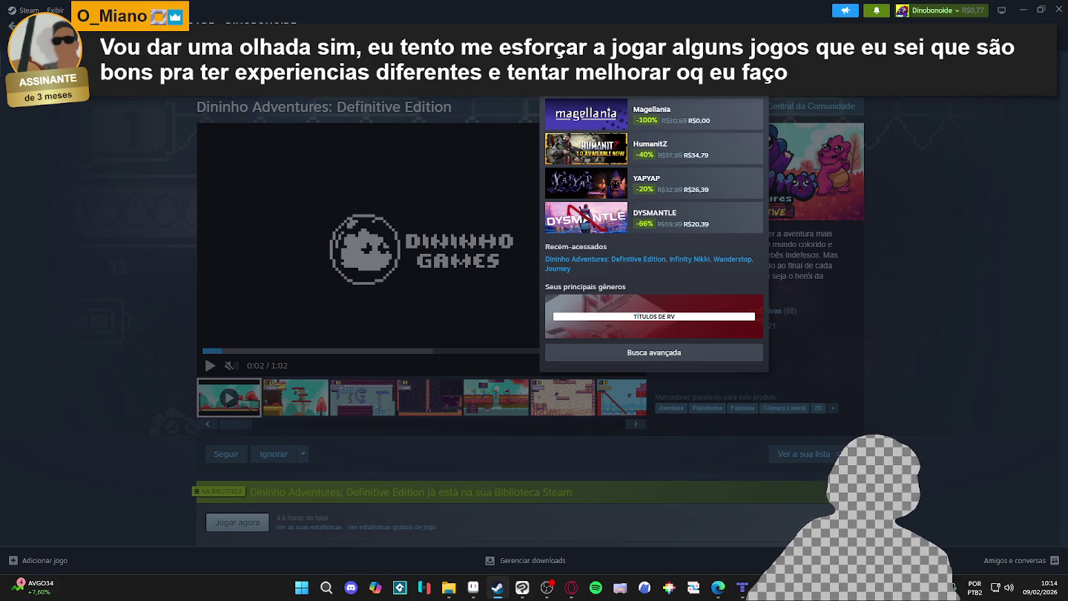
text(gago)
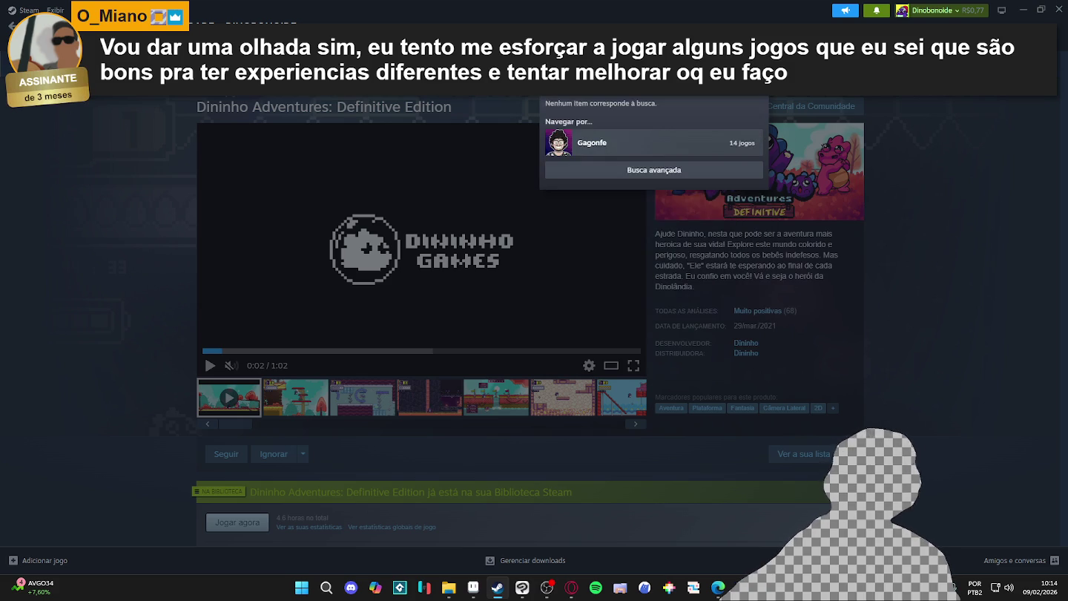
key(Return)
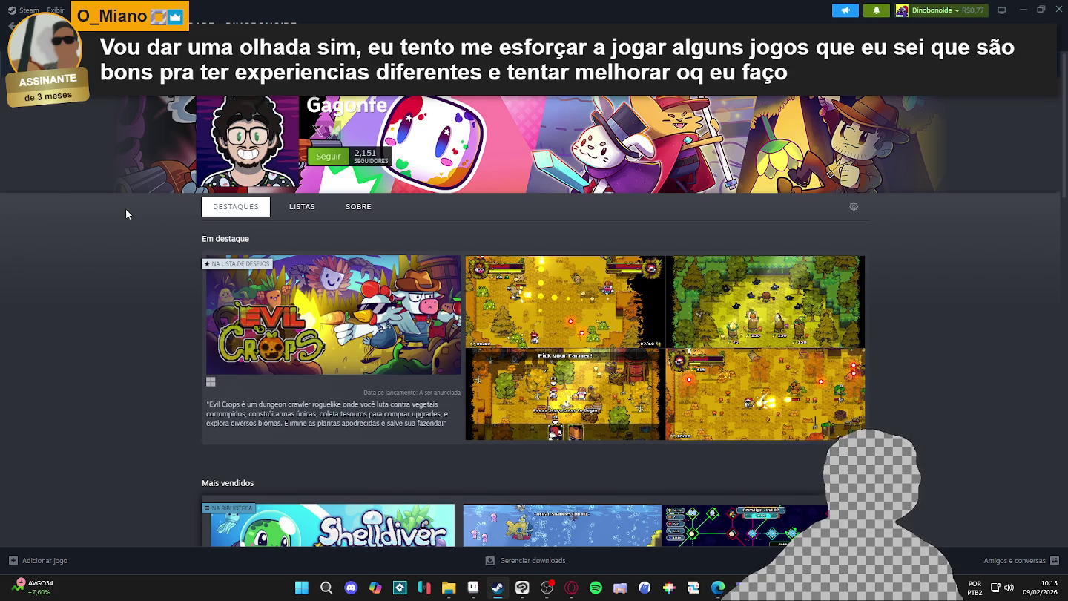
scroll(127, 215, down, 3)
scroll(126, 214, down, 4)
scroll(125, 215, down, 4)
scroll(126, 215, down, 5)
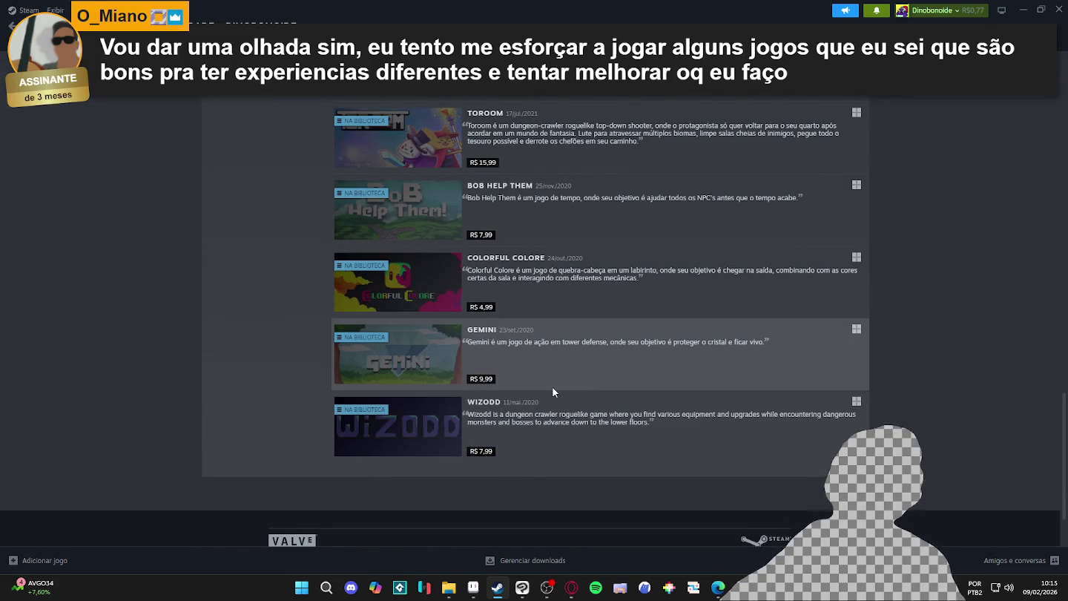
Scroll through the developer's Lançamentos list of released games, then minimize Steam
scroll(550, 371, up, 2)
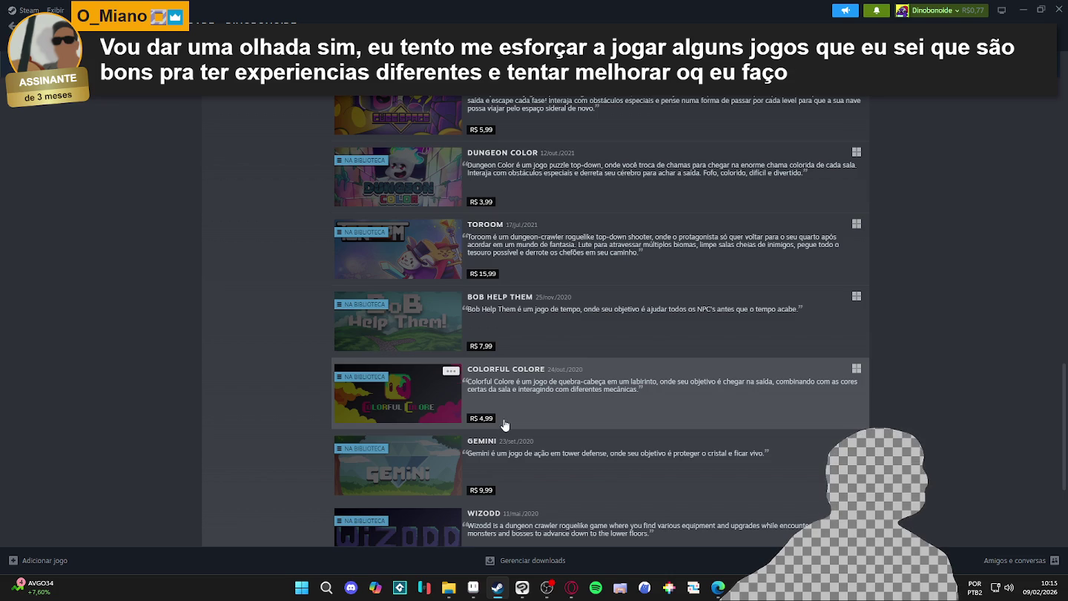
scroll(531, 438, down, 1)
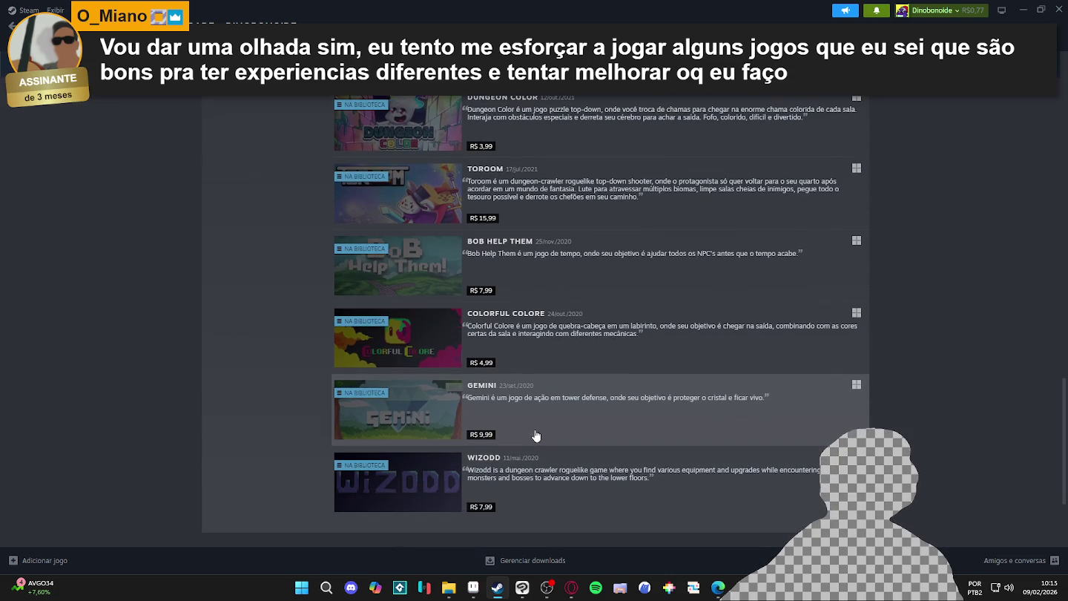
scroll(564, 304, up, 2)
scroll(536, 334, up, 1)
scroll(536, 334, up, 1)
scroll(534, 334, up, 1)
scroll(532, 334, up, 2)
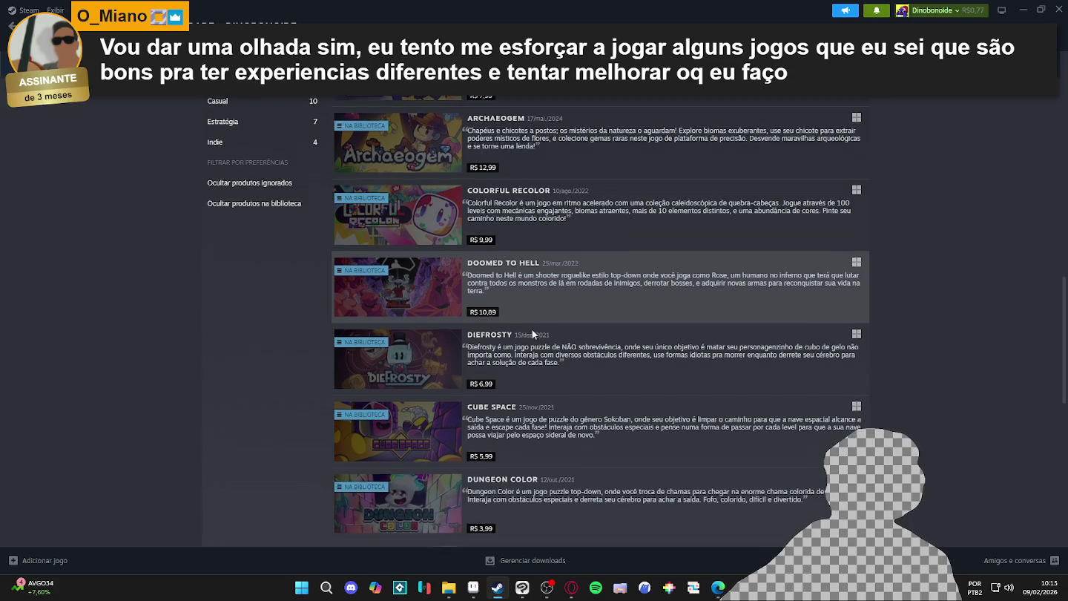
scroll(532, 334, down, 4)
scroll(534, 345, up, 4)
scroll(536, 346, down, 1)
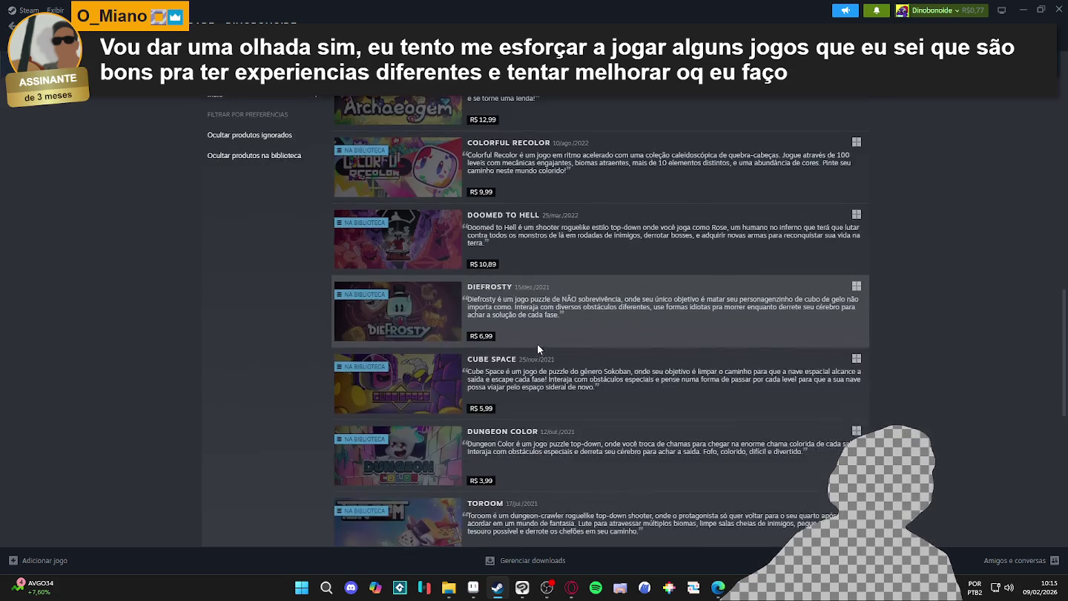
scroll(538, 343, up, 1)
scroll(578, 312, down, 3)
scroll(578, 312, down, 3)
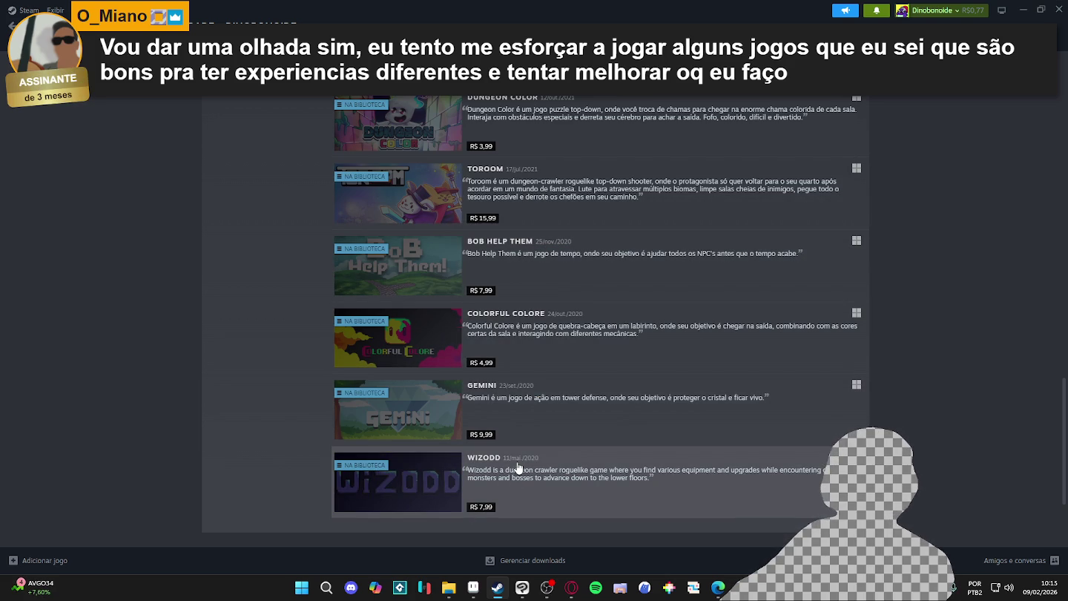
mouse_move(515, 489)
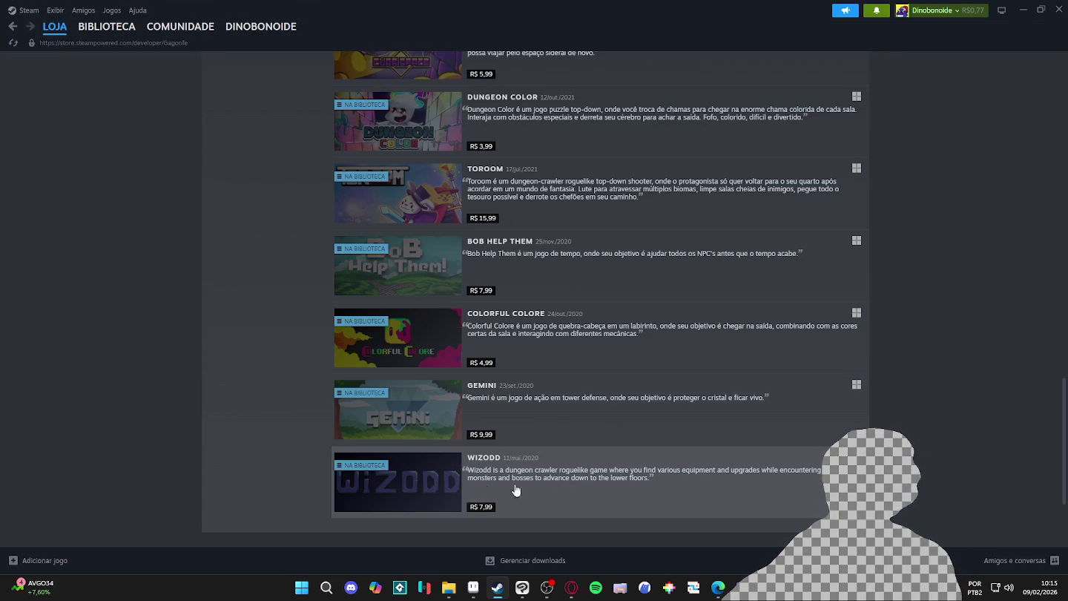
scroll(555, 452, up, 2)
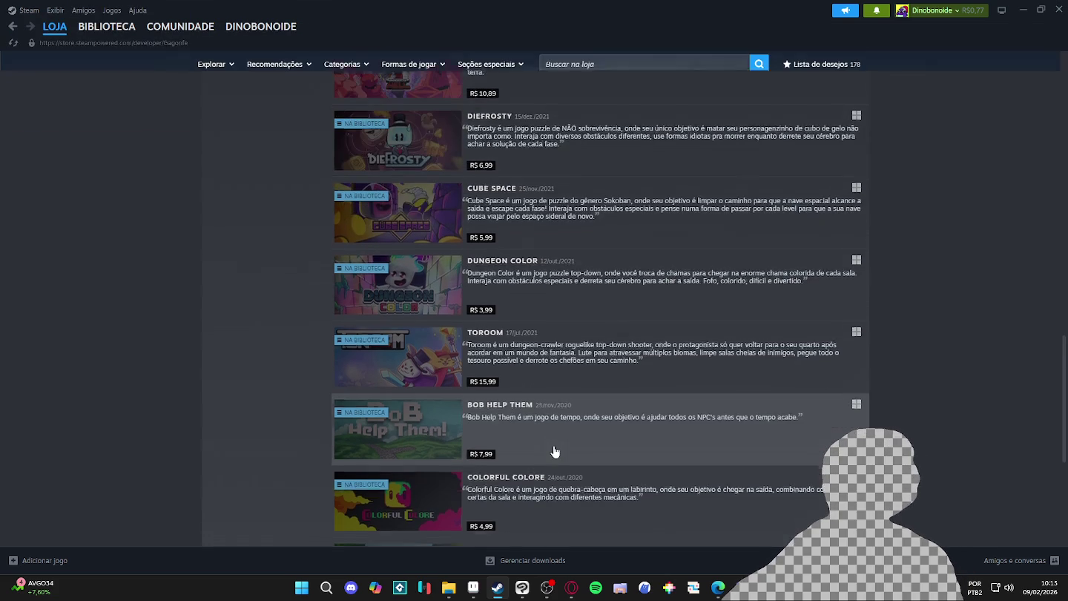
scroll(555, 450, up, 4)
scroll(555, 445, up, 3)
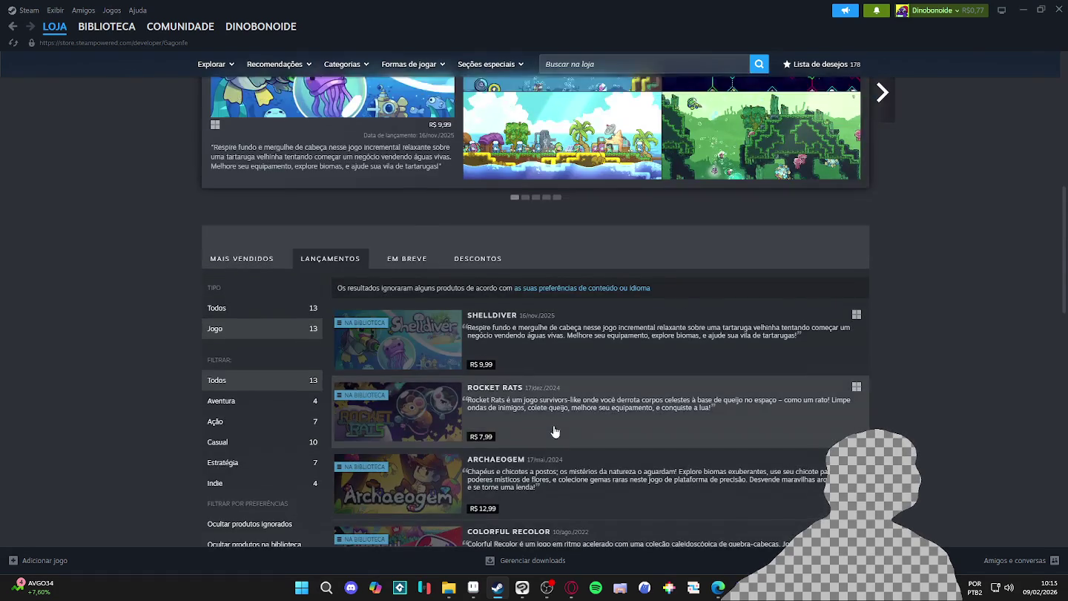
scroll(555, 437, down, 3)
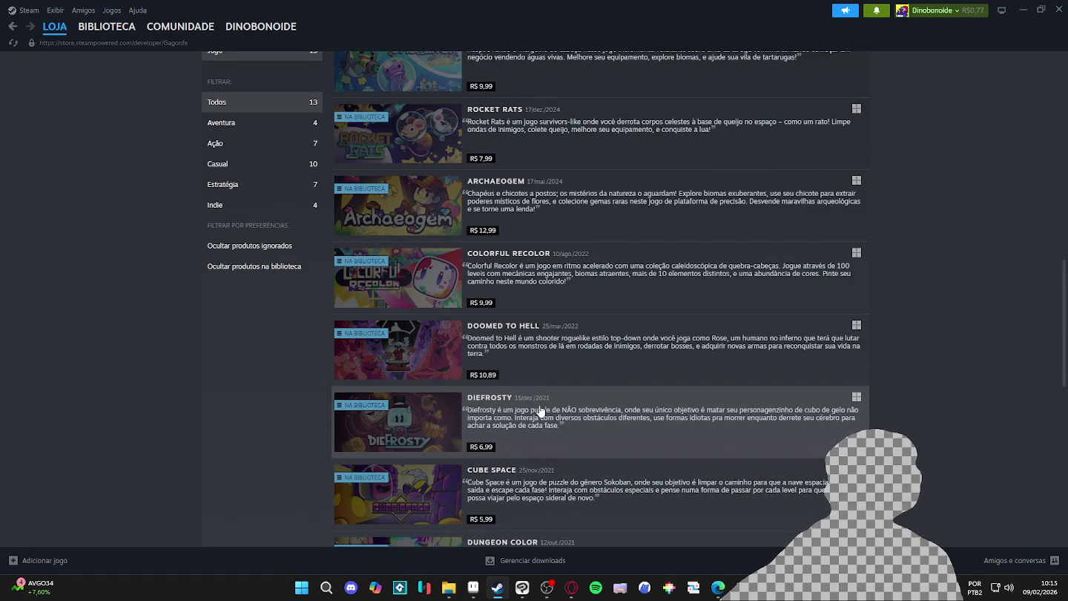
scroll(538, 404, up, 2)
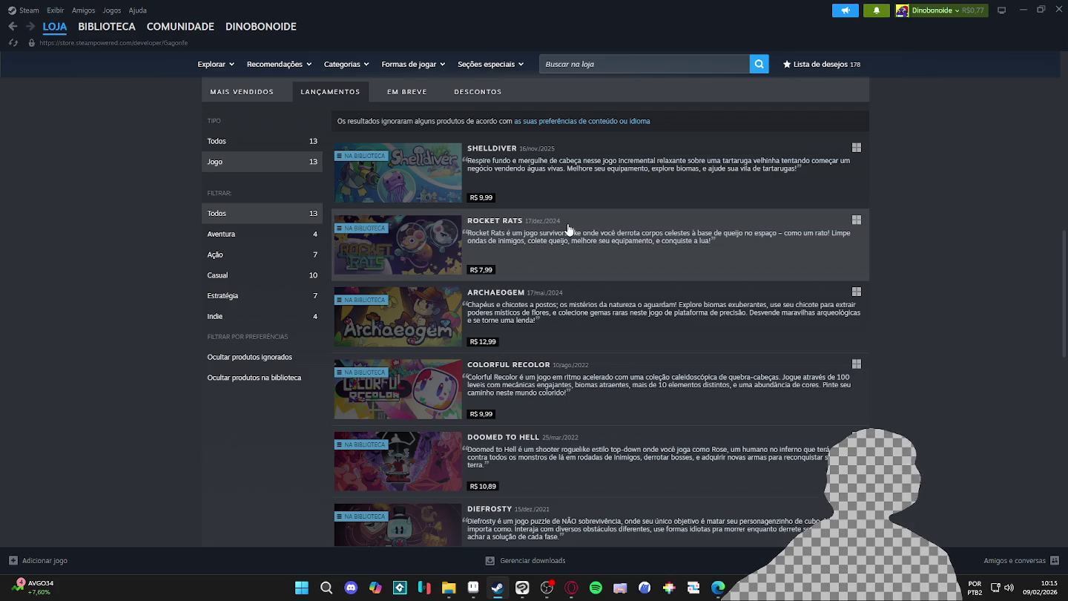
scroll(567, 230, down, 2)
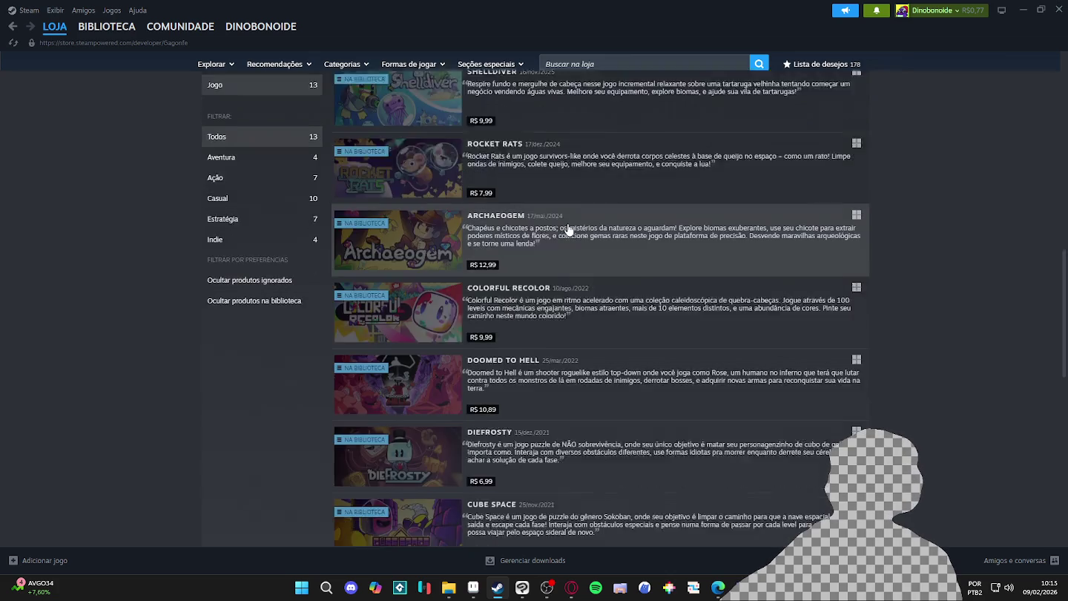
scroll(564, 225, up, 2)
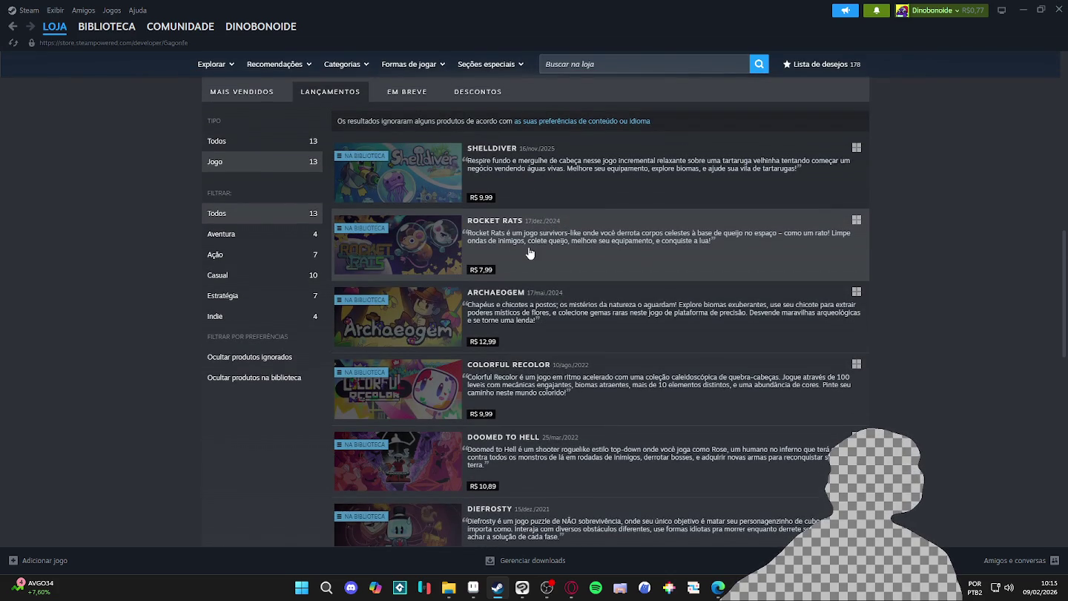
scroll(530, 253, down, 2)
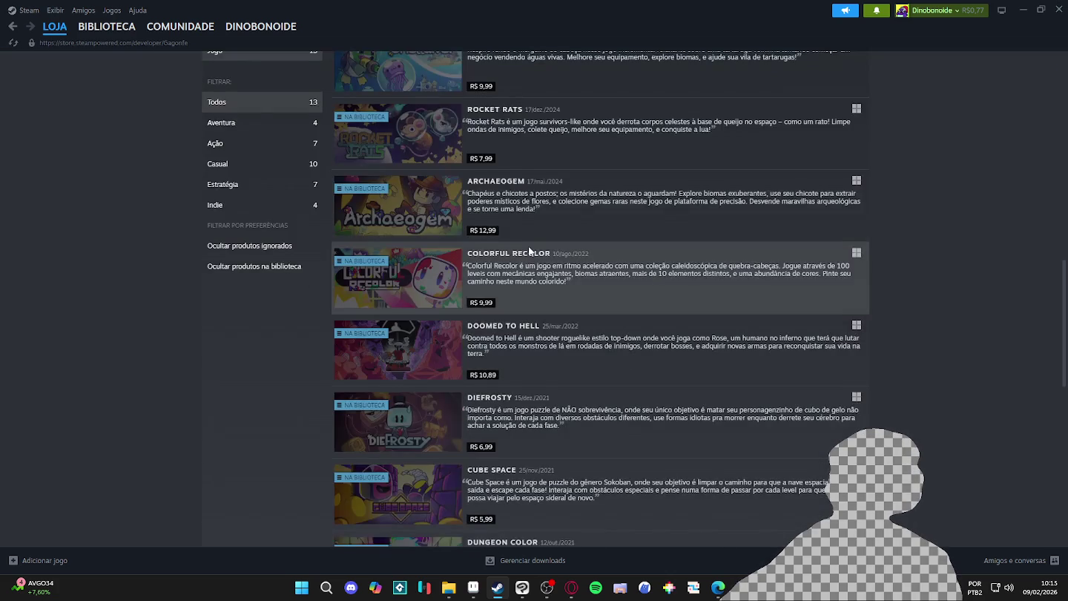
scroll(530, 252, down, 3)
scroll(530, 252, up, 4)
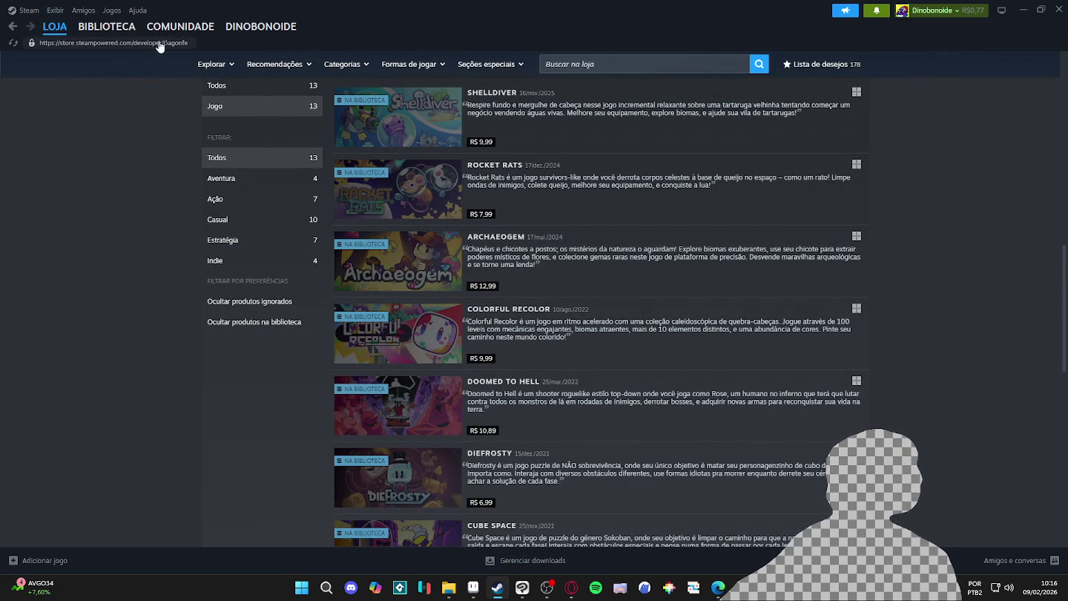
click(1024, 9)
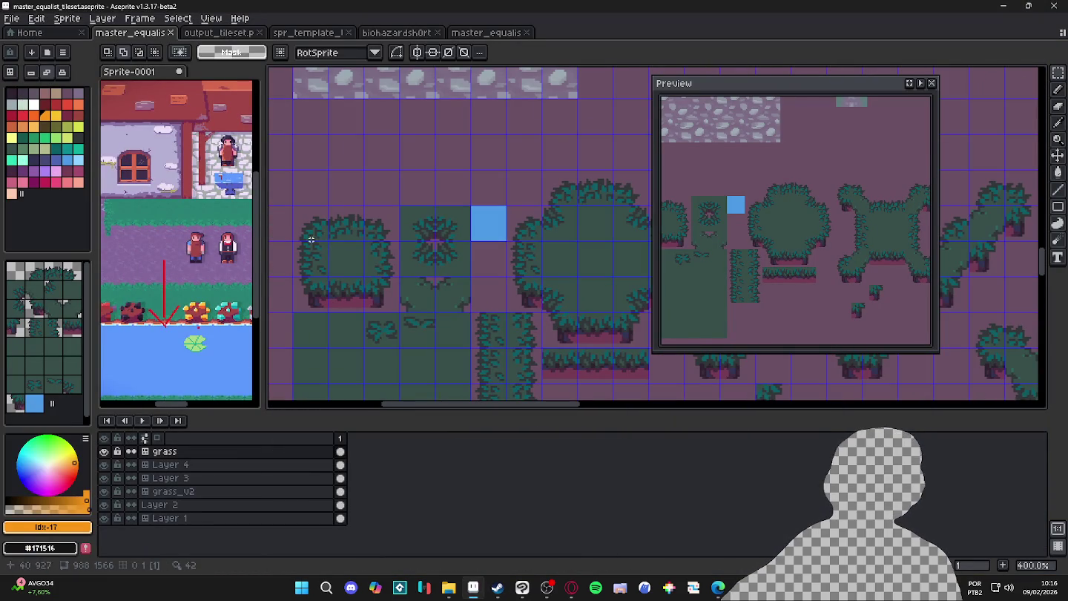
Select the bush tile blocks in the tileset image, then clear the selection
drag(304, 221, 394, 301)
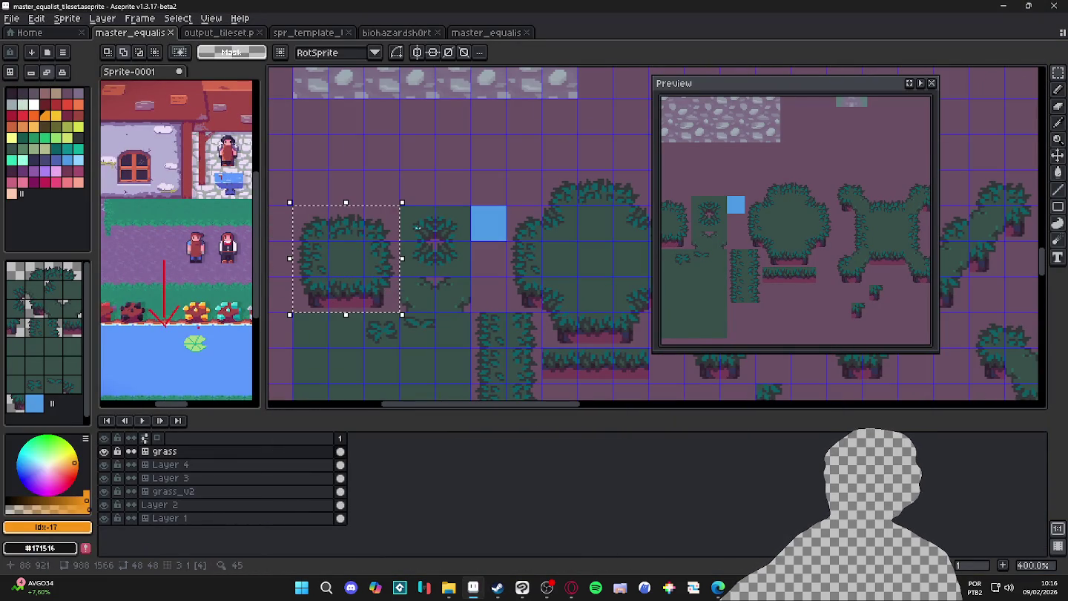
drag(419, 216, 460, 267)
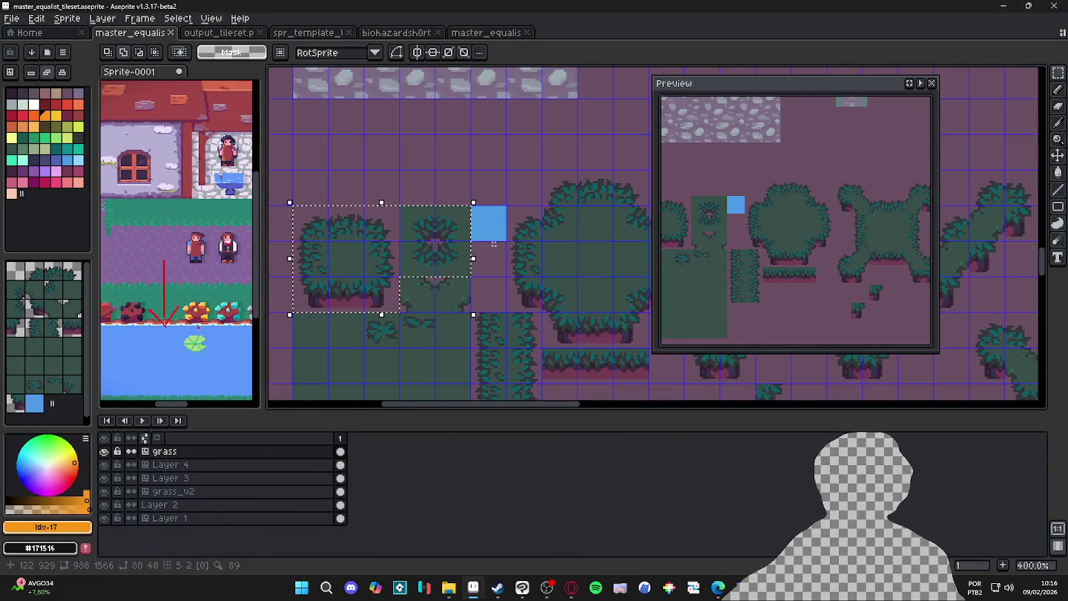
key(ctrl+d)
scroll(464, 324, down, 1)
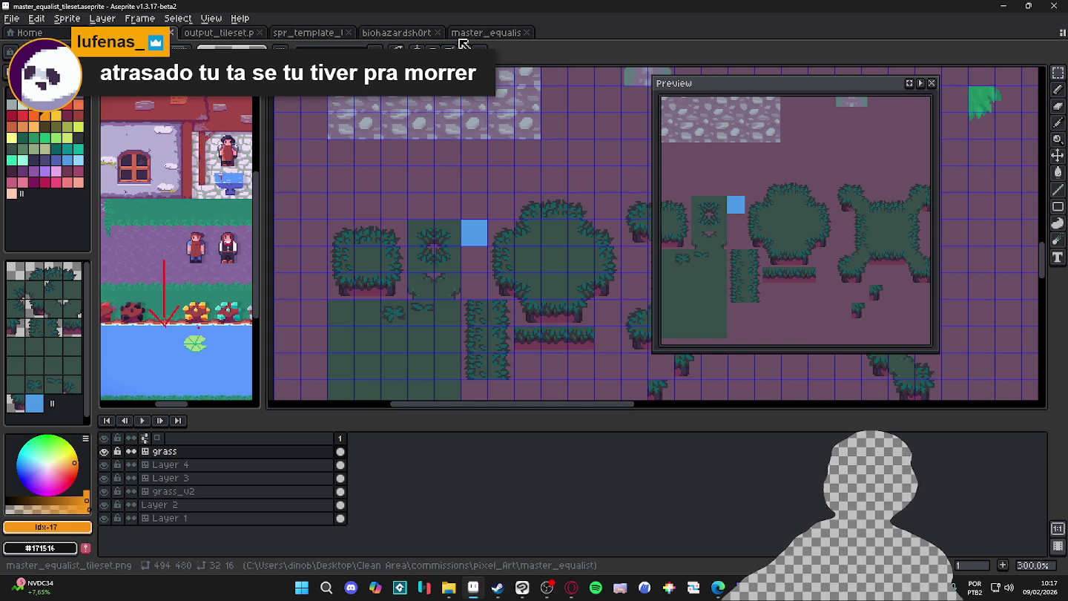
Cycle through the open sprite documents, ending on master_equalist_tileset.png
click(410, 32)
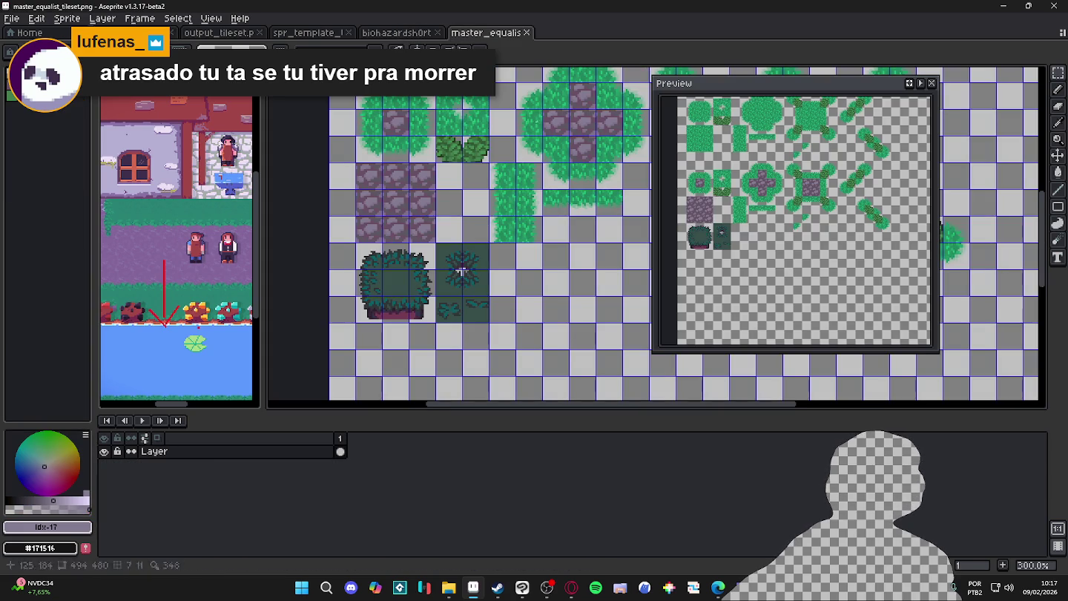
click(712, 530)
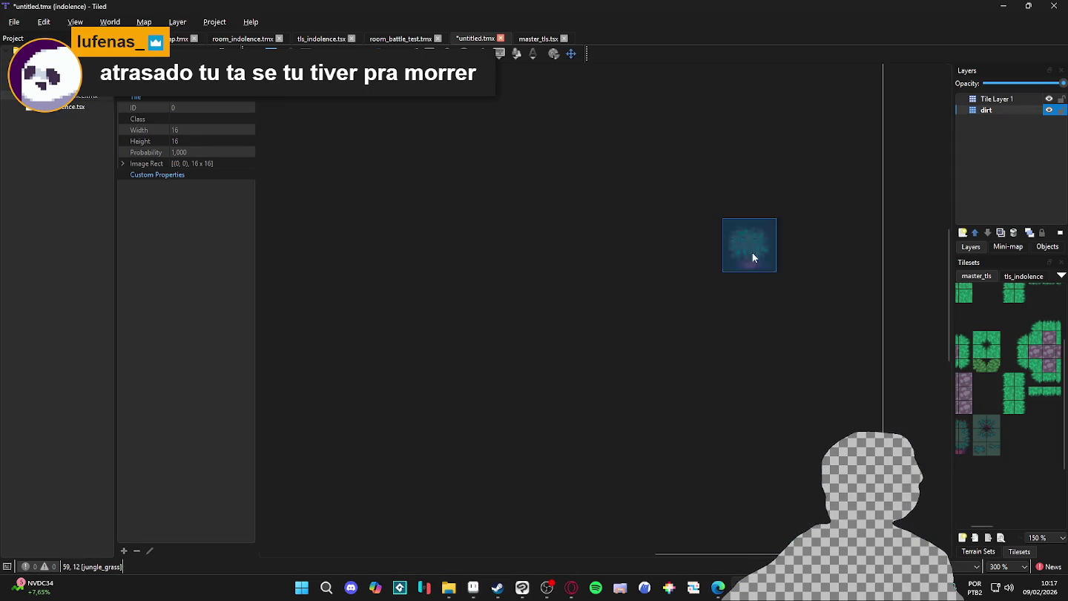
mouse_move(498, 588)
click(496, 524)
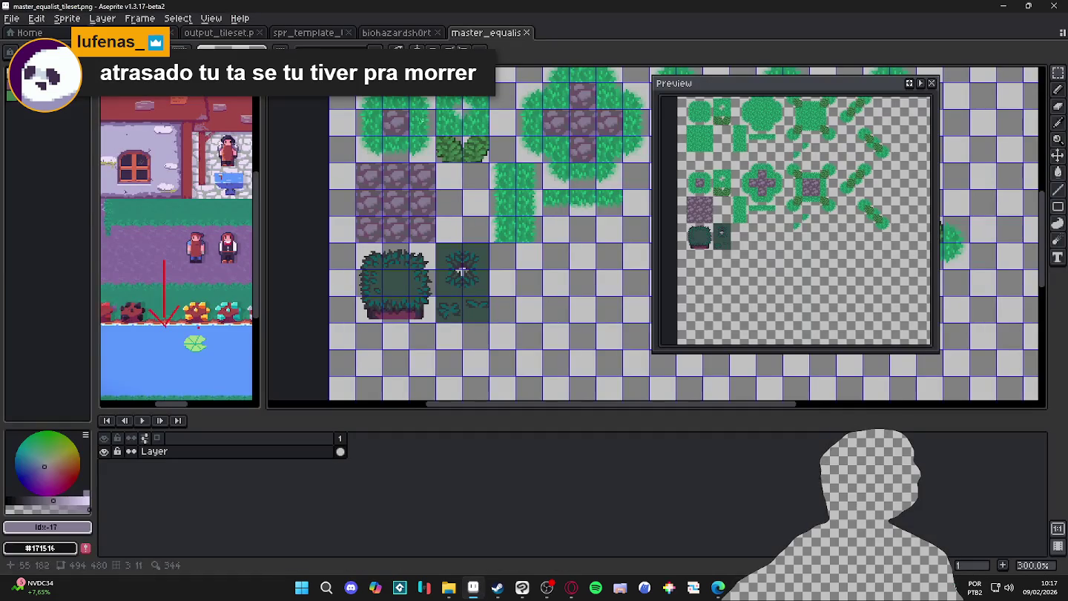
click(393, 37)
click(308, 32)
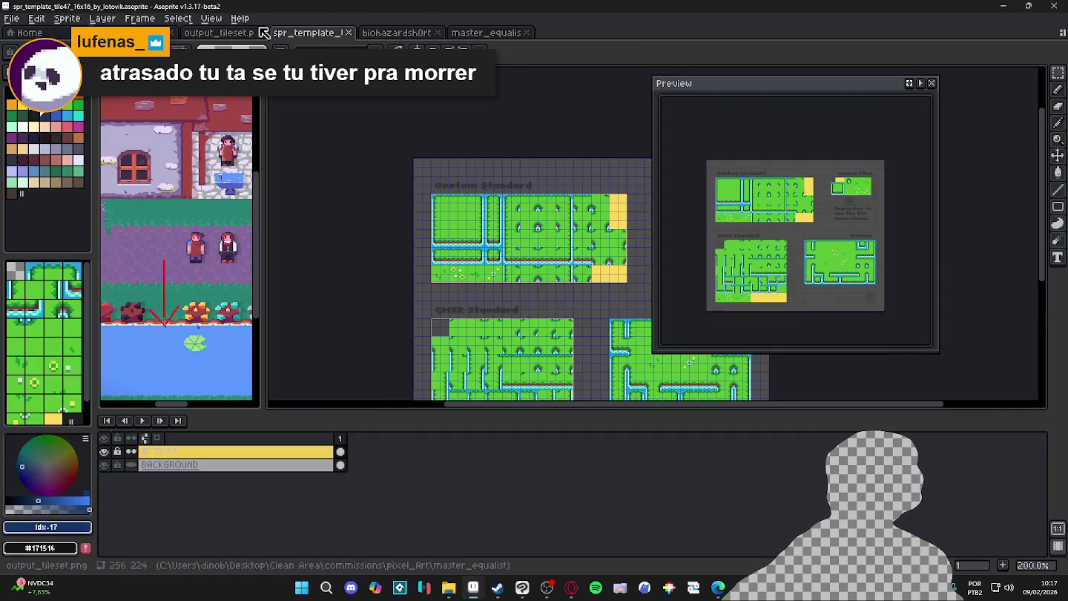
click(224, 37)
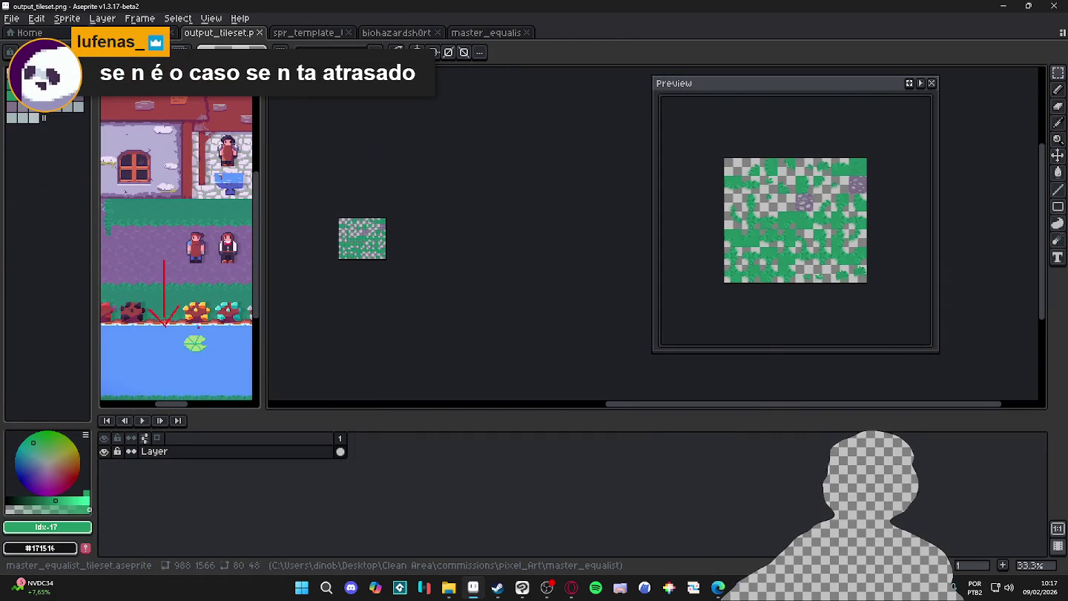
click(485, 33)
scroll(478, 242, up, 1)
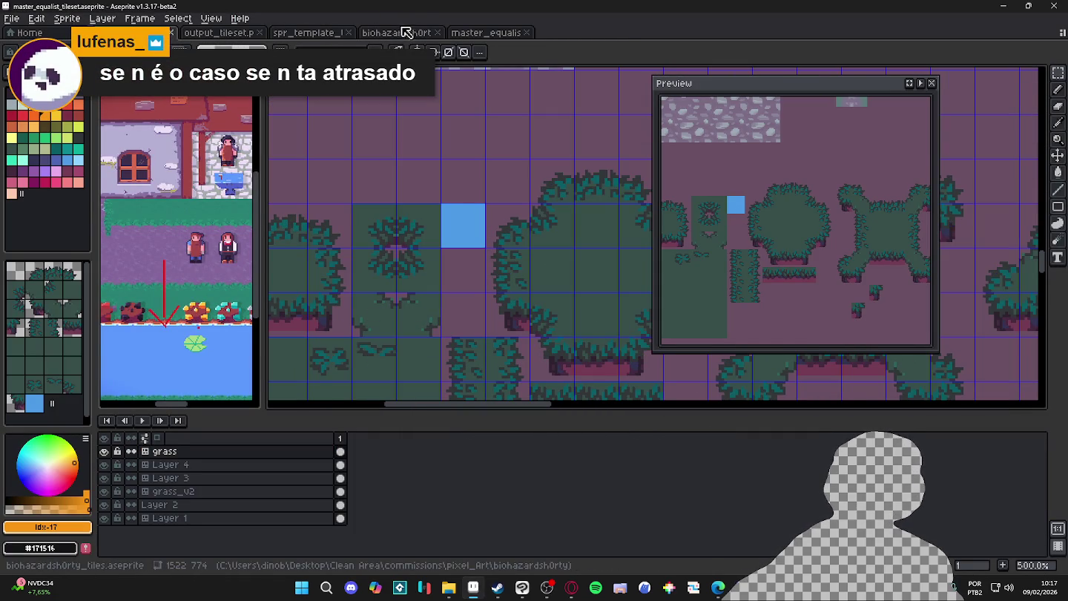
click(475, 33)
Paste the blue water tile beside the bush tiles, commit it, and save in Tiled
scroll(468, 254, up, 1)
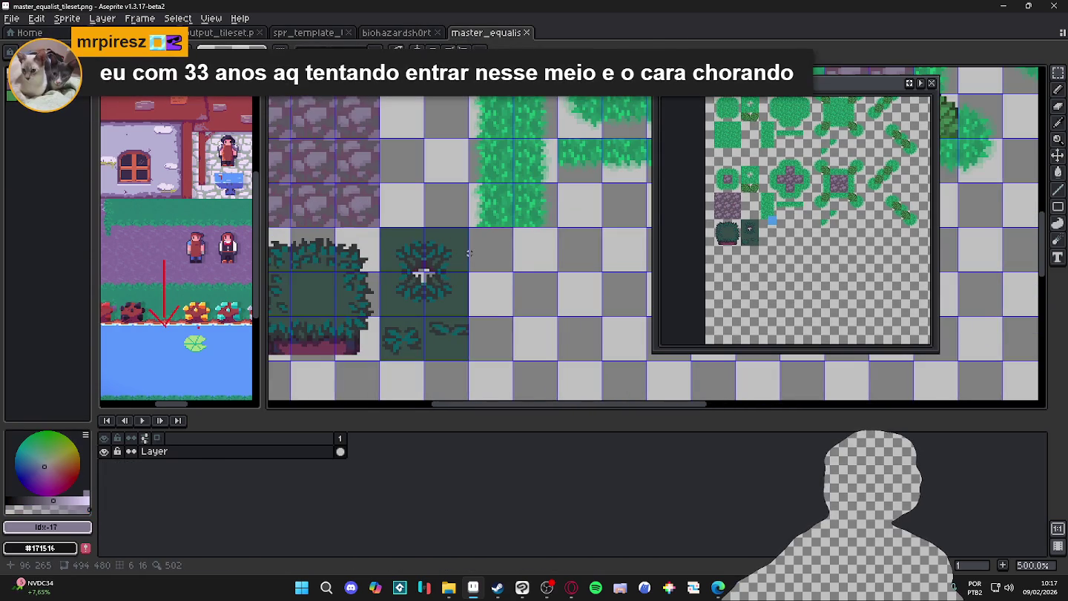
key(ctrl+v)
scroll(469, 253, up, 1)
scroll(468, 253, up, 1)
drag(460, 282, 481, 284)
key(Return)
scroll(483, 280, down, 4)
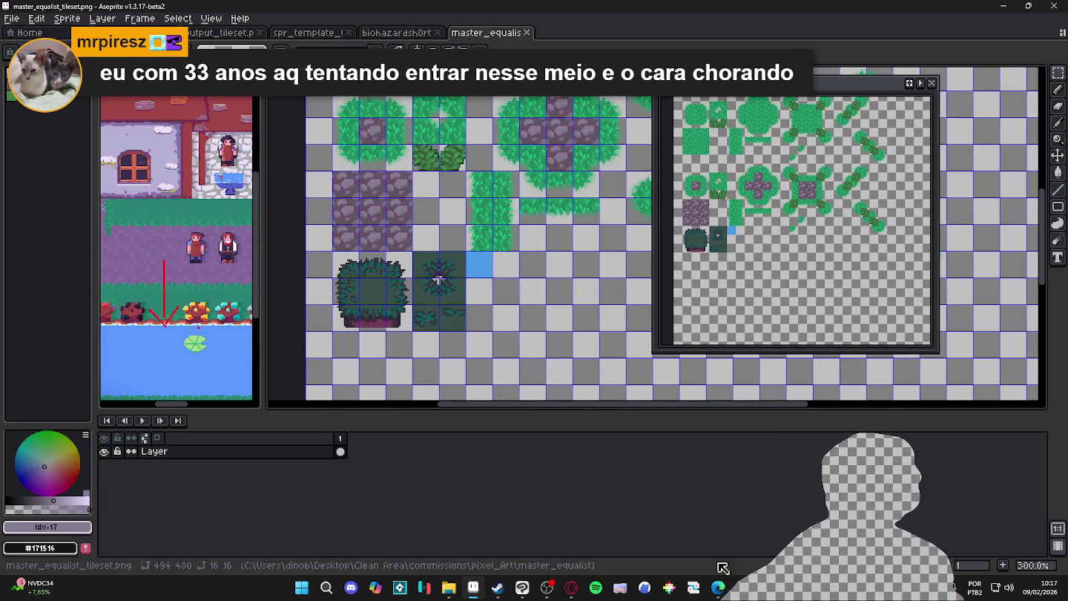
key(alt+Tab)
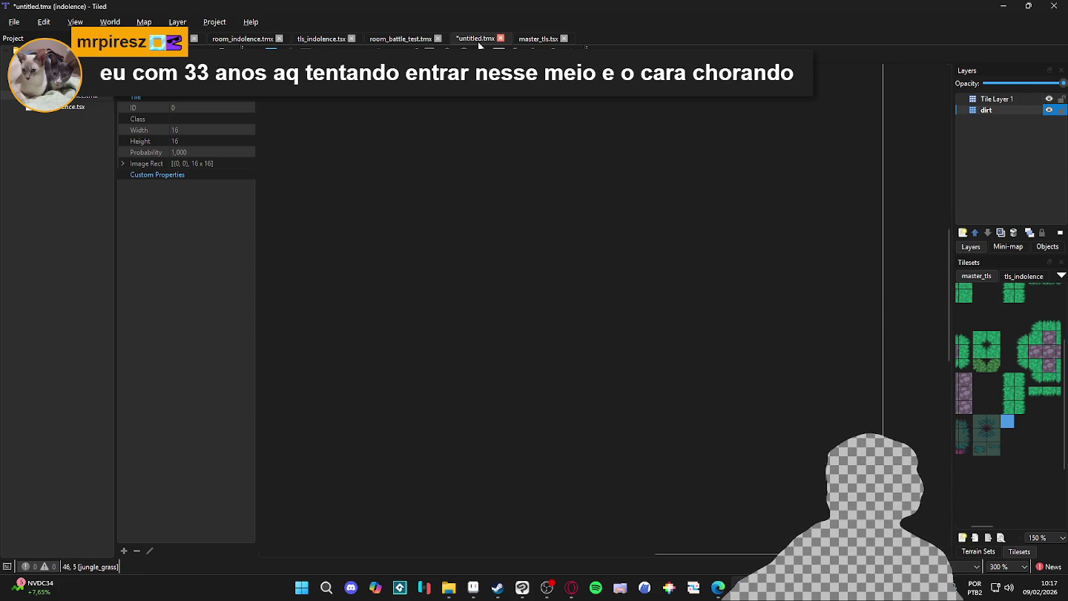
key(ctrl+s)
Check the master_tls tileset and return to the untitled map, keeping the dirt layer order
click(533, 41)
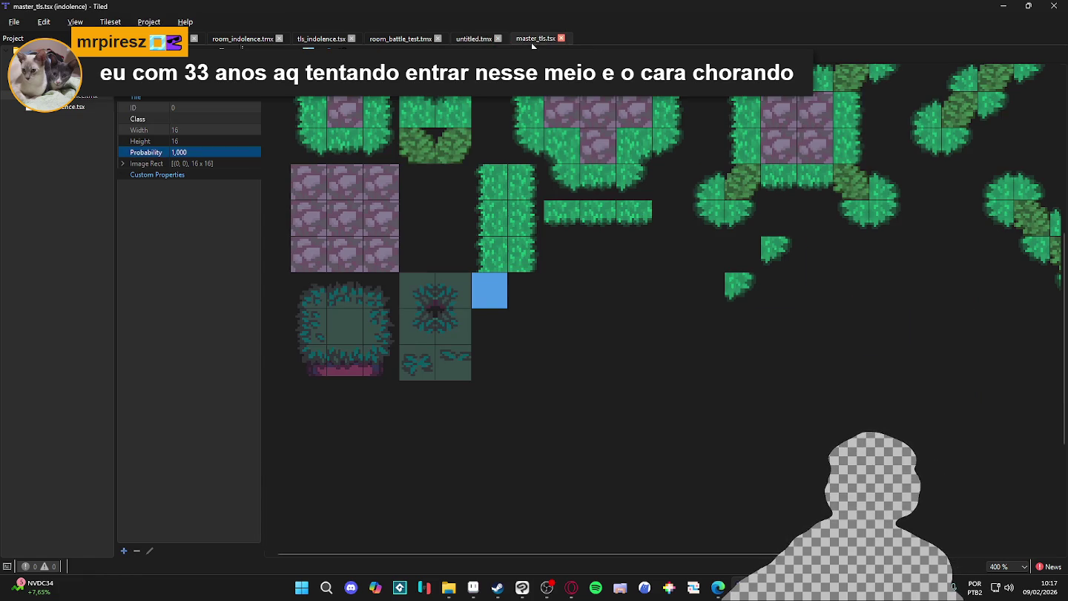
click(485, 42)
click(534, 41)
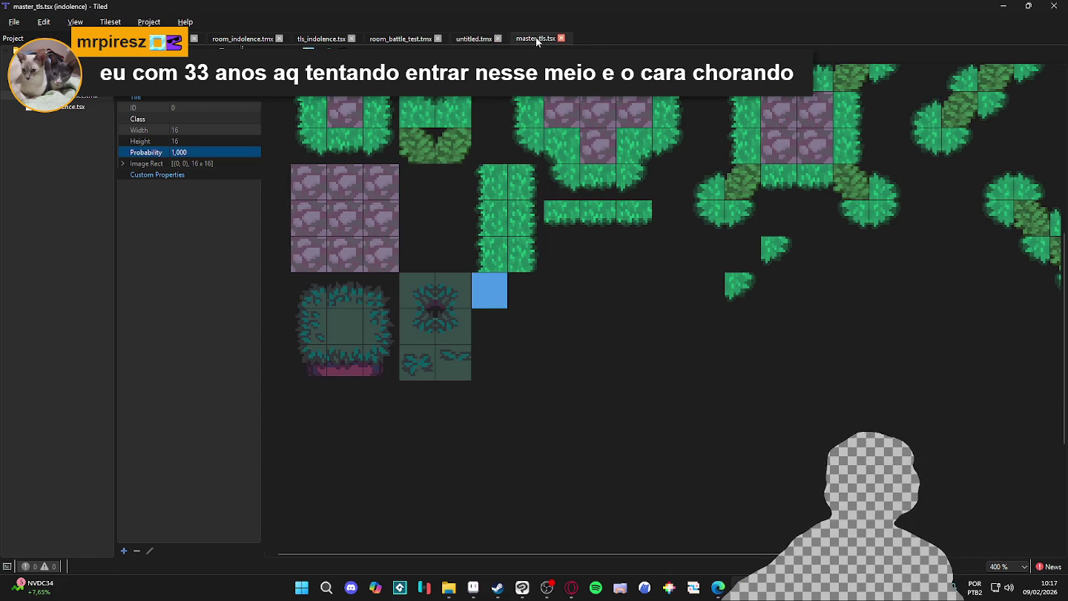
click(475, 41)
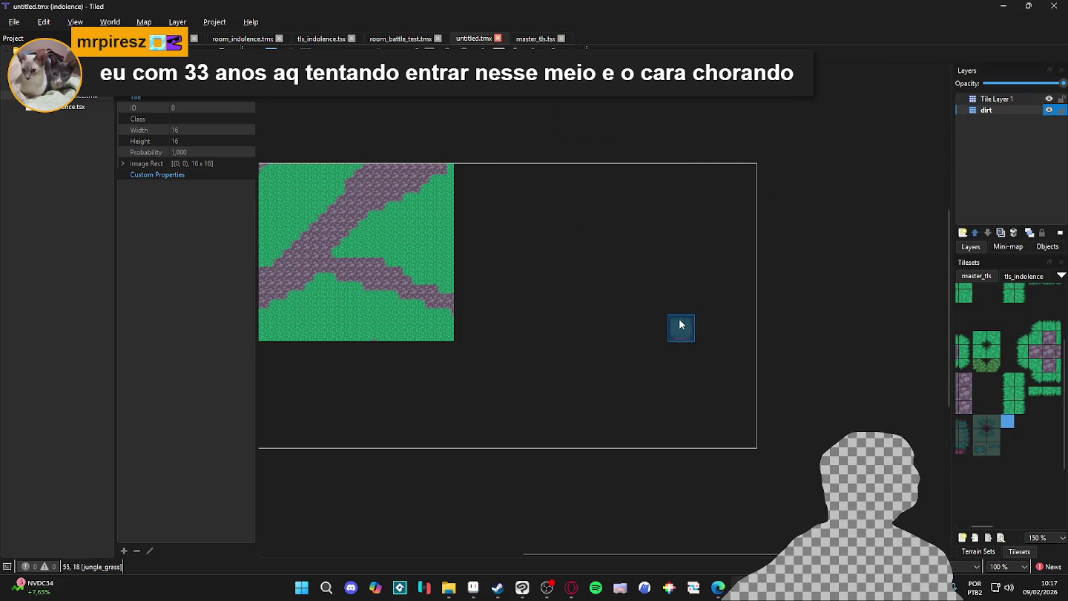
scroll(677, 322, up, 2)
click(1005, 424)
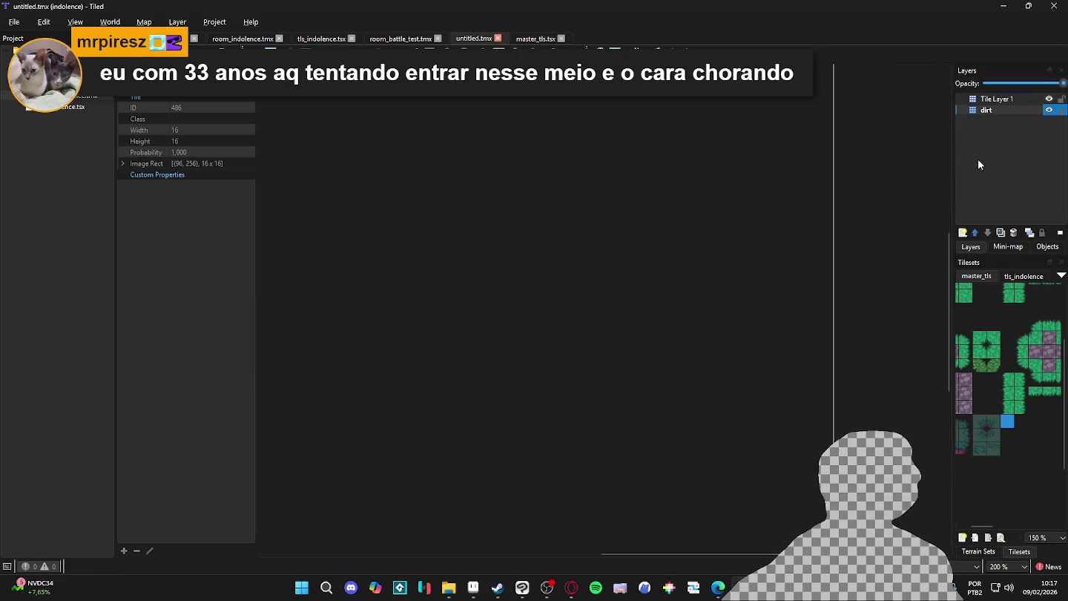
click(975, 233)
click(987, 233)
Add two new tile layers above dirt, named water and cliff
click(963, 233)
click(978, 243)
text(wte)
key(BackSpace)
key(BackSpace)
text(ater)
key(Return)
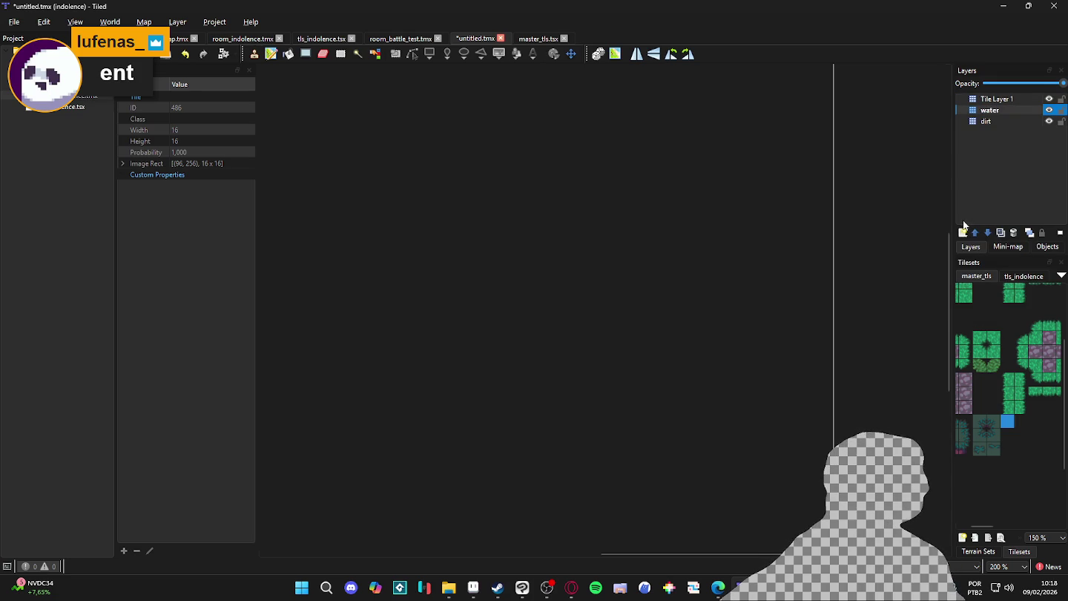
click(963, 233)
click(974, 244)
text(cliff)
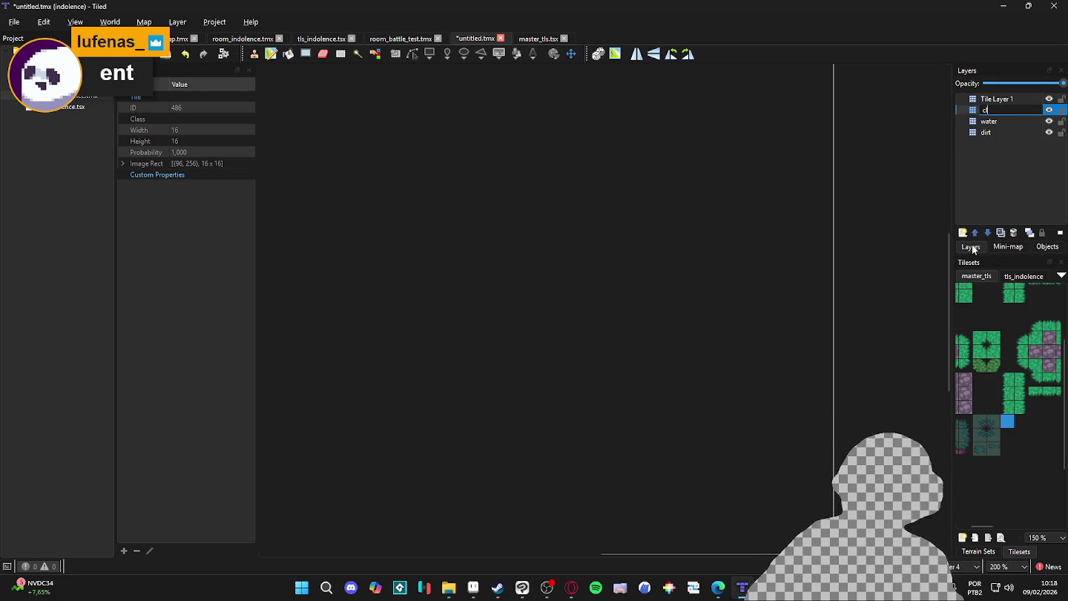
key(Return)
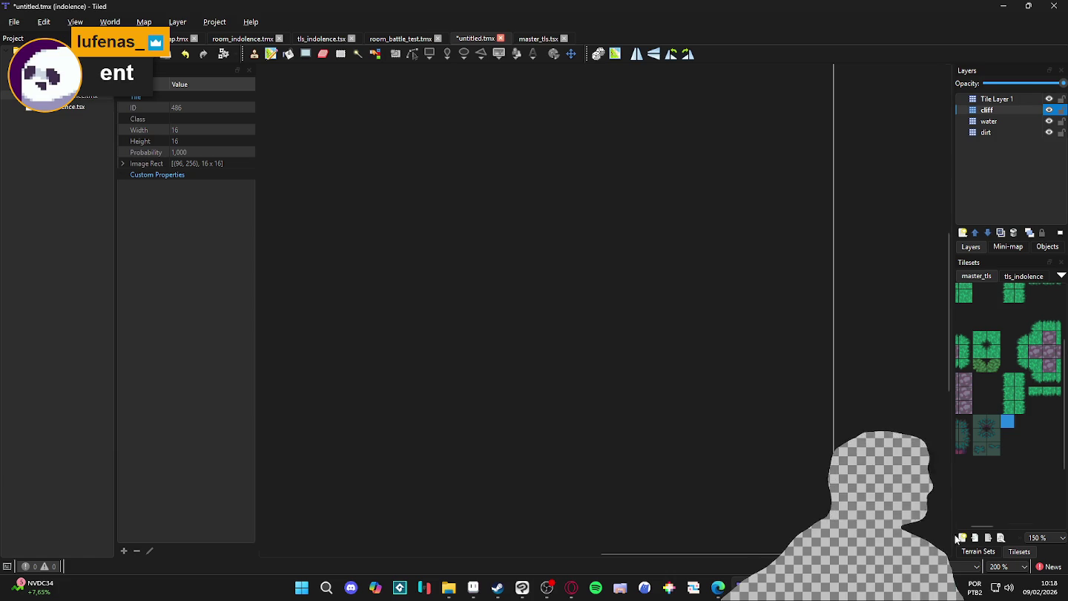
Choose the jungle_grass terrain from the Terrain Sets list
click(978, 552)
click(991, 417)
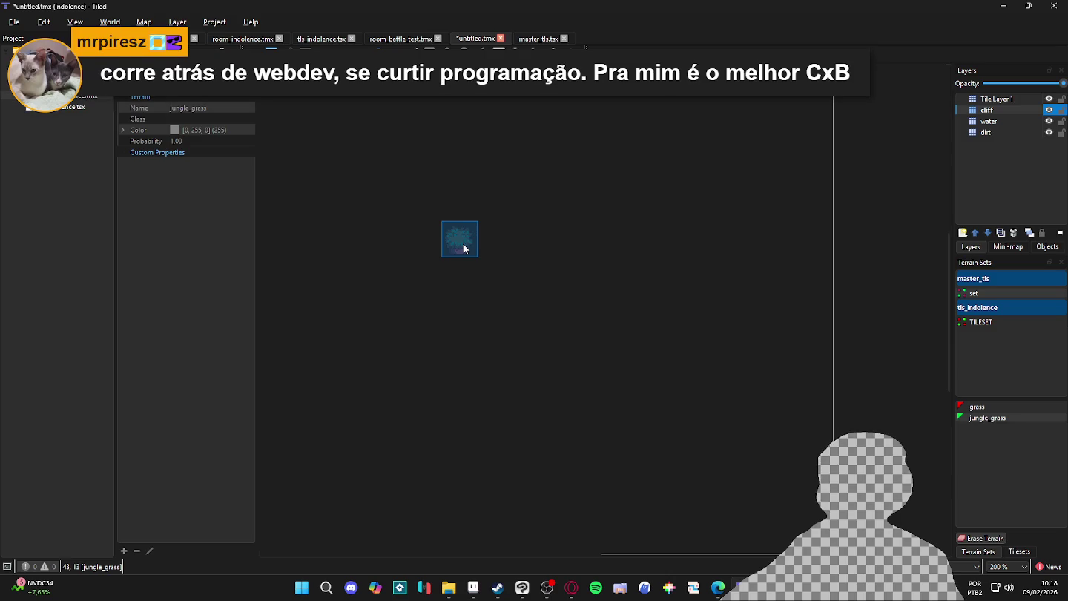
scroll(427, 213, up, 1)
Paint a large jungle_grass island, then erase terrain to cut an inlet at its top-left
mouse_move(404, 191)
mouse_down()
mouse_move(700, 320)
mouse_move(416, 417)
mouse_move(368, 232)
mouse_move(375, 247)
mouse_move(697, 313)
mouse_move(577, 261)
mouse_move(530, 330)
mouse_move(543, 359)
mouse_move(653, 375)
mouse_move(593, 391)
mouse_move(615, 475)
mouse_move(562, 425)
mouse_up()
mouse_move(598, 470)
mouse_down()
mouse_move(336, 446)
mouse_move(376, 331)
mouse_move(305, 245)
mouse_move(381, 181)
mouse_move(467, 148)
mouse_move(600, 168)
mouse_move(685, 381)
mouse_move(588, 138)
mouse_move(484, 189)
mouse_move(652, 237)
mouse_move(662, 375)
mouse_move(576, 440)
mouse_move(349, 253)
mouse_up()
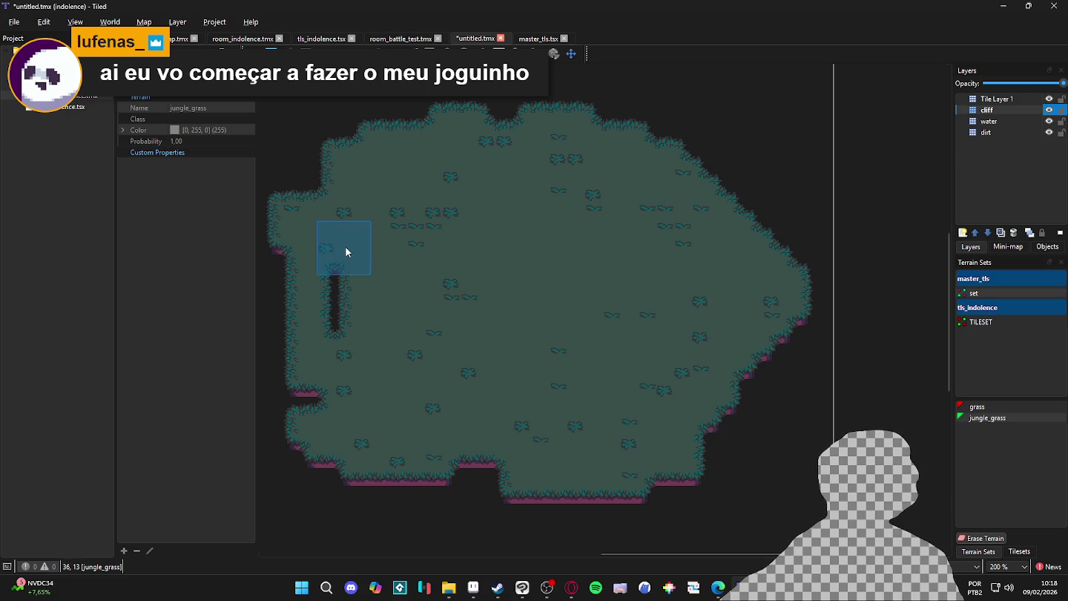
mouse_move(280, 334)
mouse_down()
mouse_move(586, 445)
mouse_move(786, 338)
mouse_move(755, 183)
mouse_move(738, 238)
mouse_move(829, 362)
mouse_move(839, 296)
mouse_move(825, 299)
mouse_move(779, 213)
mouse_move(838, 185)
mouse_move(751, 163)
mouse_move(784, 143)
mouse_move(758, 131)
mouse_move(818, 211)
mouse_move(866, 237)
mouse_move(878, 231)
mouse_move(901, 290)
mouse_move(879, 291)
mouse_move(860, 402)
mouse_move(749, 482)
mouse_move(690, 501)
mouse_move(710, 505)
mouse_move(595, 511)
mouse_up()
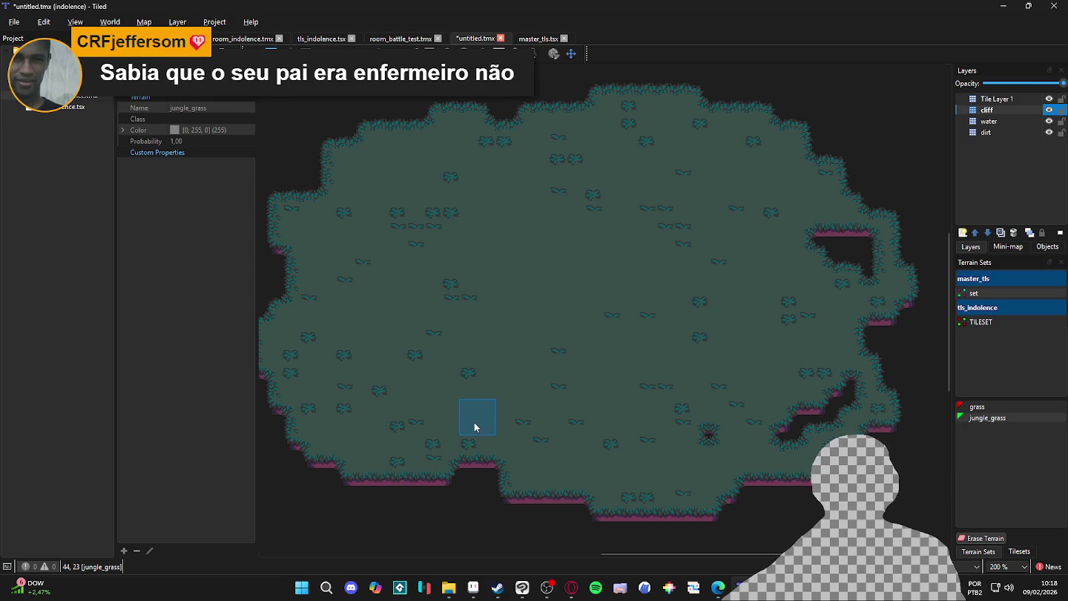
mouse_move(476, 427)
mouse_down()
mouse_move(436, 477)
mouse_move(436, 500)
mouse_move(473, 507)
mouse_move(454, 493)
mouse_move(477, 505)
mouse_move(378, 483)
mouse_move(345, 489)
mouse_up()
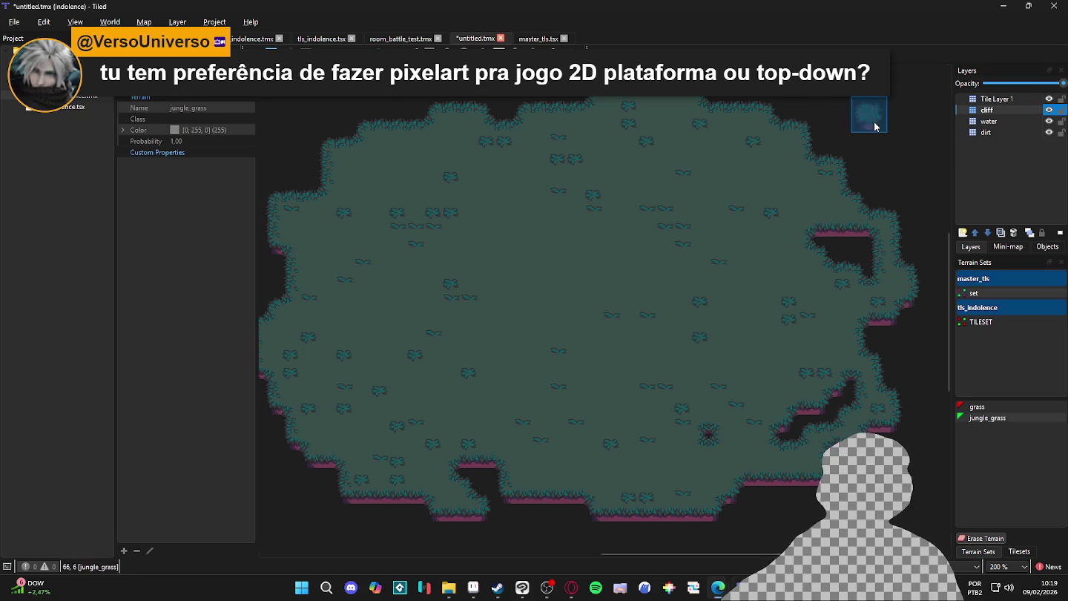
click(980, 538)
mouse_move(351, 131)
mouse_down()
mouse_move(465, 220)
mouse_move(414, 235)
mouse_move(377, 266)
mouse_move(419, 257)
mouse_move(452, 283)
mouse_move(500, 290)
mouse_up()
Widen the inlet, then Shape Fill the whole water layer with the blue water tile
click(636, 328)
click(1005, 122)
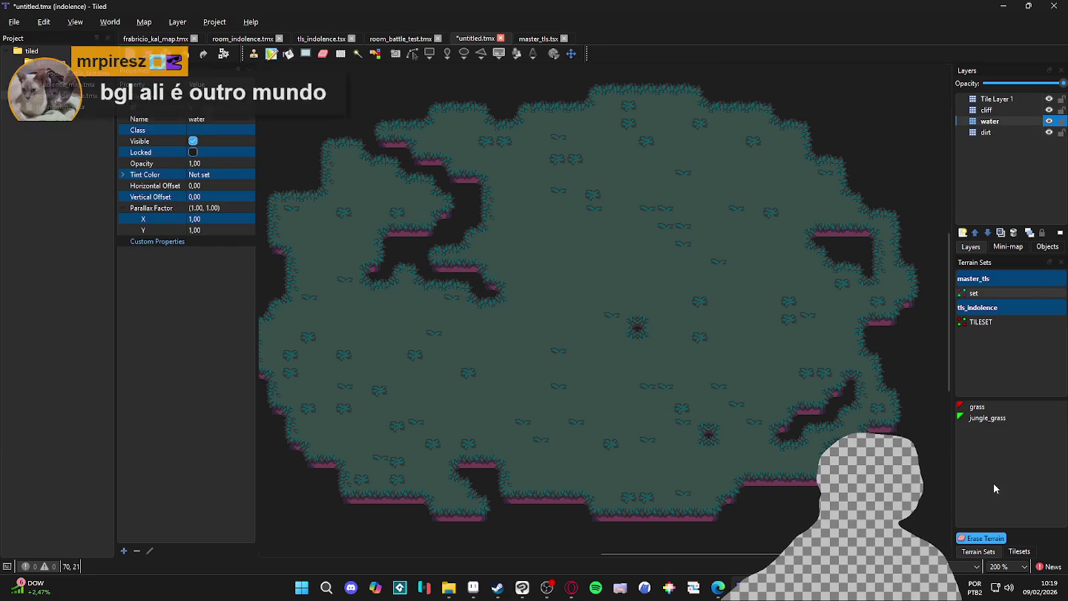
click(1018, 551)
click(1007, 421)
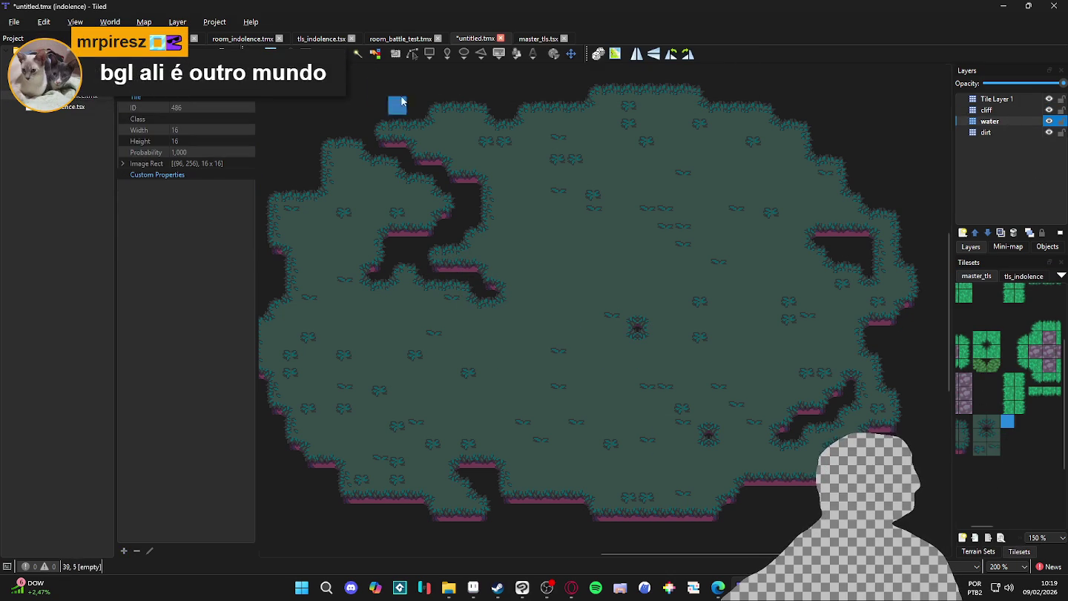
key(p)
drag(265, 64, 939, 550)
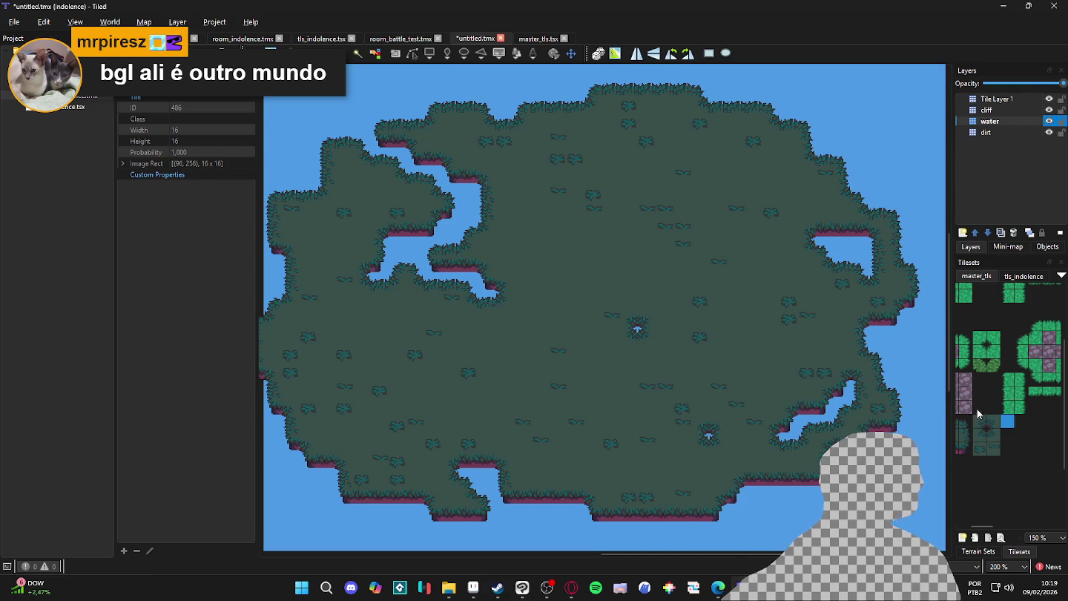
On the cliff layer, rectangle-select the whole map and delete the island tiles
click(992, 121)
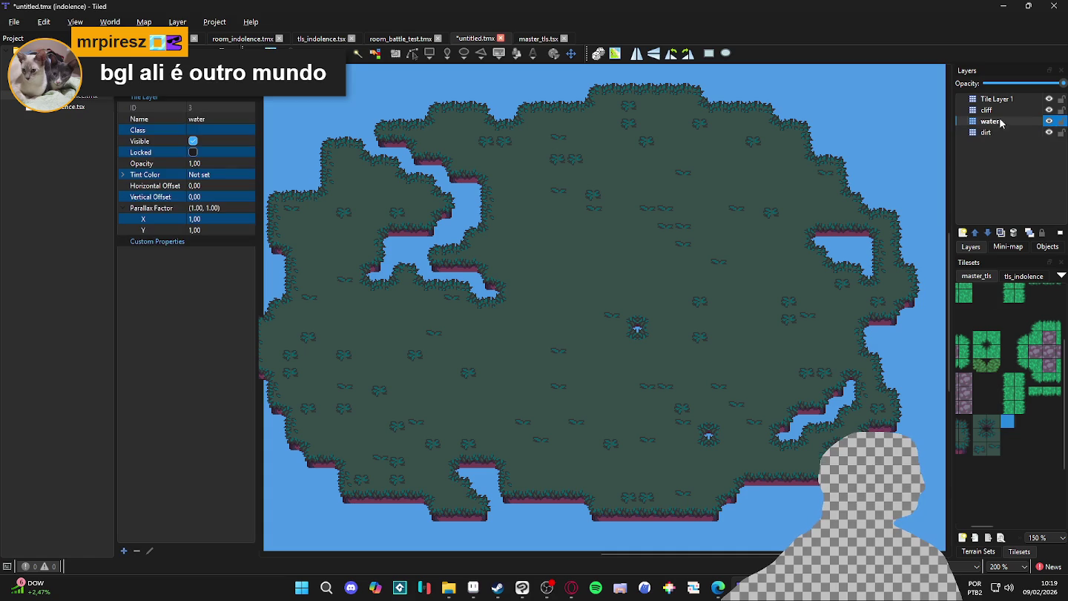
click(1049, 121)
click(1049, 121)
click(1039, 110)
click(1049, 110)
click(1049, 109)
key(r)
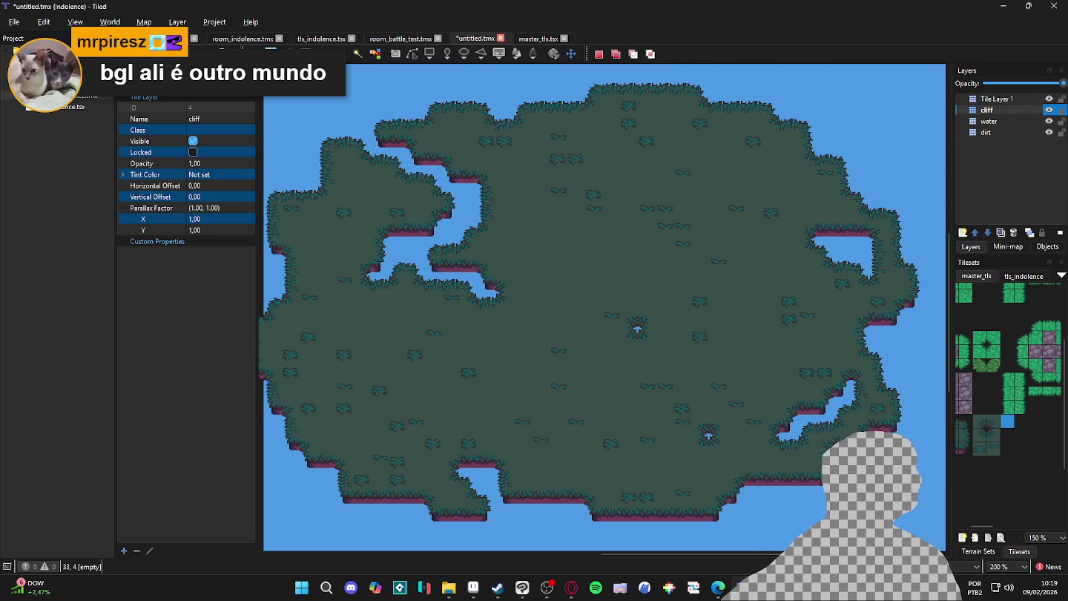
drag(266, 67, 939, 545)
key(Delete)
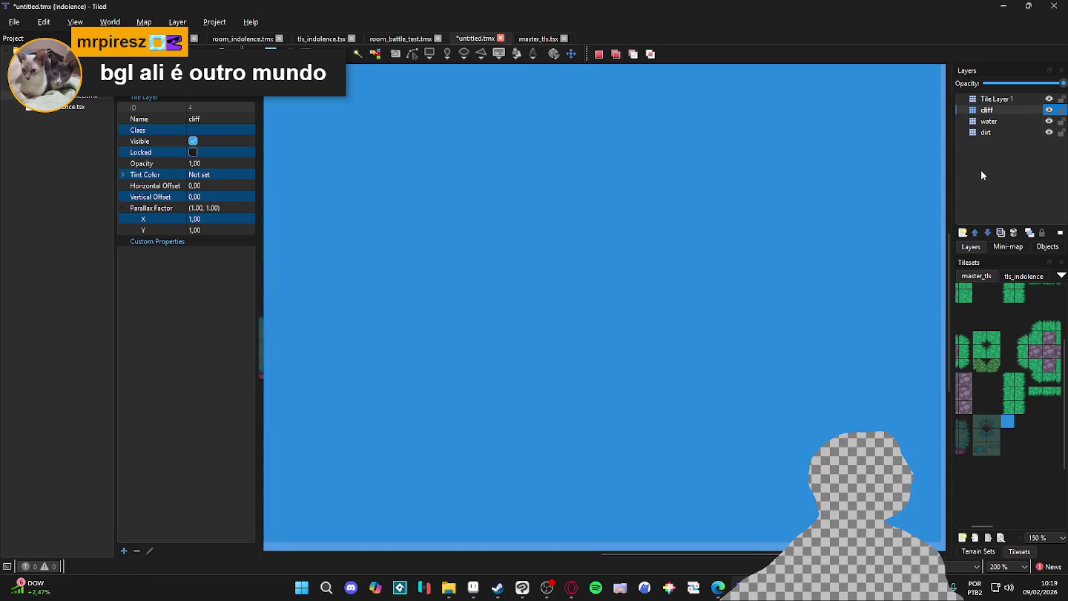
click(979, 551)
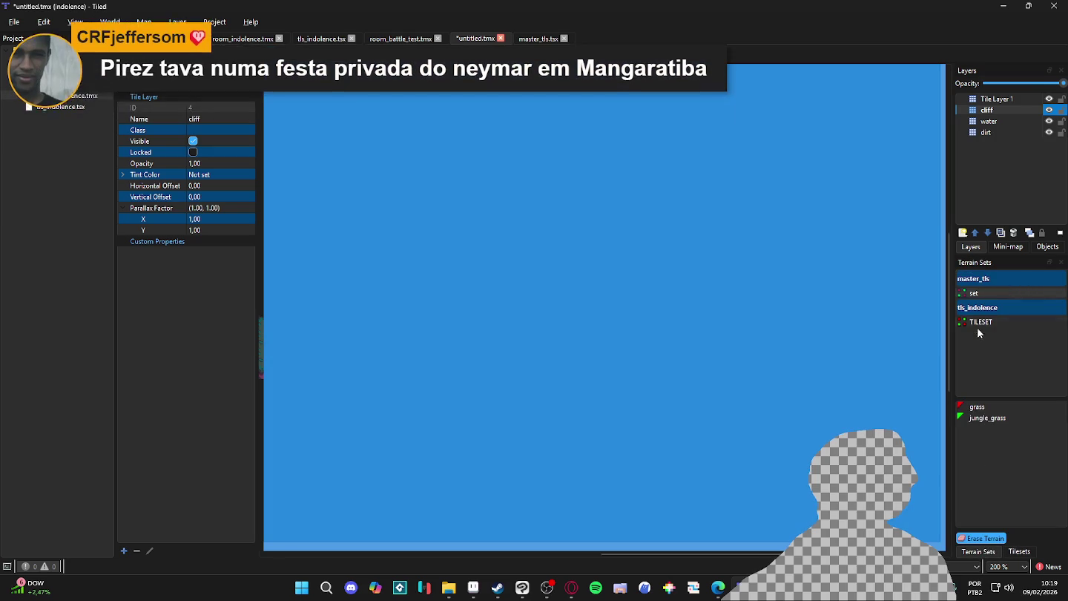
Pick the jungle_grass terrain, save the map, and bring up the Windows Start menu
click(987, 416)
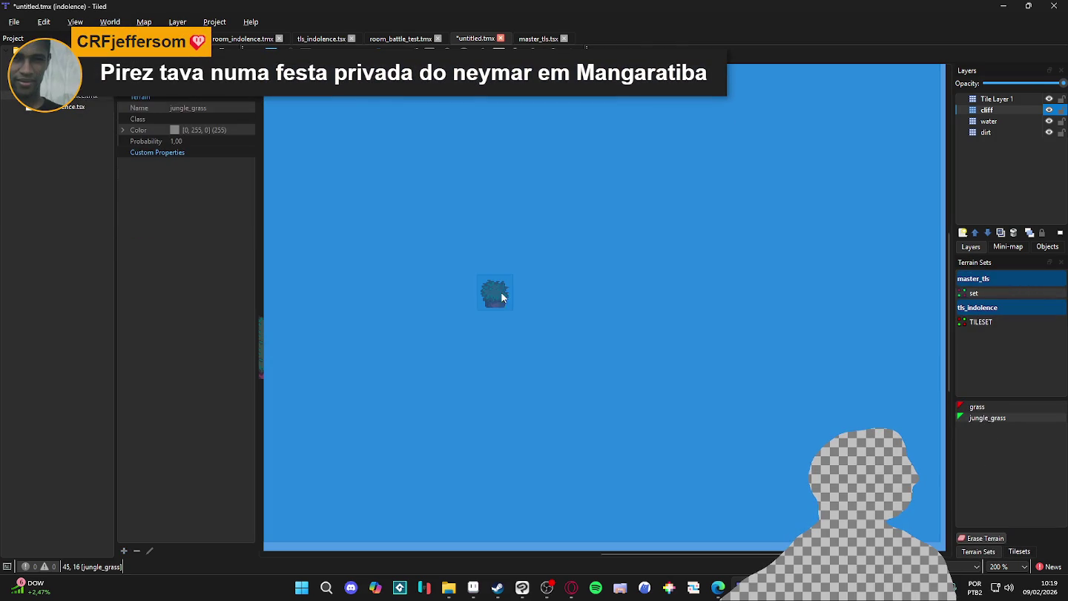
key(ctrl+s)
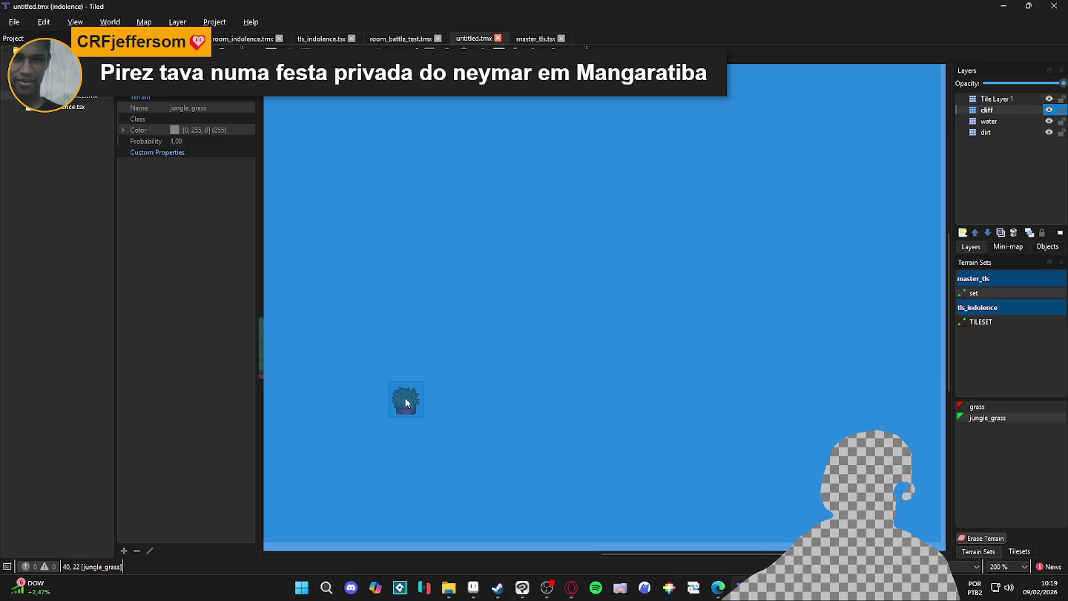
click(291, 585)
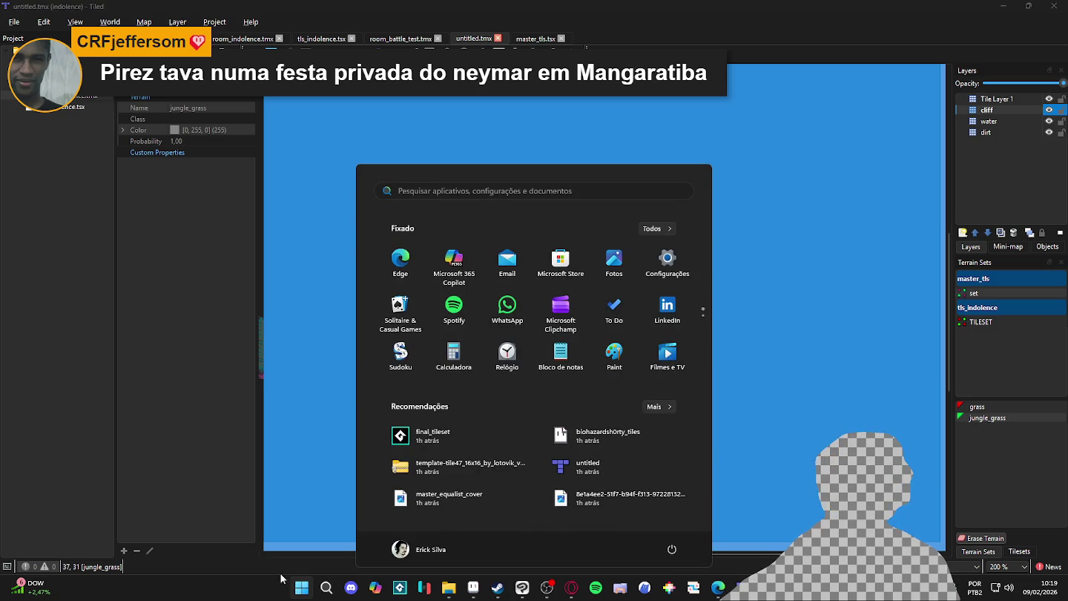
click(278, 593)
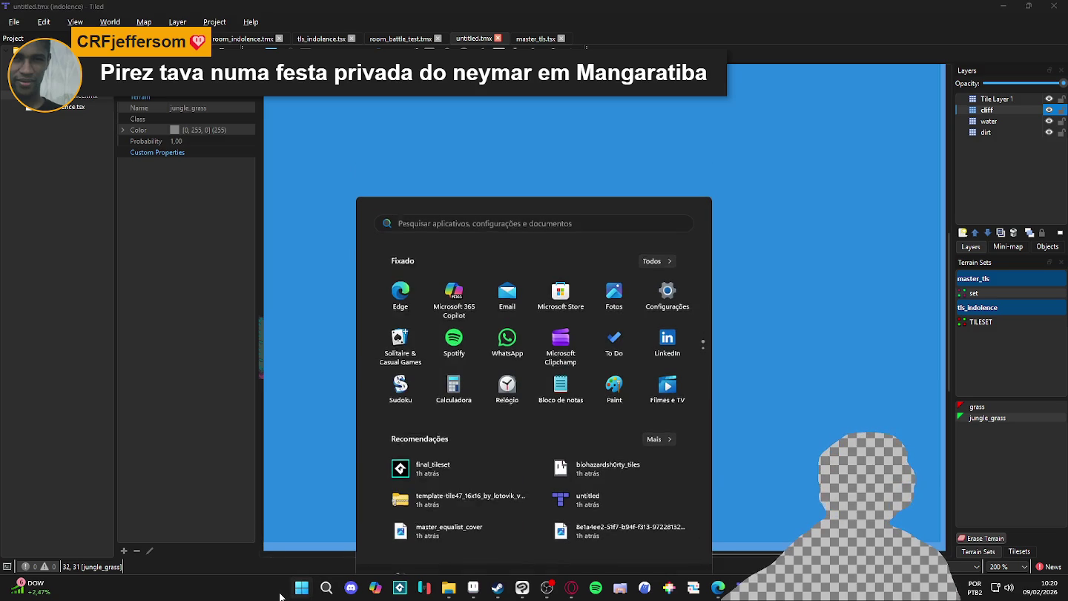
click(301, 590)
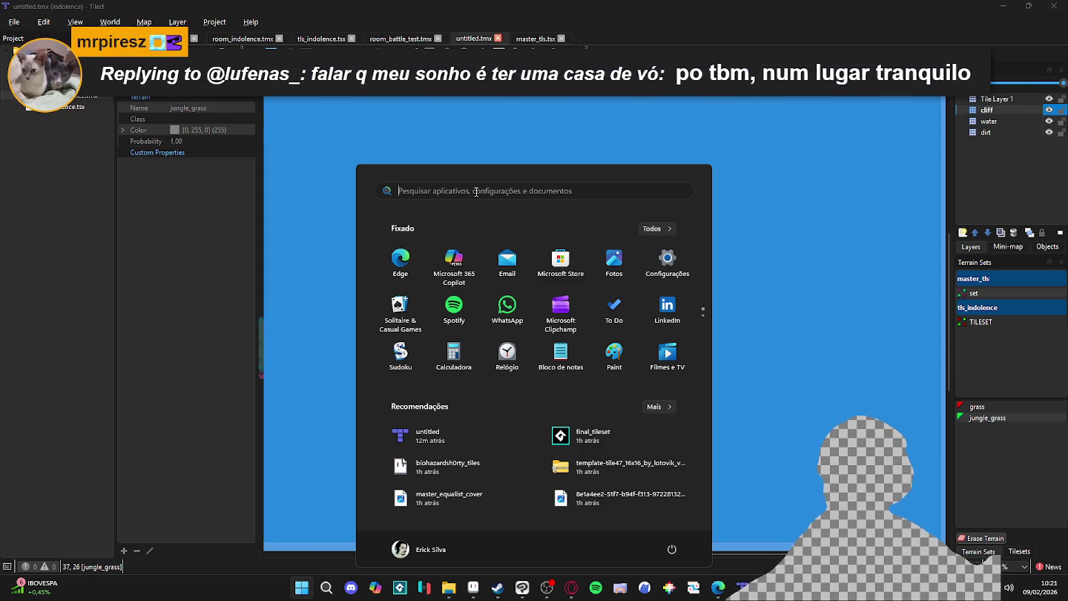
Paint a small jungle_grass patch on the water, then undo it
click(684, 37)
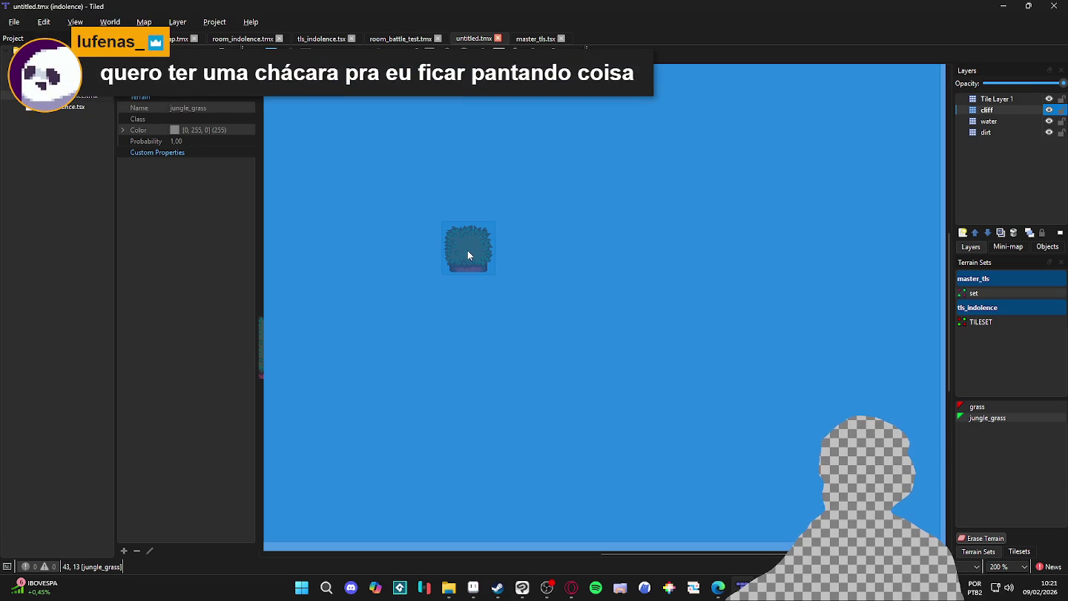
click(437, 204)
drag(475, 245, 523, 271)
key(ctrl+z)
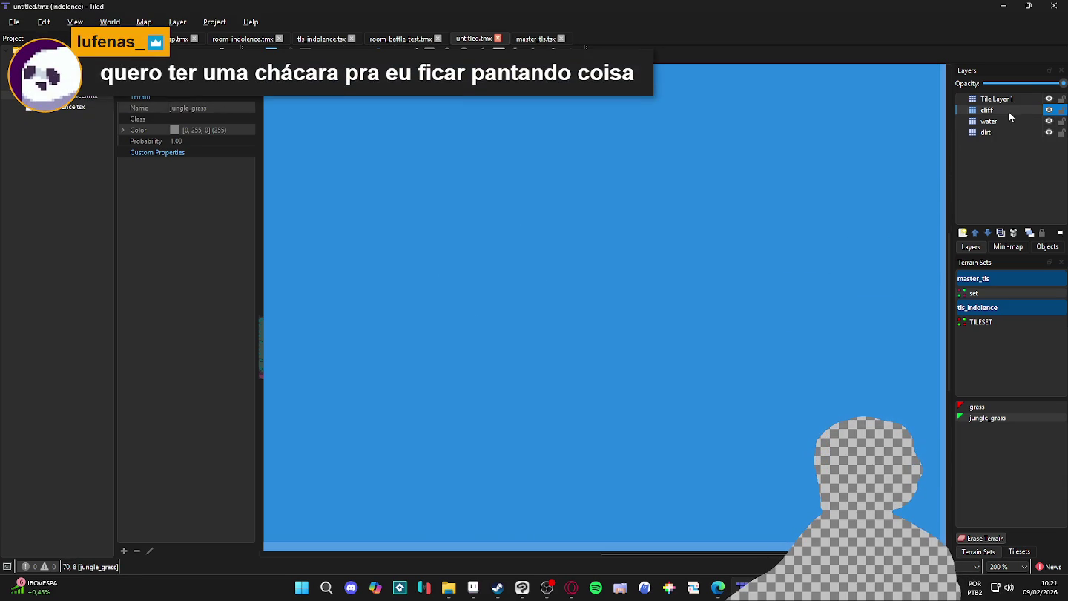
click(994, 111)
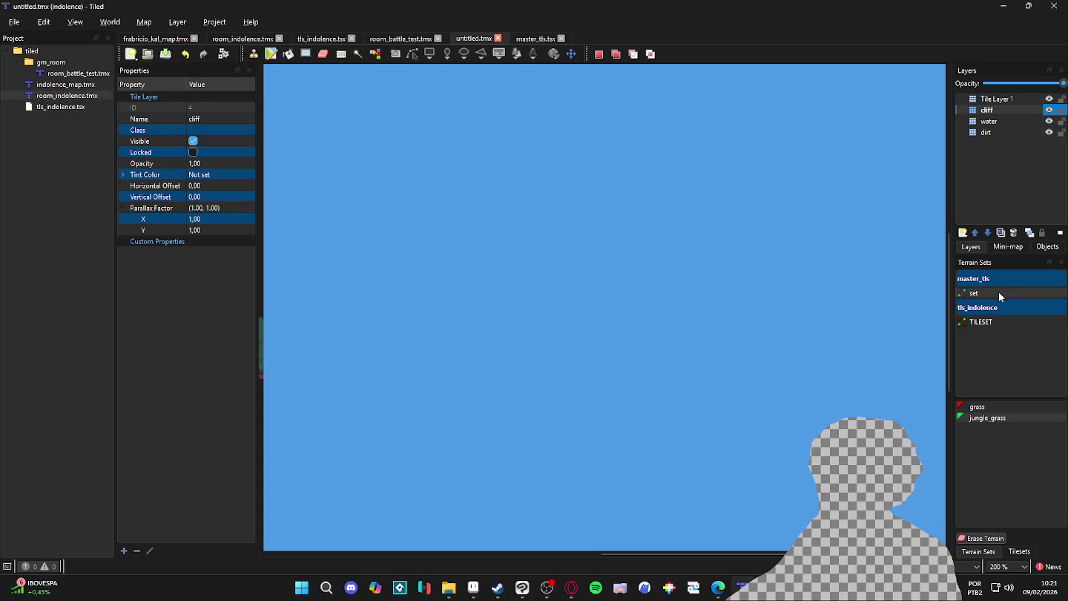
Inspect the 'set' and TILESET terrain sets, then pick jungle_grass from 'set'
click(998, 292)
click(988, 110)
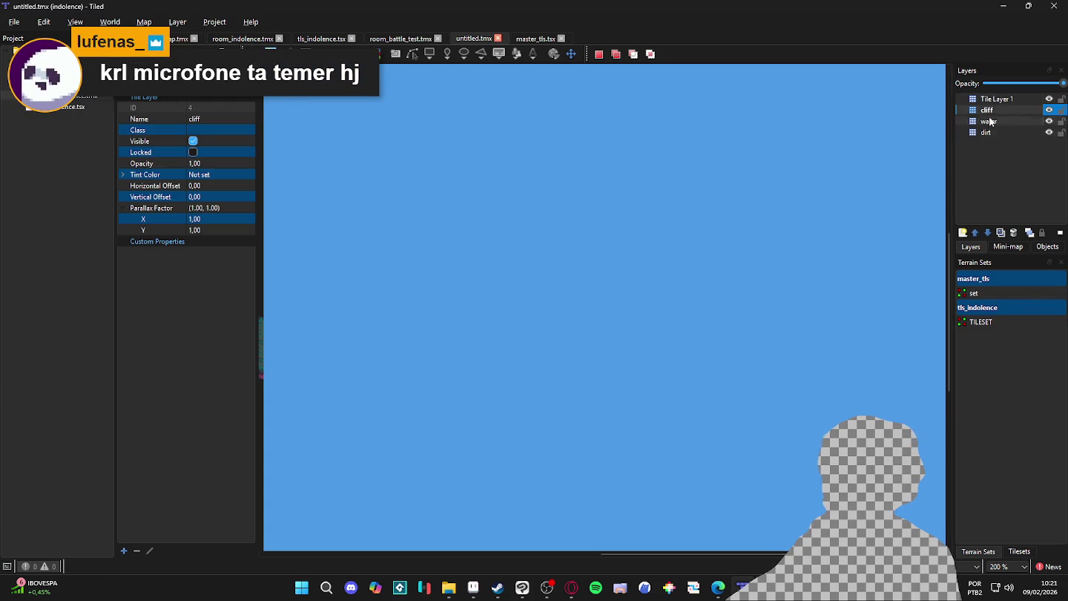
click(984, 292)
click(991, 323)
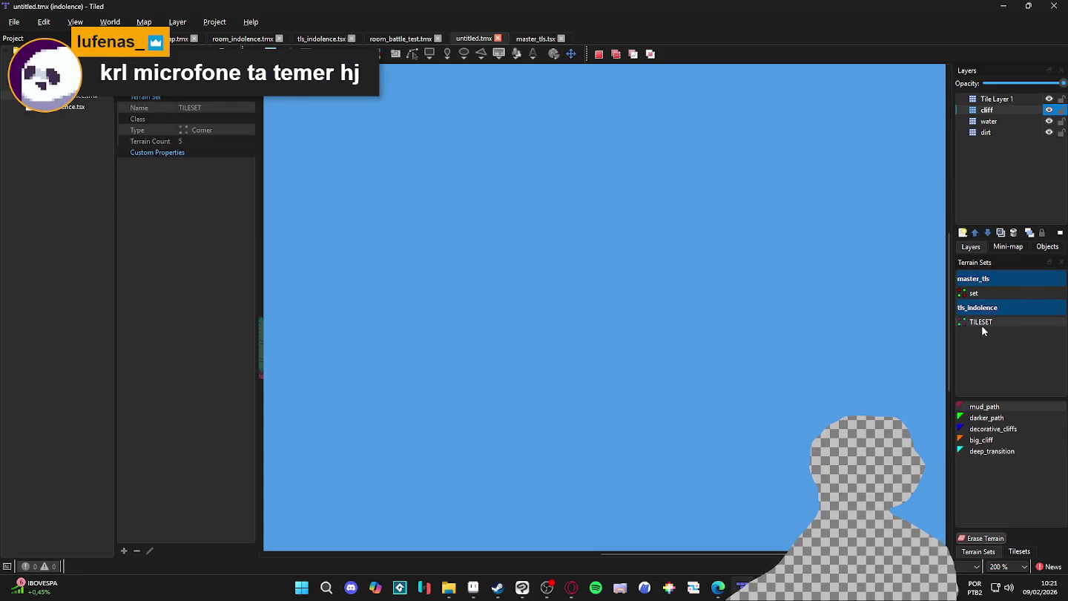
click(978, 293)
click(990, 418)
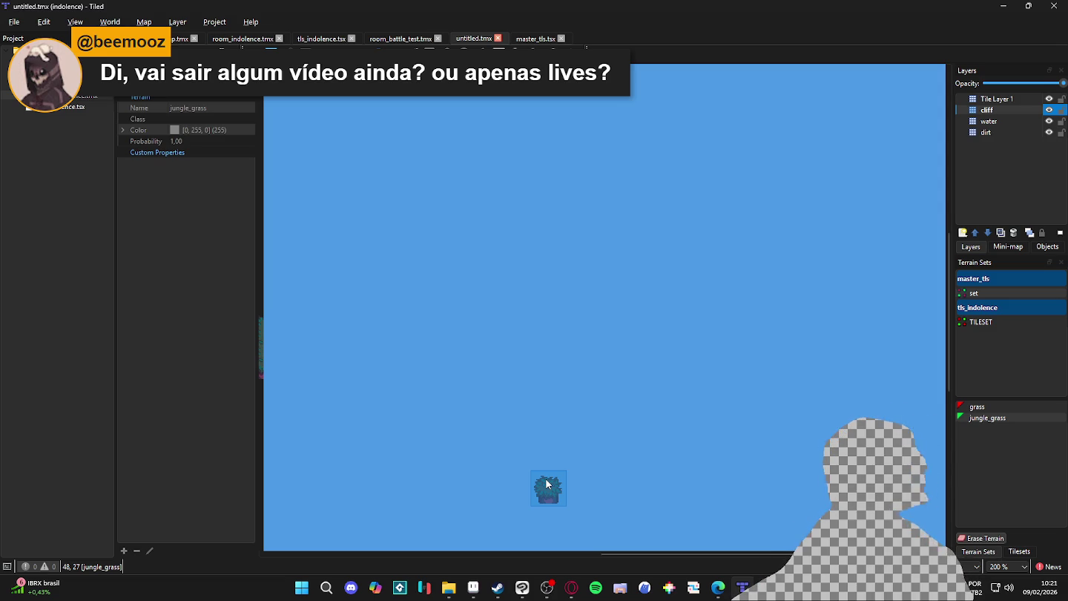
mouse_move(448, 587)
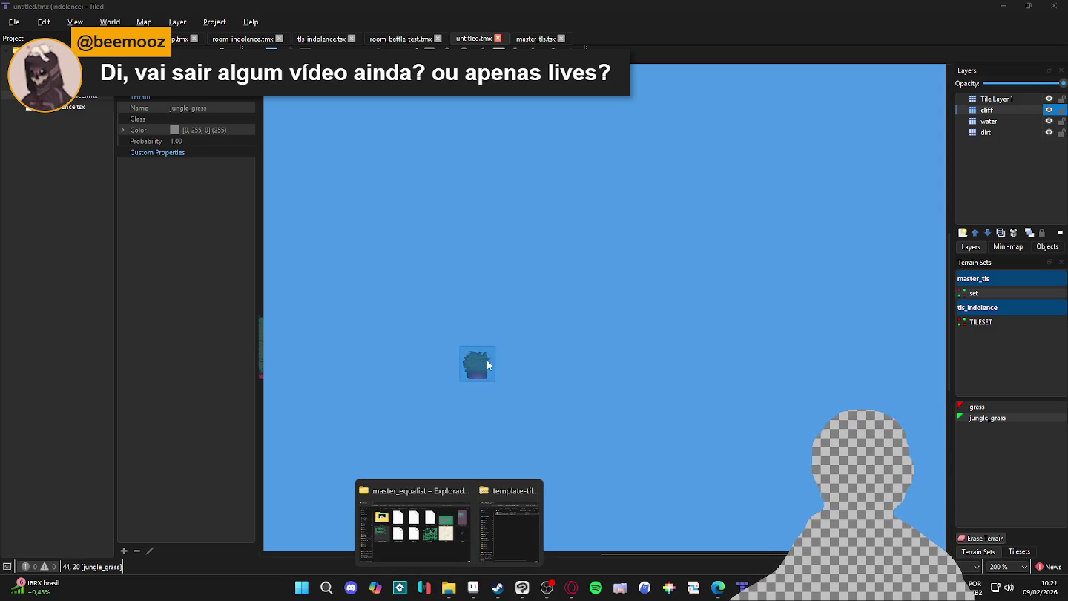
click(430, 530)
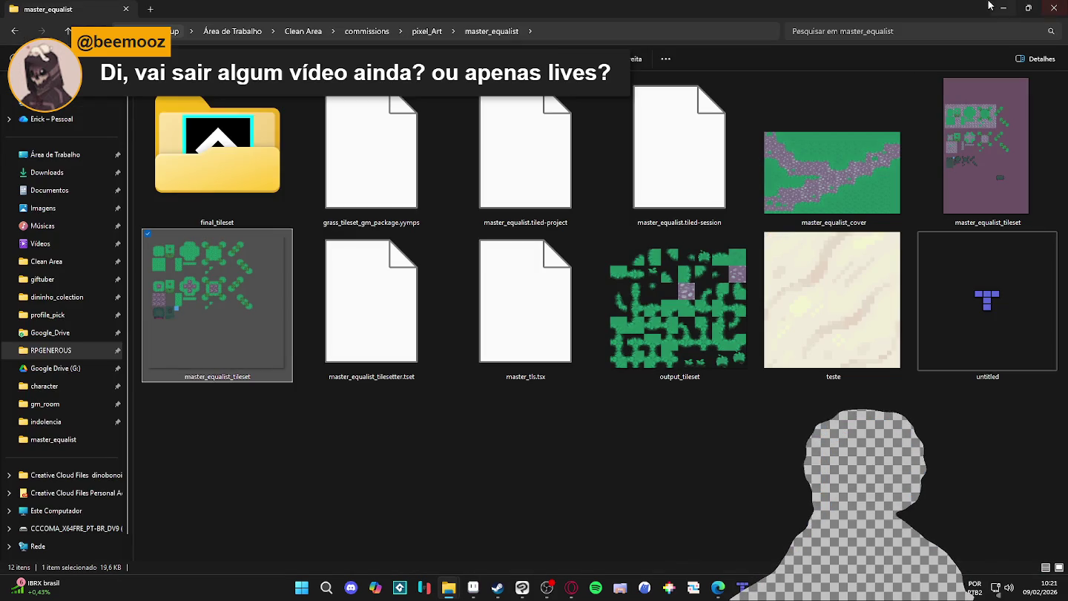
Launch LICEcap via Start search 'li' and fit its 1055 x 720 frame over the map
click(303, 587)
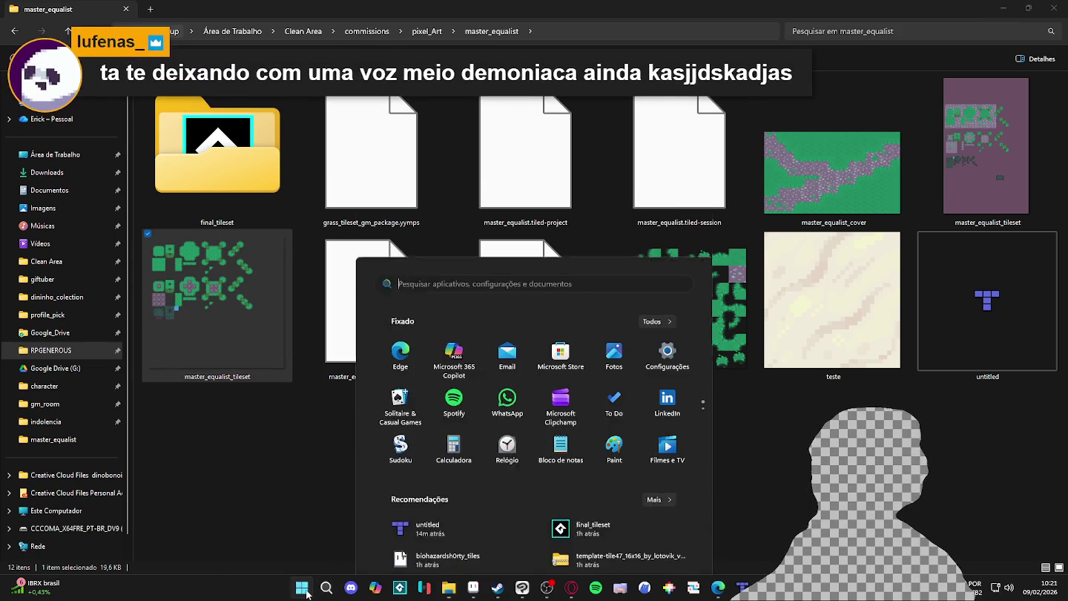
text(li)
key(Return)
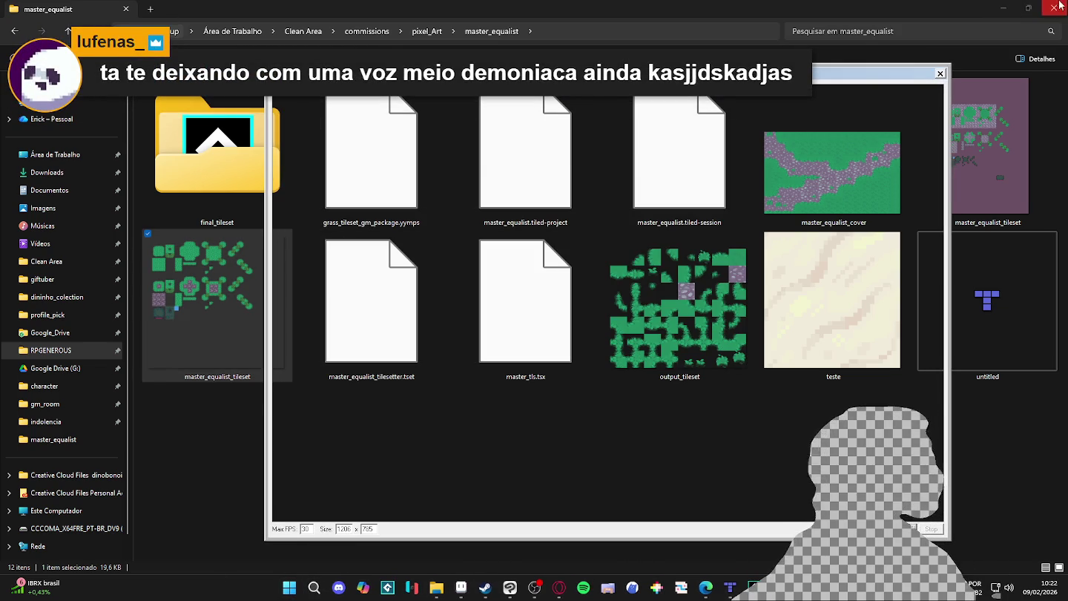
click(731, 588)
mouse_move(635, 73)
mouse_down()
mouse_move(363, 137)
mouse_move(633, 68)
mouse_up()
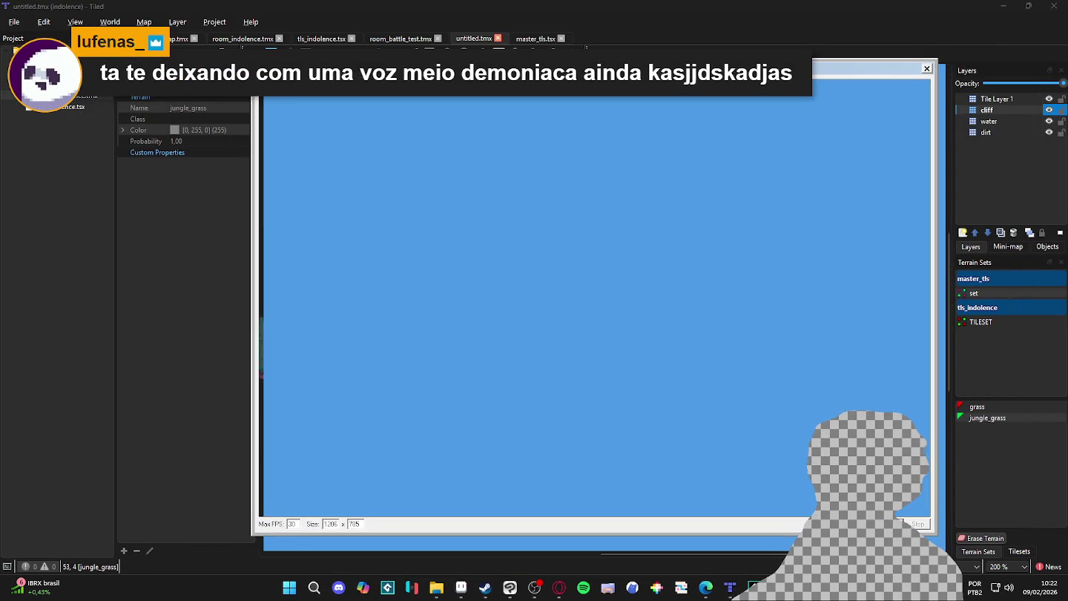
drag(253, 59, 336, 98)
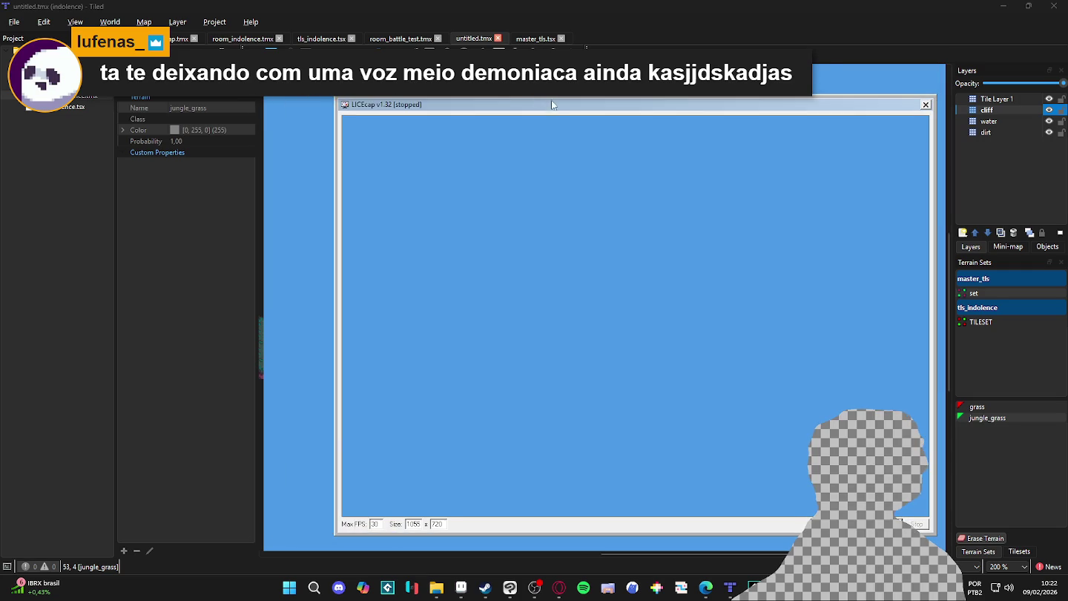
drag(550, 103, 491, 90)
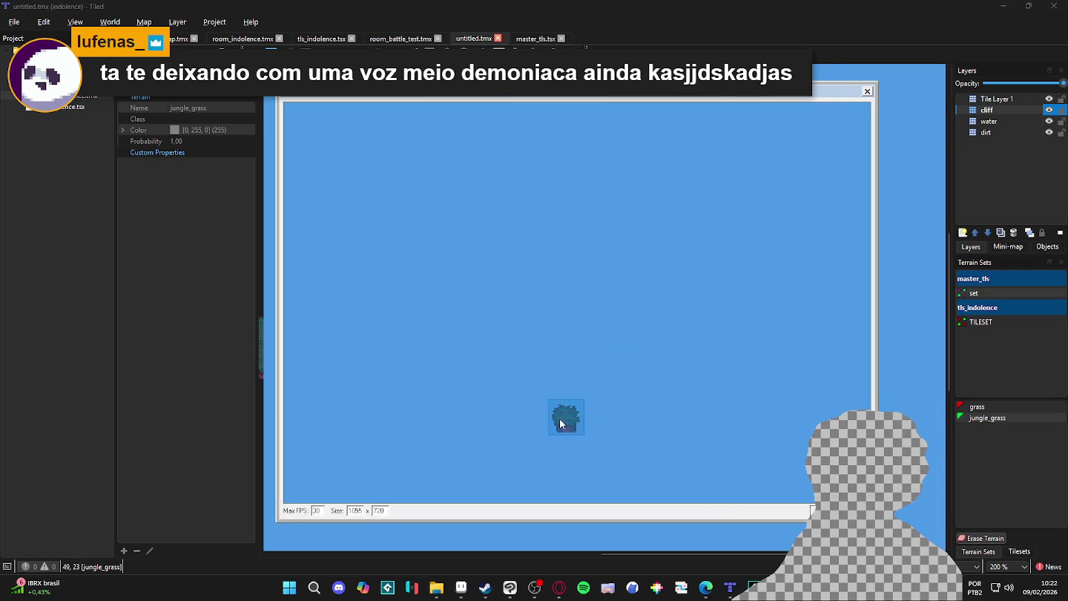
Start a LICEcap GIF recording saved under the name 'jungle_'
click(834, 510)
text(jungle_)
key(Return)
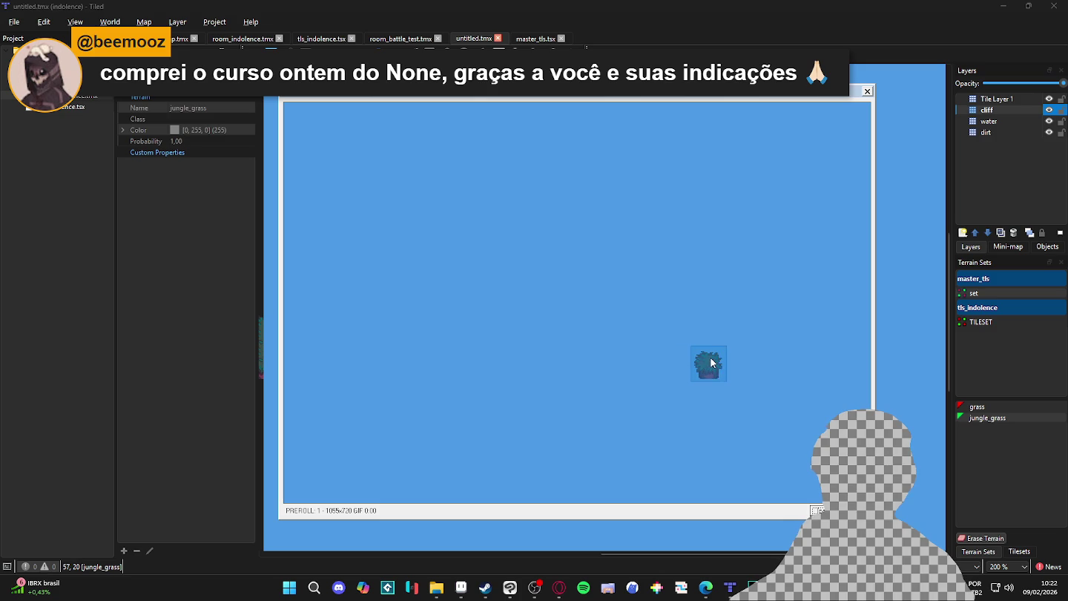
Paint a jungle_grass island across the water, then stop recording and close LICEcap
click(378, 193)
mouse_move(418, 198)
mouse_down()
mouse_move(656, 221)
mouse_move(750, 302)
mouse_up()
mouse_move(771, 411)
mouse_down()
mouse_move(586, 413)
mouse_move(407, 437)
mouse_move(393, 216)
mouse_move(408, 229)
mouse_move(594, 234)
mouse_move(374, 290)
mouse_move(471, 281)
mouse_move(472, 315)
mouse_move(423, 353)
mouse_move(536, 411)
mouse_move(656, 305)
mouse_move(674, 265)
mouse_move(510, 326)
mouse_move(644, 337)
mouse_move(341, 423)
mouse_move(647, 457)
mouse_move(689, 424)
mouse_move(451, 357)
mouse_move(398, 330)
mouse_move(486, 349)
mouse_up()
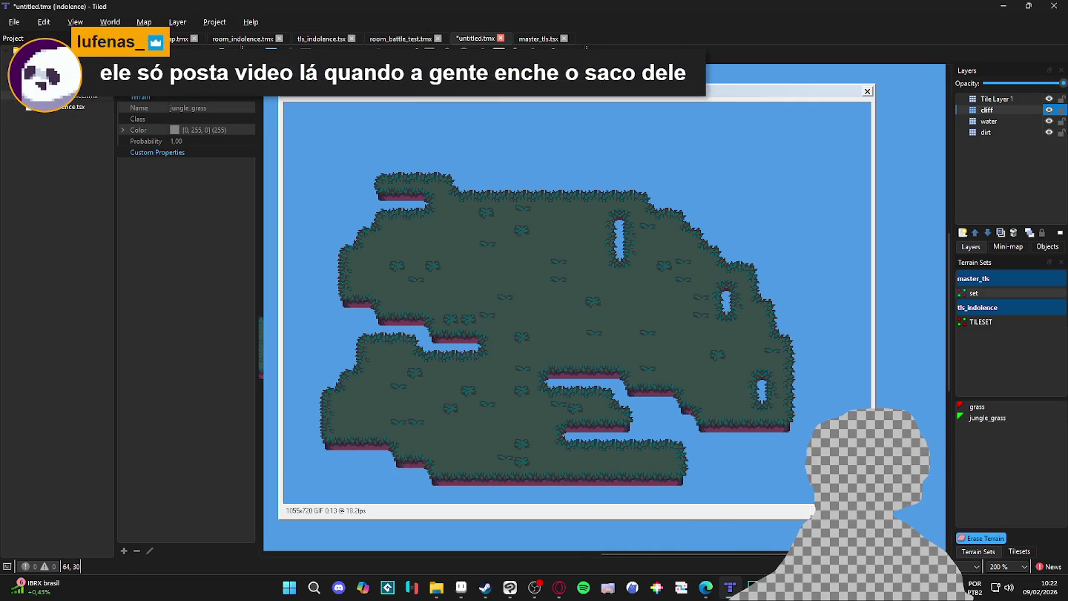
key(F7)
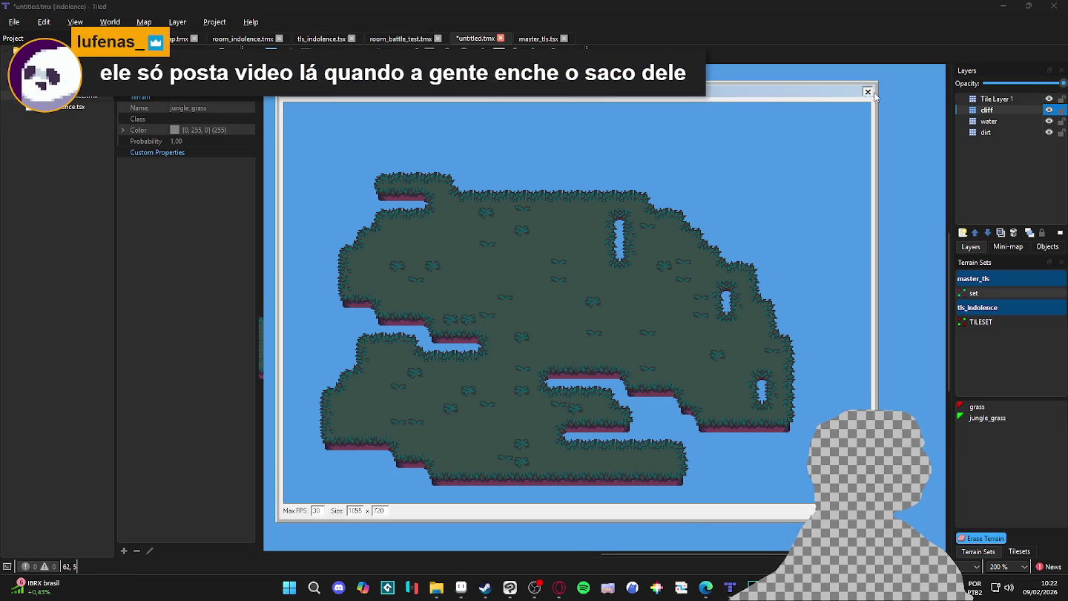
click(868, 91)
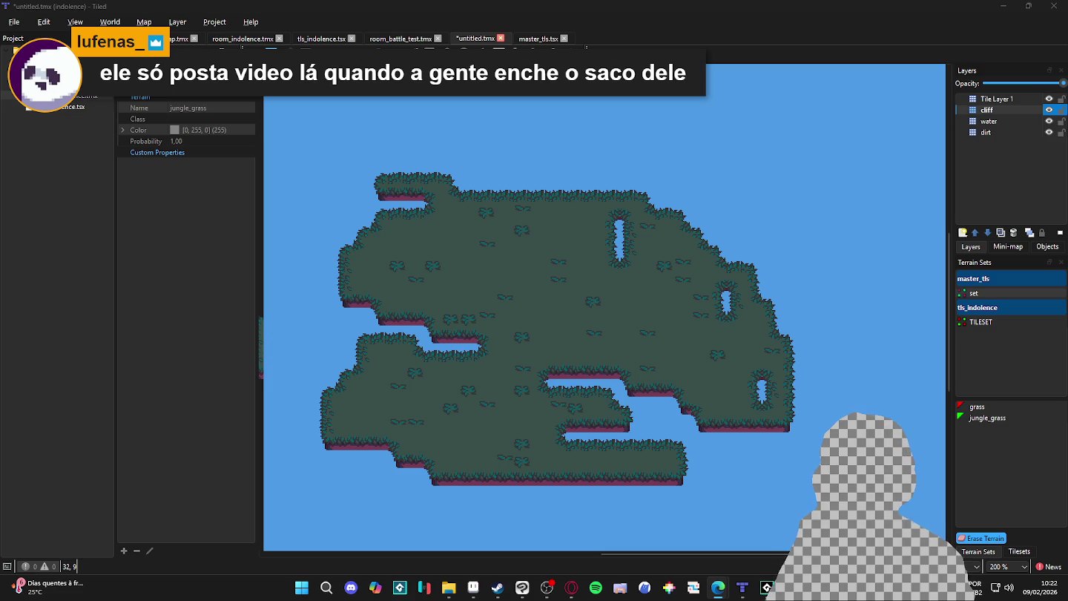
mouse_move(448, 588)
click(404, 524)
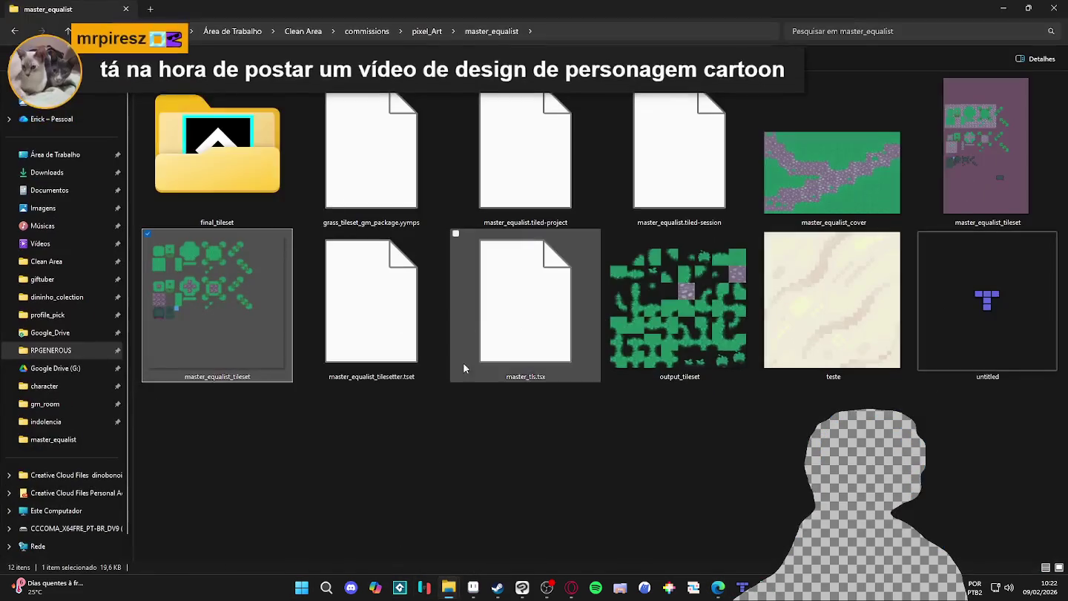
Find jungle_cliff in Imagens by typing 'jungle', then close Explorer and minimize Tiled
click(46, 209)
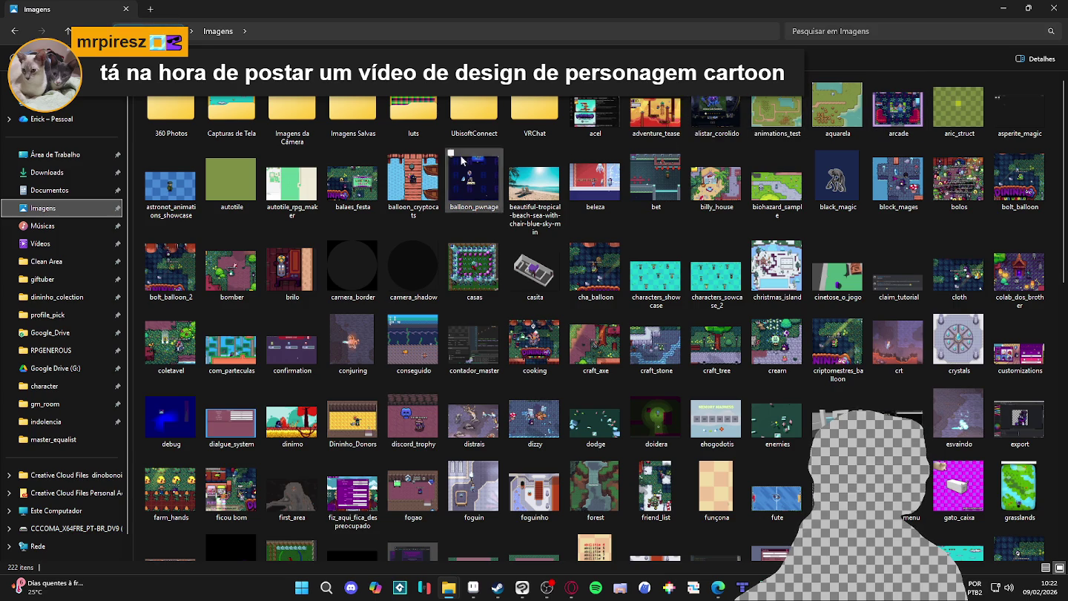
click(226, 184)
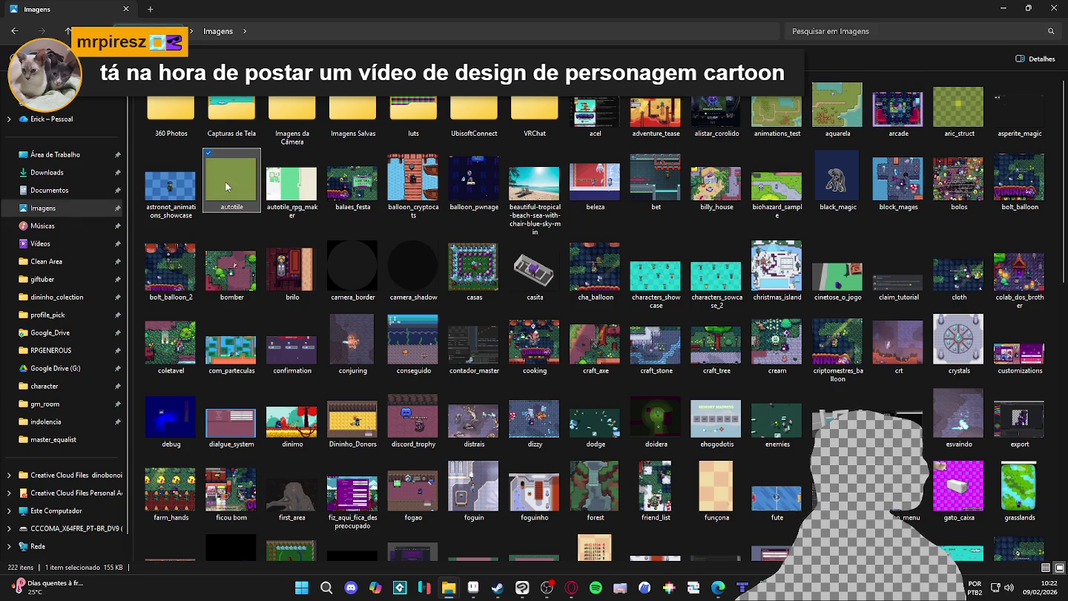
text(jungle)
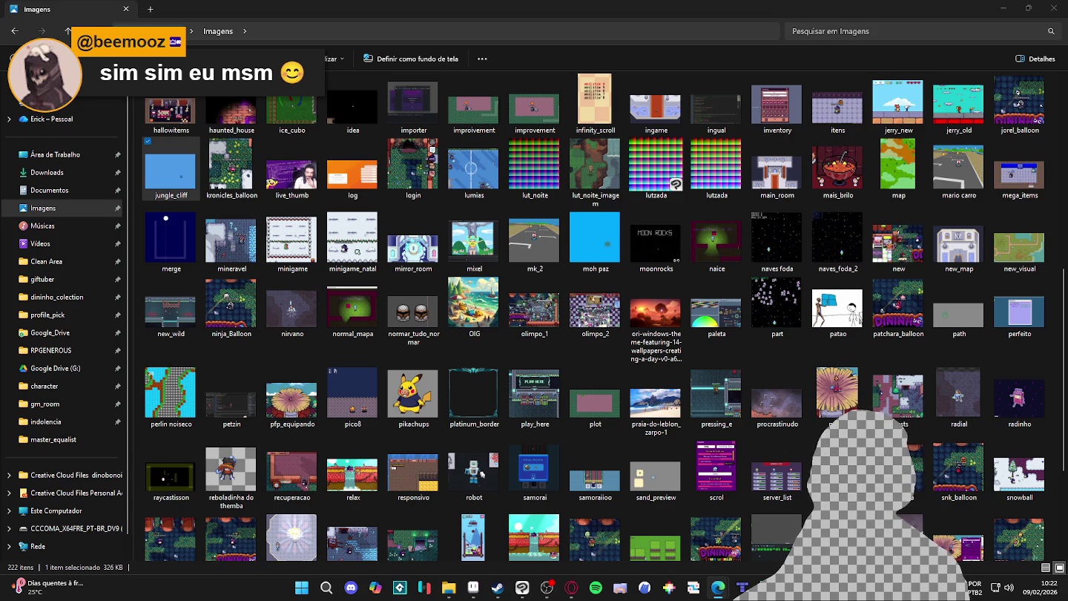
click(1053, 9)
click(1003, 6)
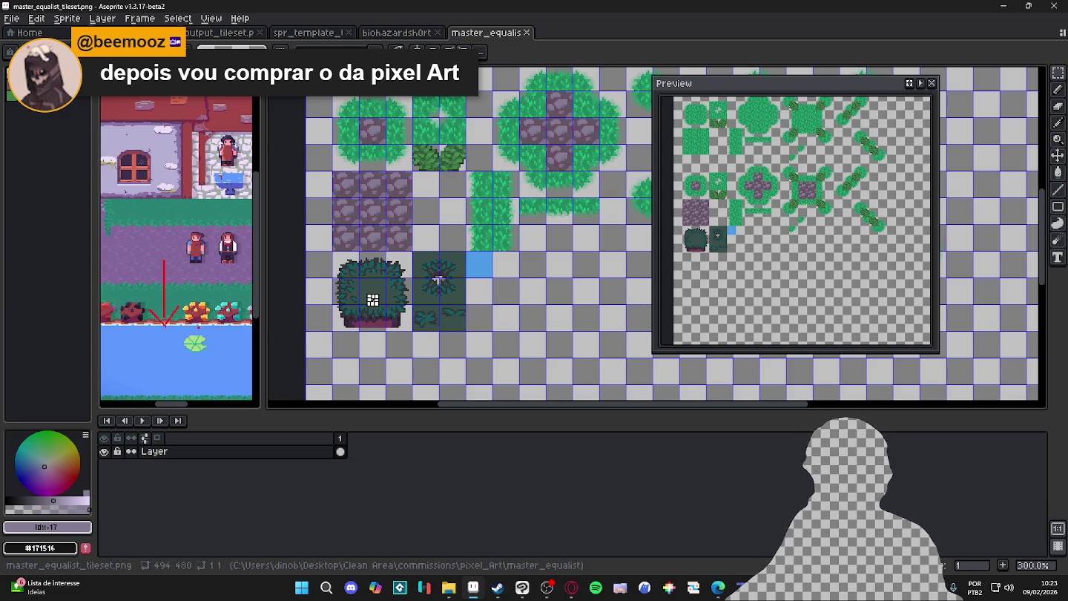
Shrink the Preview and zoom it onto the grass tiles, then switch to master_equalist_tileset.aseprite
key(alt+Tab)
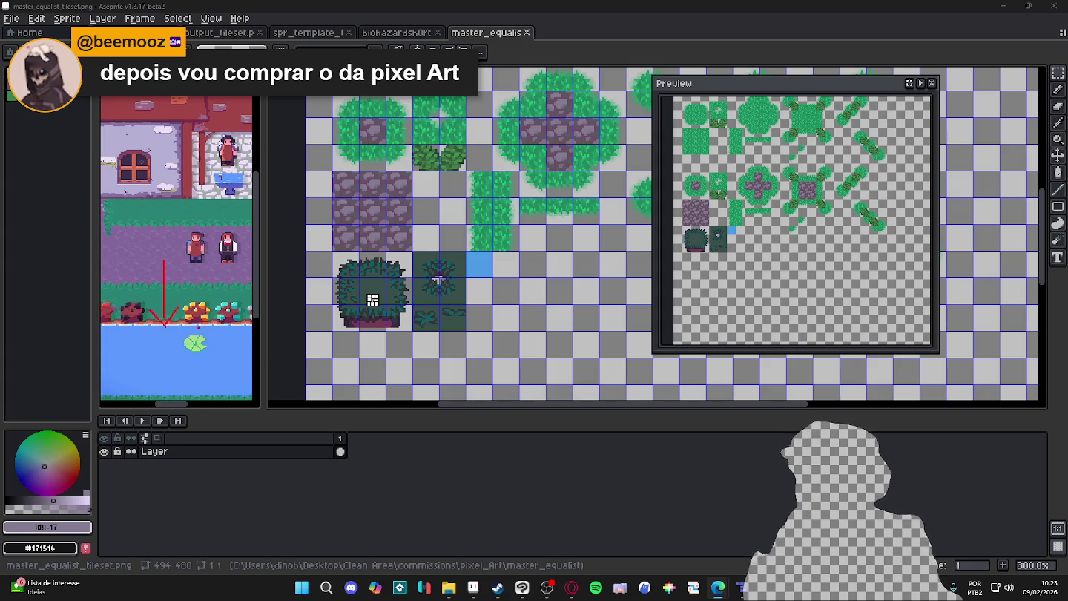
key(alt+Tab)
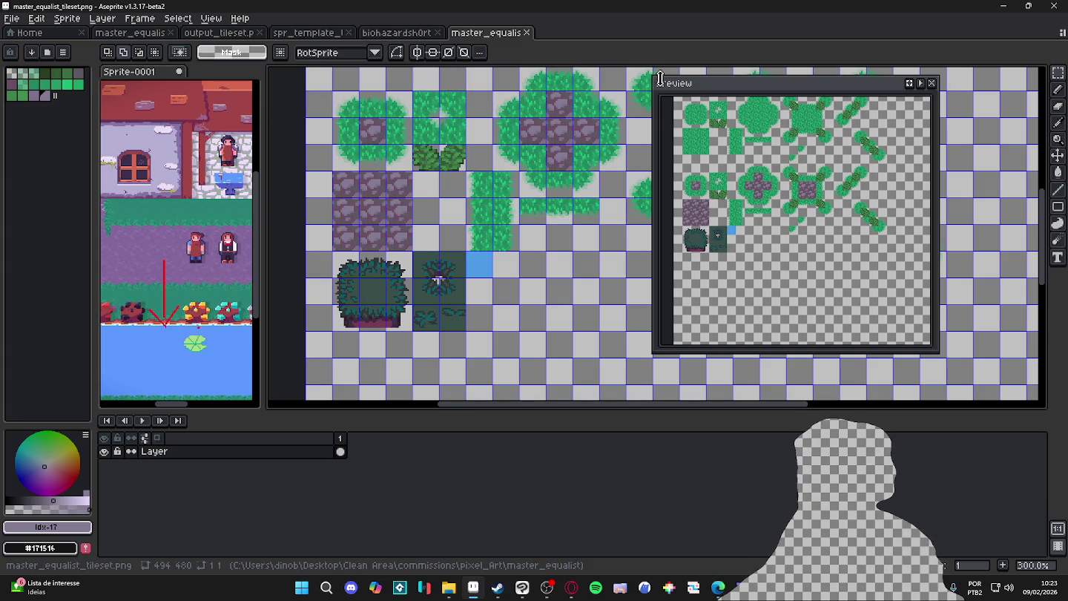
drag(653, 77, 783, 84)
scroll(856, 231, up, 3)
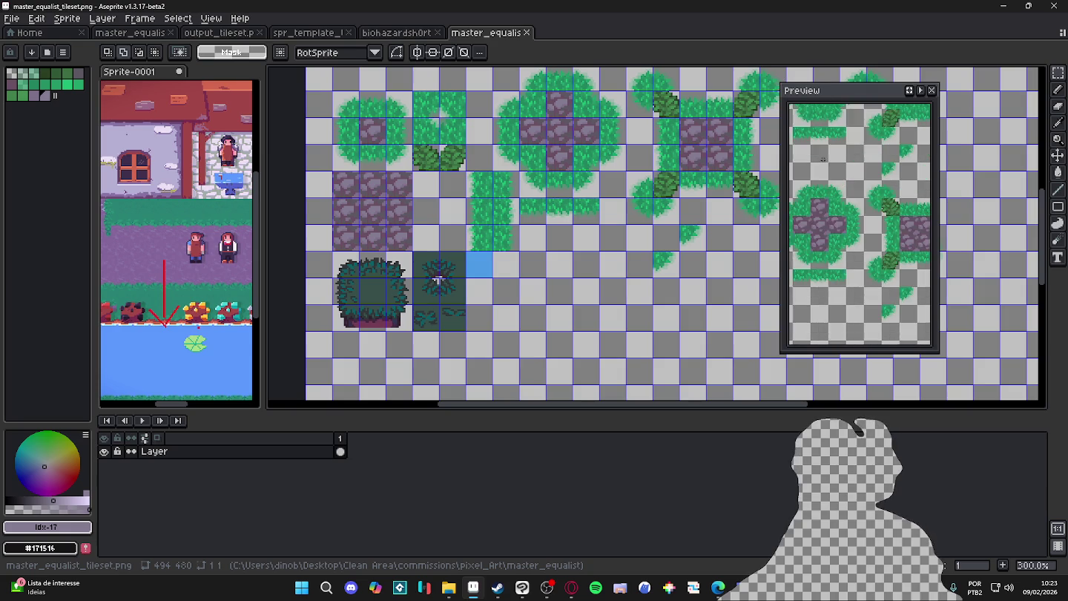
scroll(855, 231, up, 1)
scroll(867, 237, up, 1)
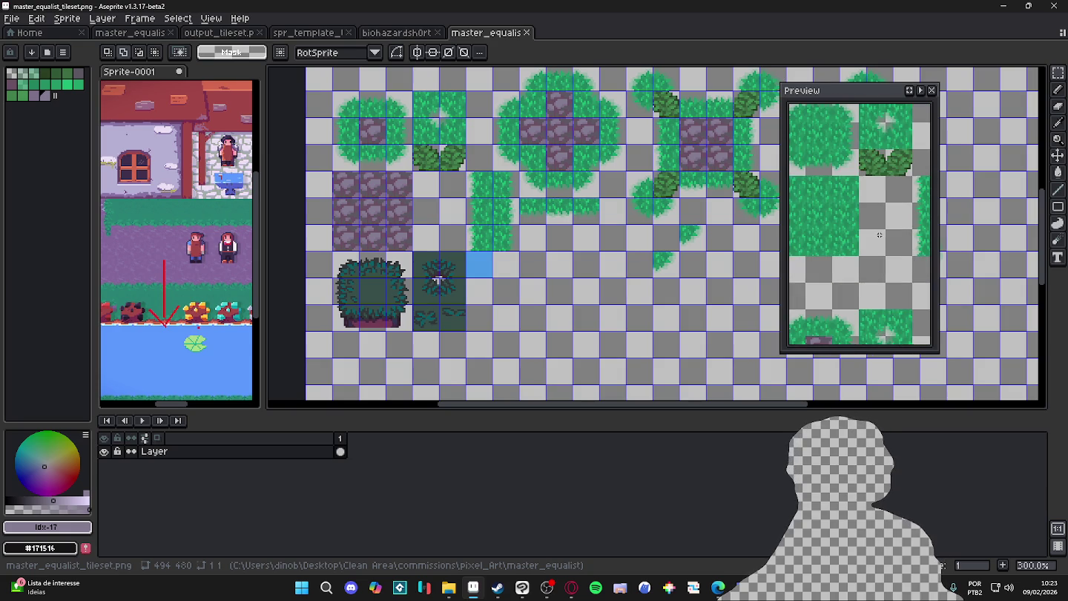
drag(879, 241, 881, 247)
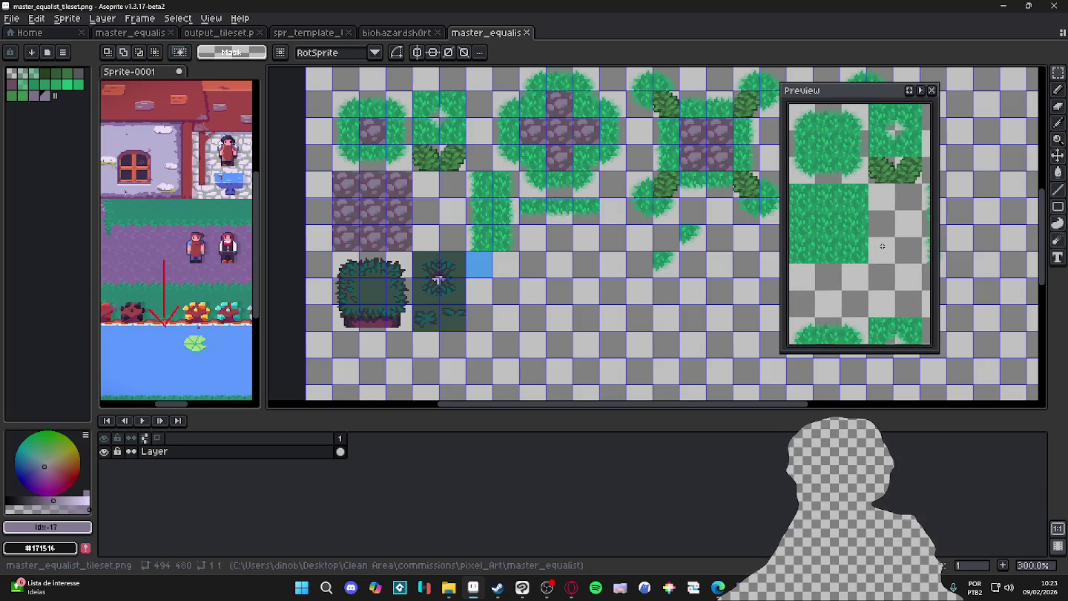
drag(884, 247, 877, 241)
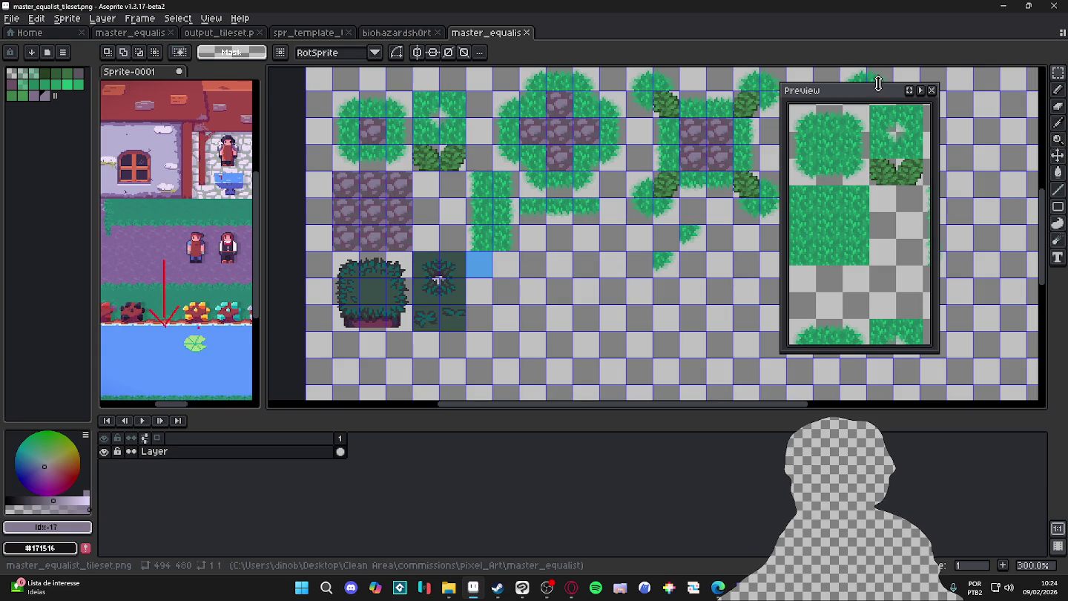
drag(879, 85, 866, 107)
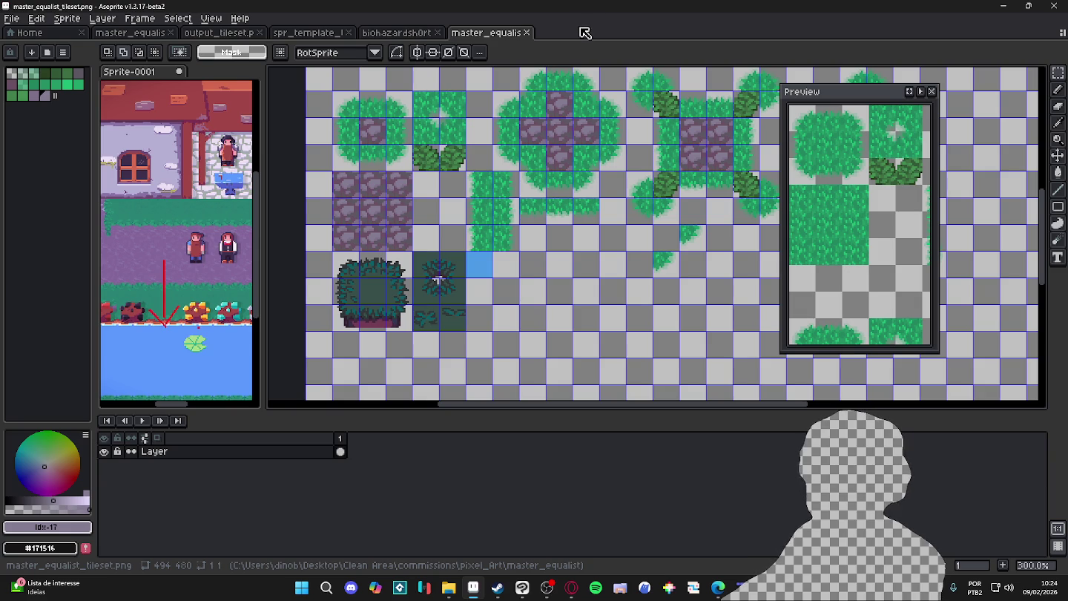
click(130, 33)
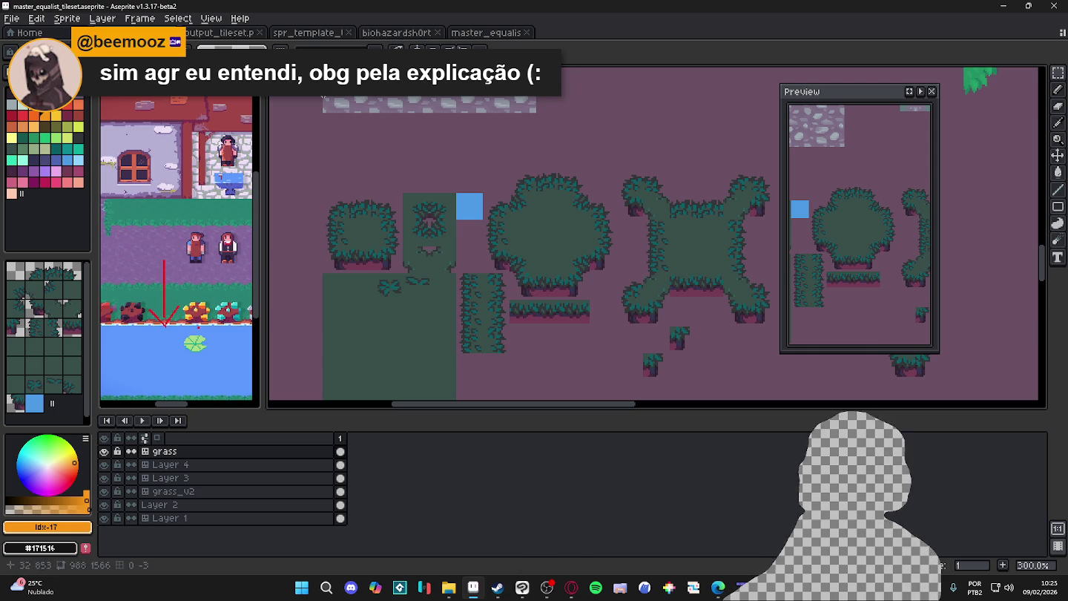
Nudge Aseprite's Preview window right, then bring 'The Last Good Boy' forward in Clip Studio Paint
scroll(563, 225, down, 2)
scroll(549, 232, down, 1)
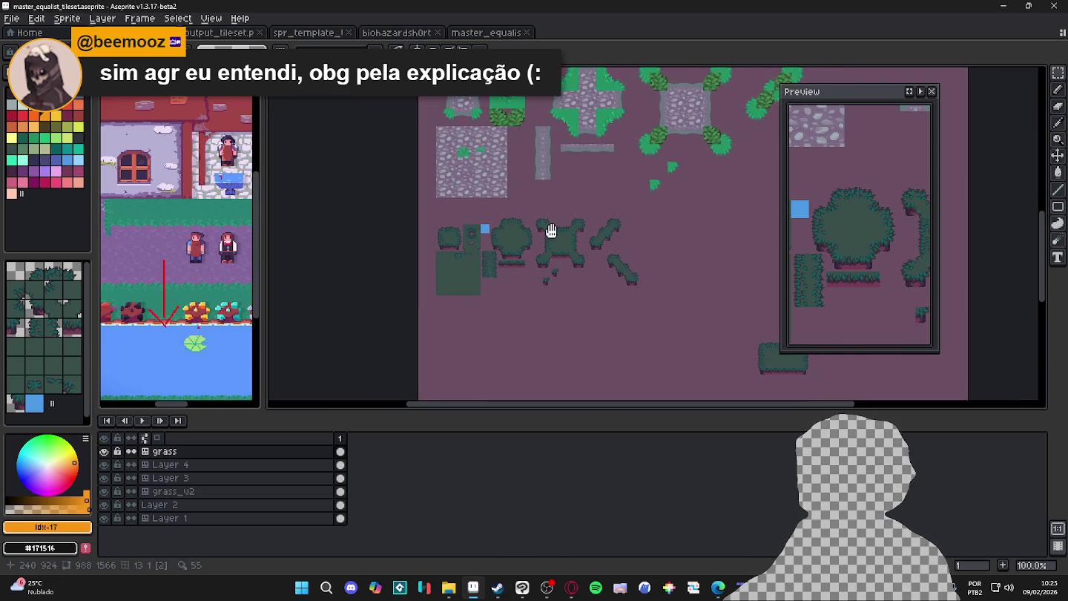
scroll(511, 305, up, 3)
scroll(549, 275, down, 1)
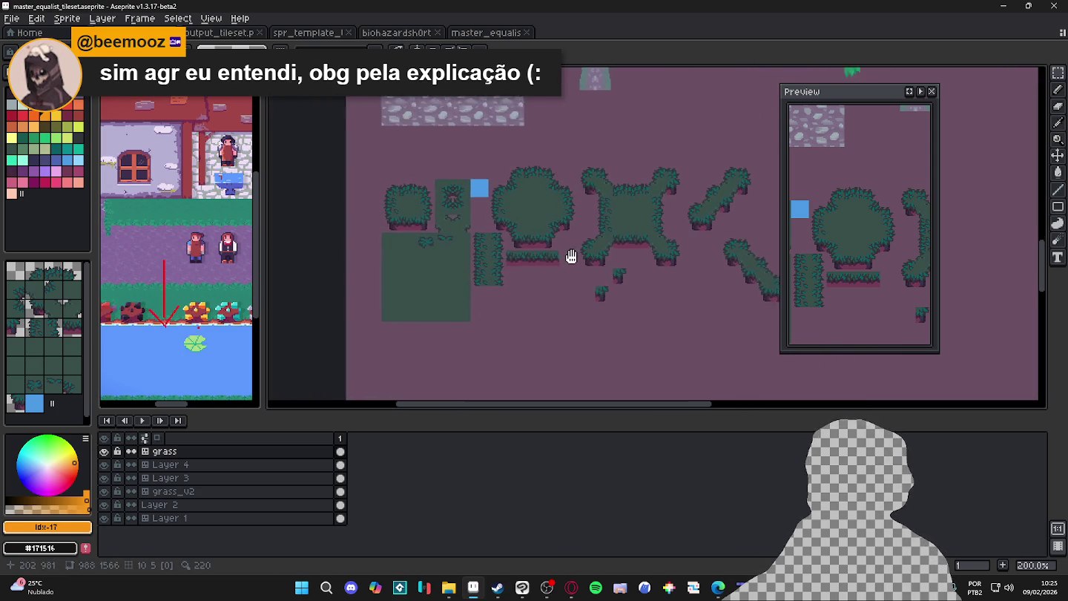
scroll(568, 253, down, 1)
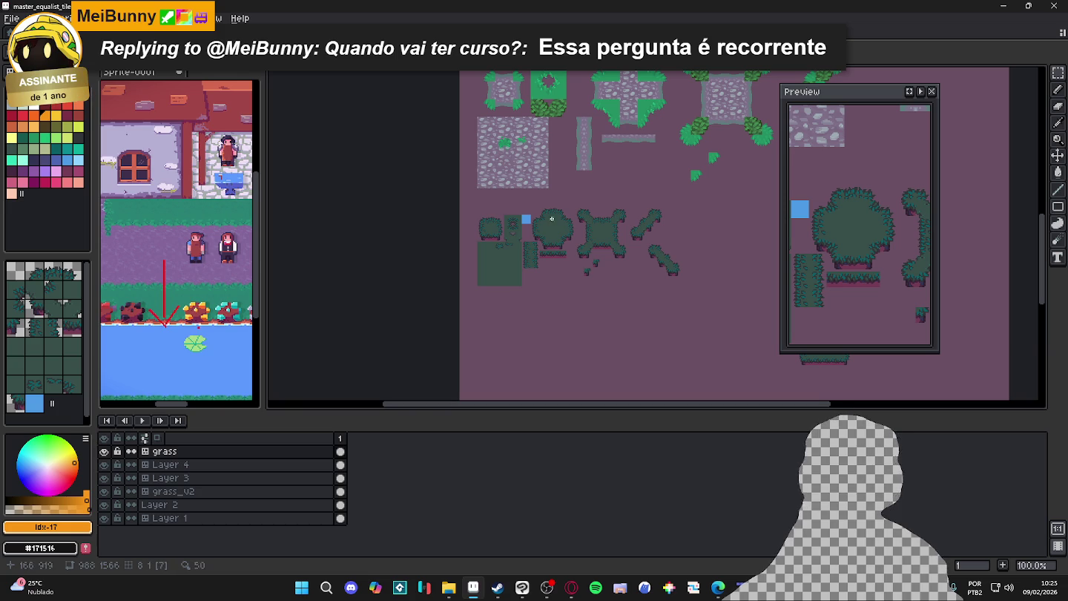
scroll(552, 234, up, 1)
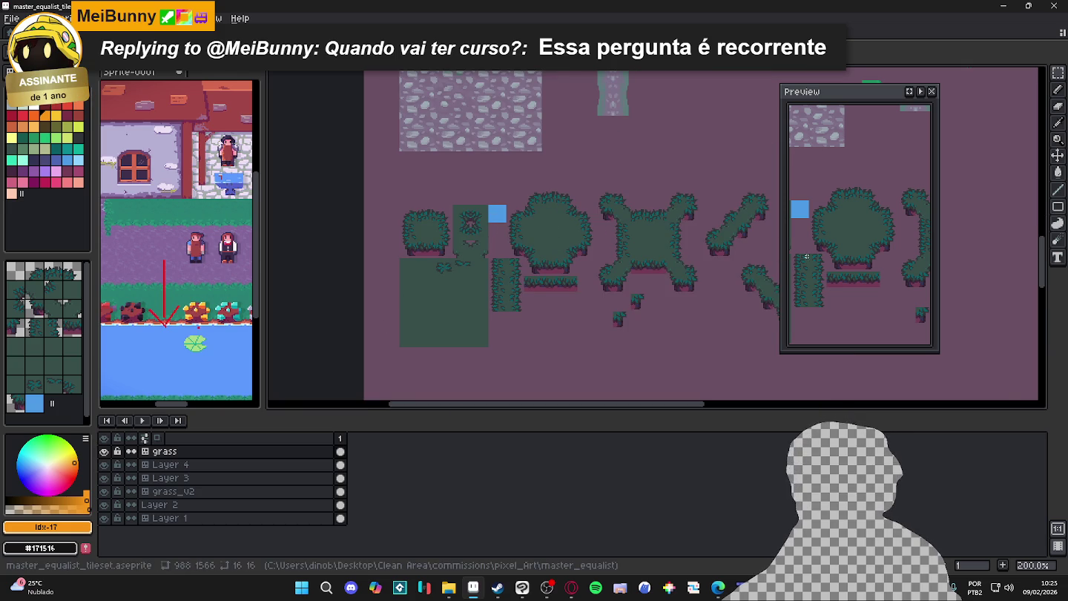
drag(853, 97, 912, 103)
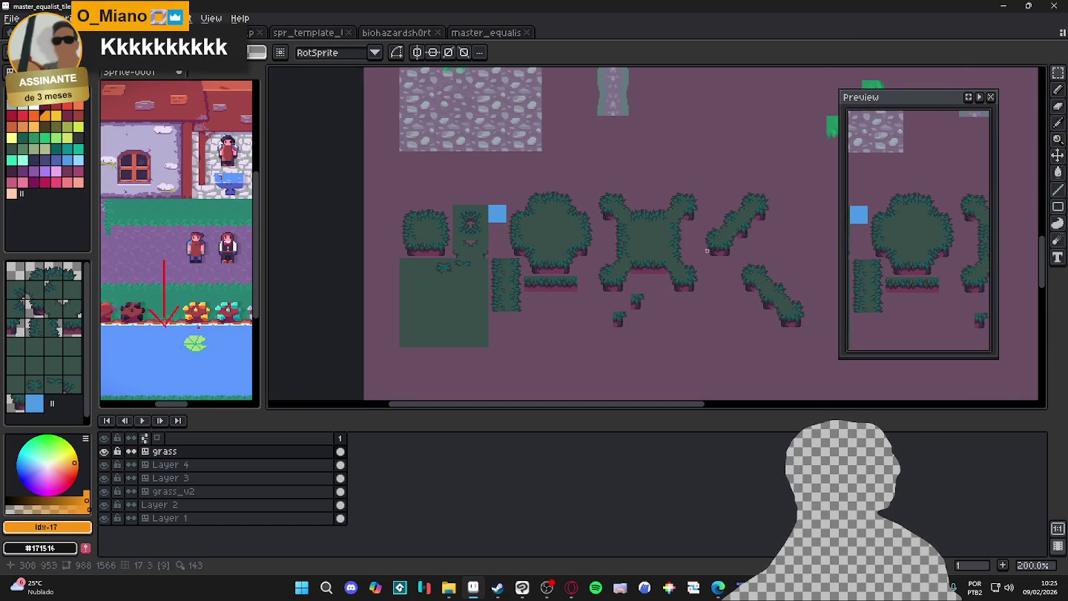
click(522, 587)
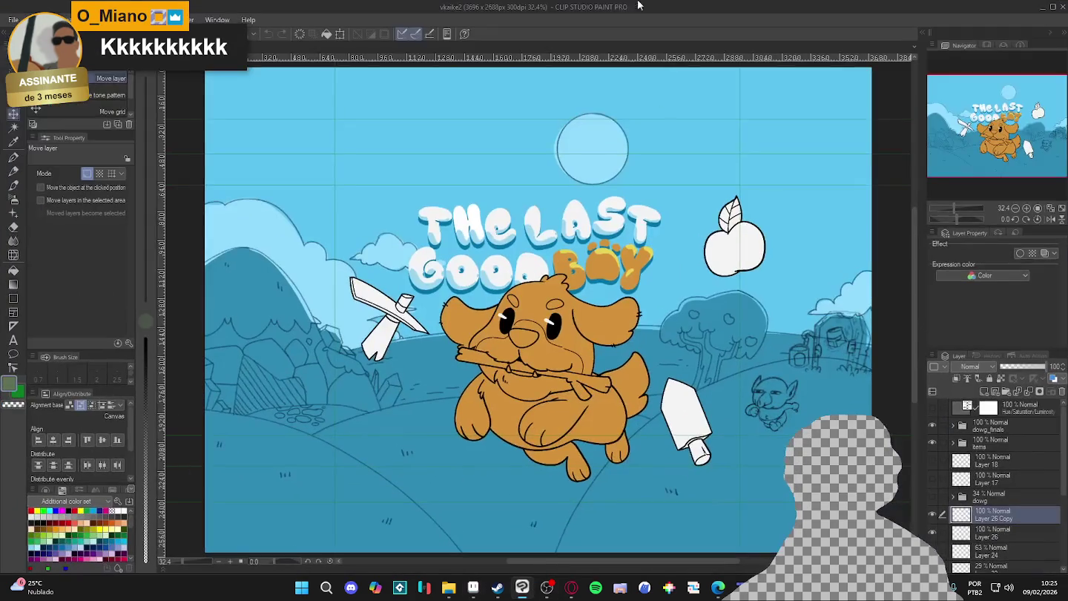
scroll(505, 318, down, 1)
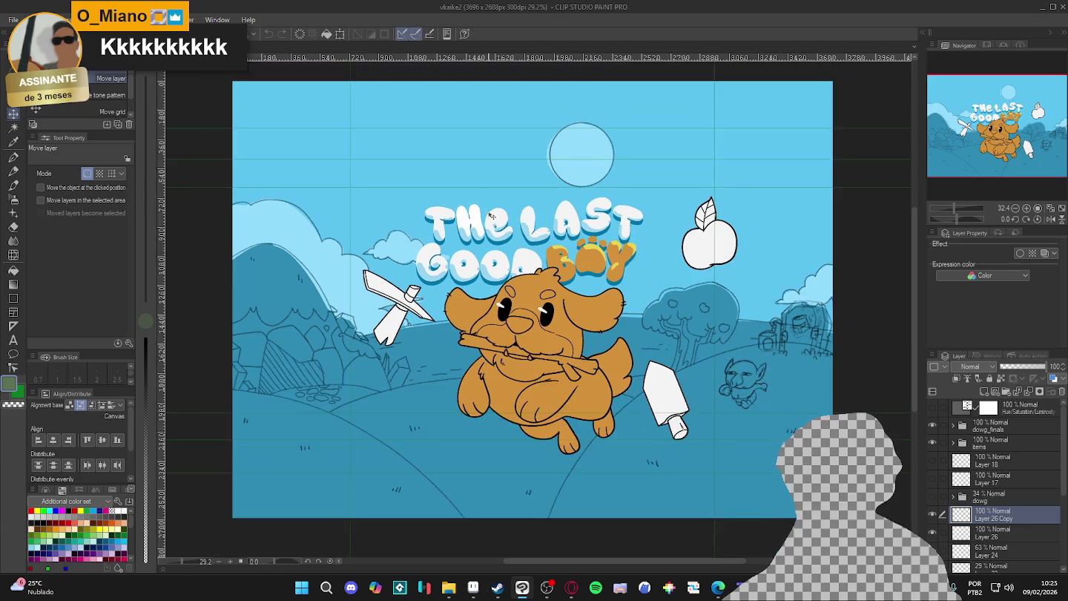
scroll(544, 351, down, 1)
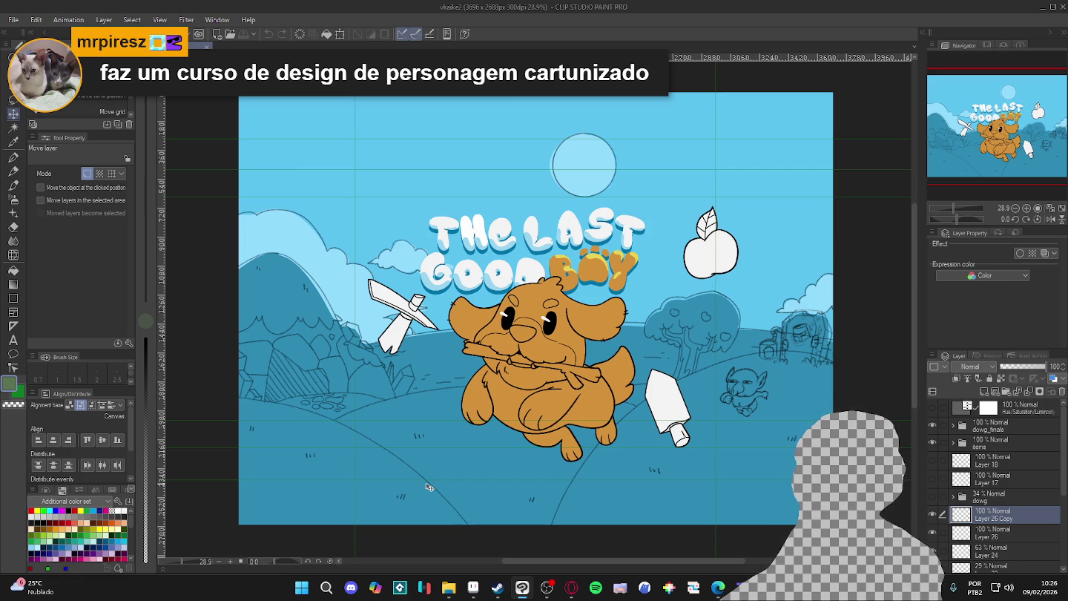
click(931, 517)
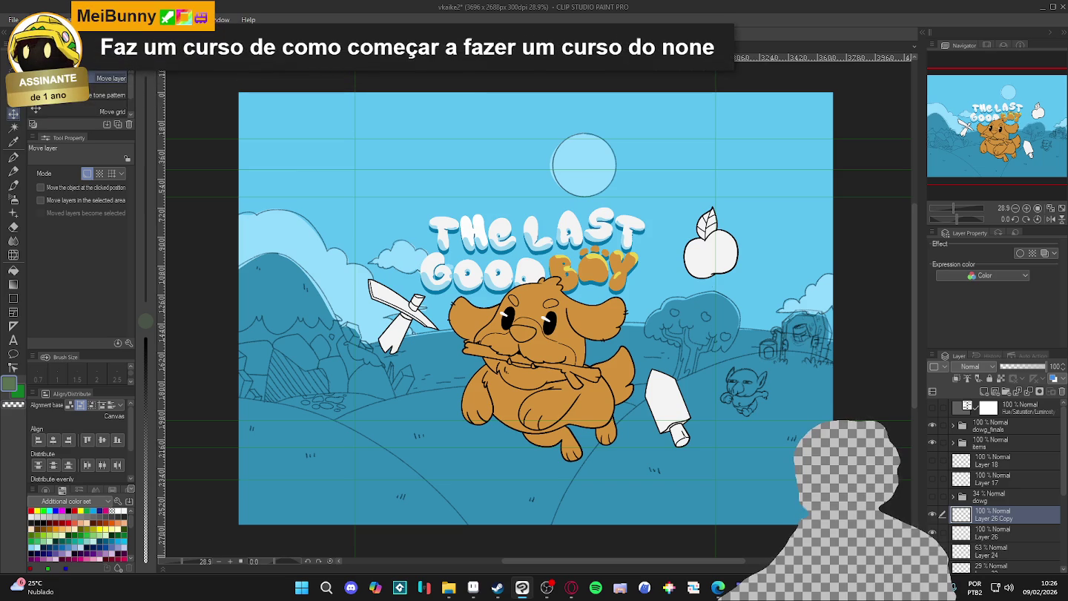
click(931, 533)
Toggle visibility of the sketchy building, items folder and dog layers to inspect the artwork
click(931, 532)
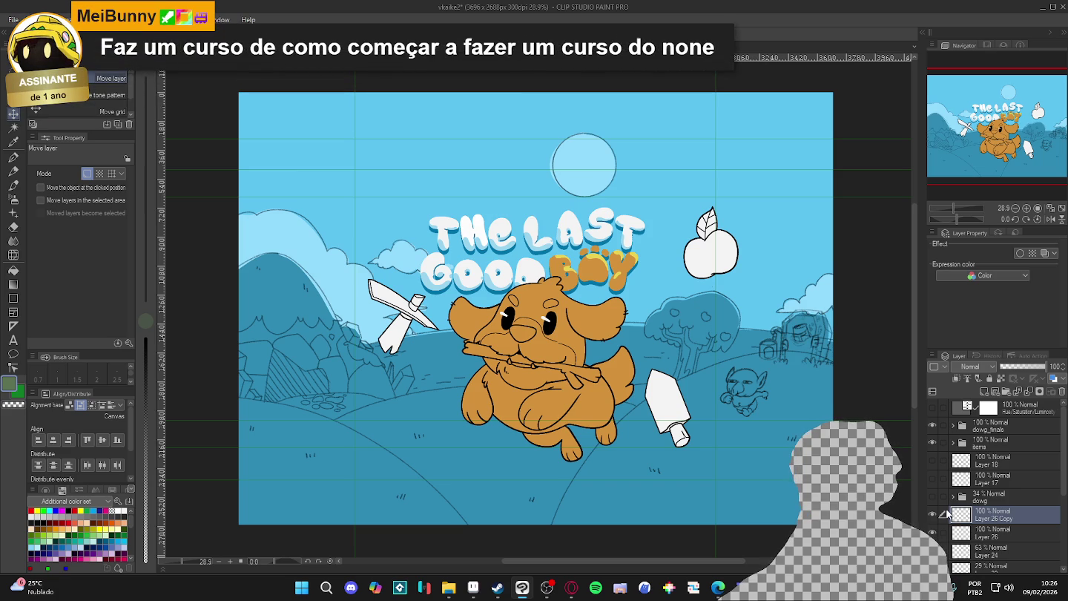
scroll(952, 517, down, 3)
scroll(948, 519, down, 1)
scroll(949, 522, down, 1)
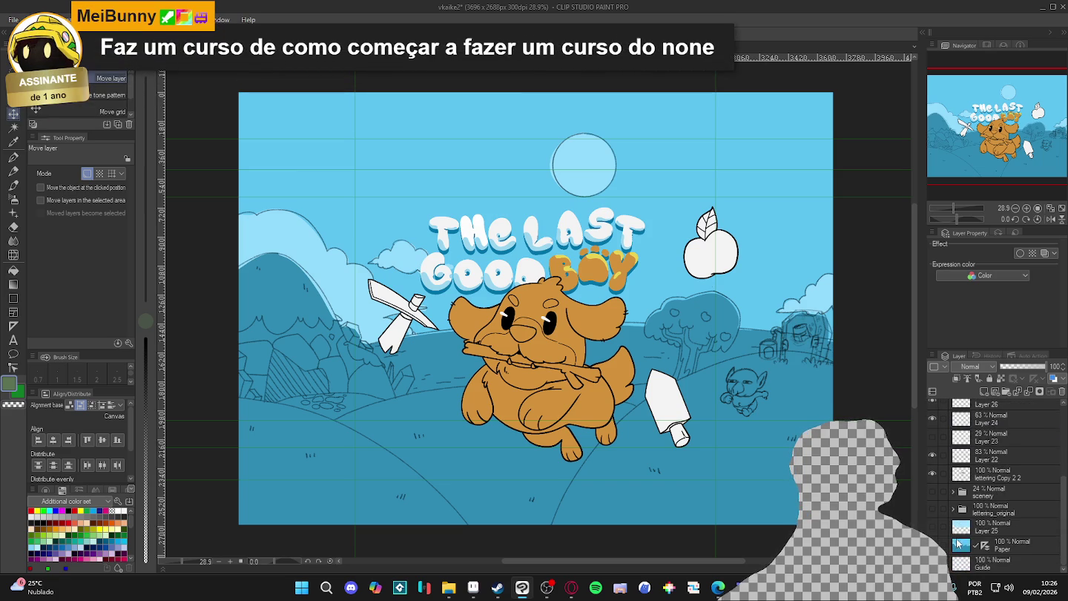
scroll(966, 538, down, 1)
scroll(998, 531, down, 1)
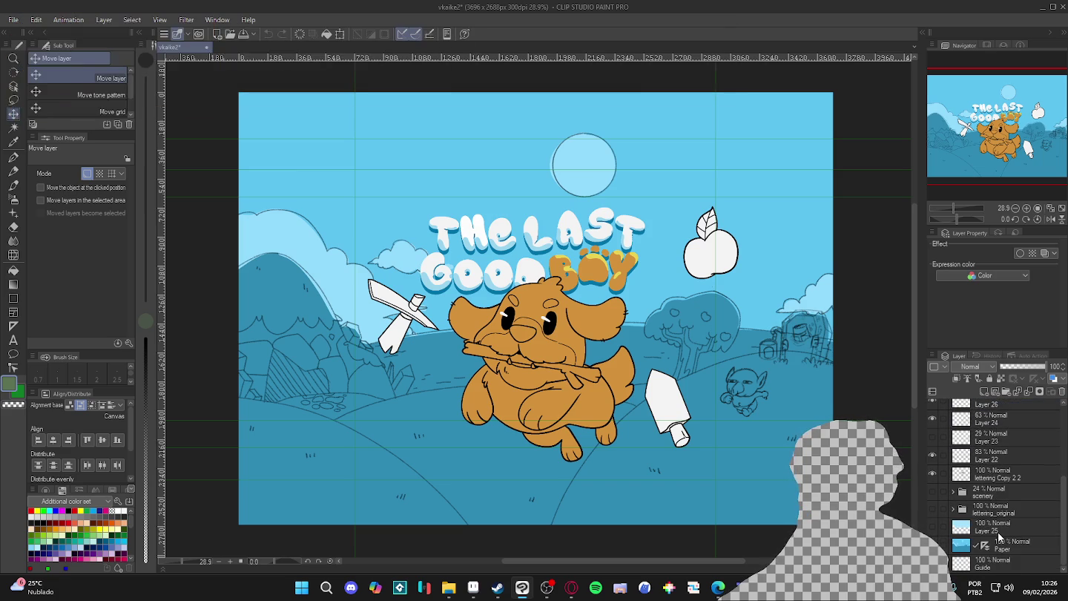
scroll(994, 560, up, 2)
scroll(989, 550, up, 3)
scroll(983, 538, up, 2)
click(933, 444)
click(932, 443)
click(932, 425)
click(932, 425)
scroll(982, 501, down, 4)
scroll(984, 501, down, 3)
scroll(981, 490, up, 3)
Group the selected background layers with Ctrl+G, then flick dowg_finals and Folder 1 visibility to check
click(994, 442)
scroll(992, 448, down, 3)
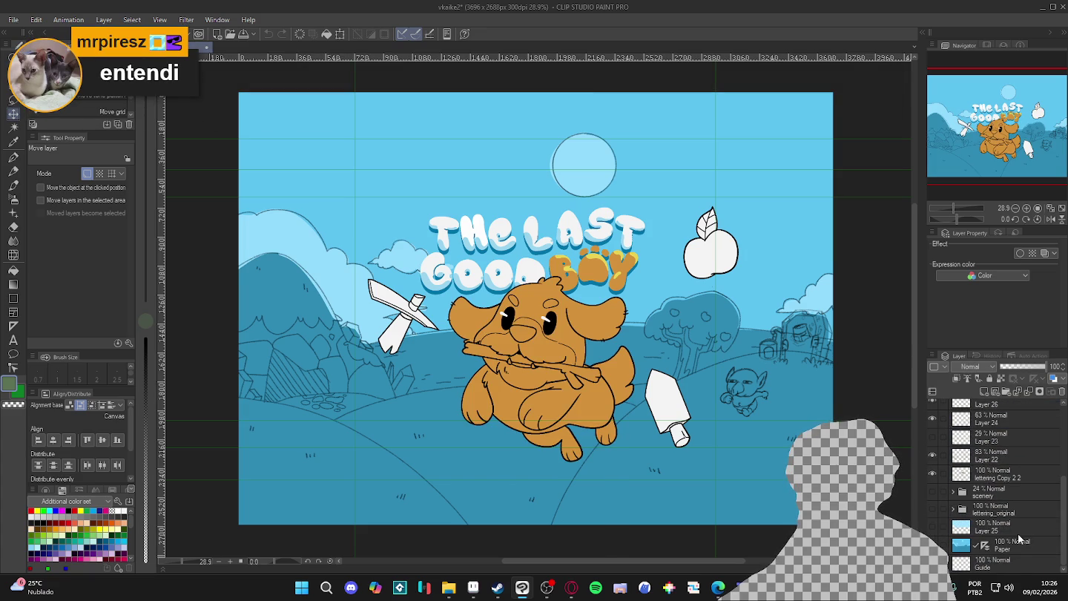
key(ctrl+g)
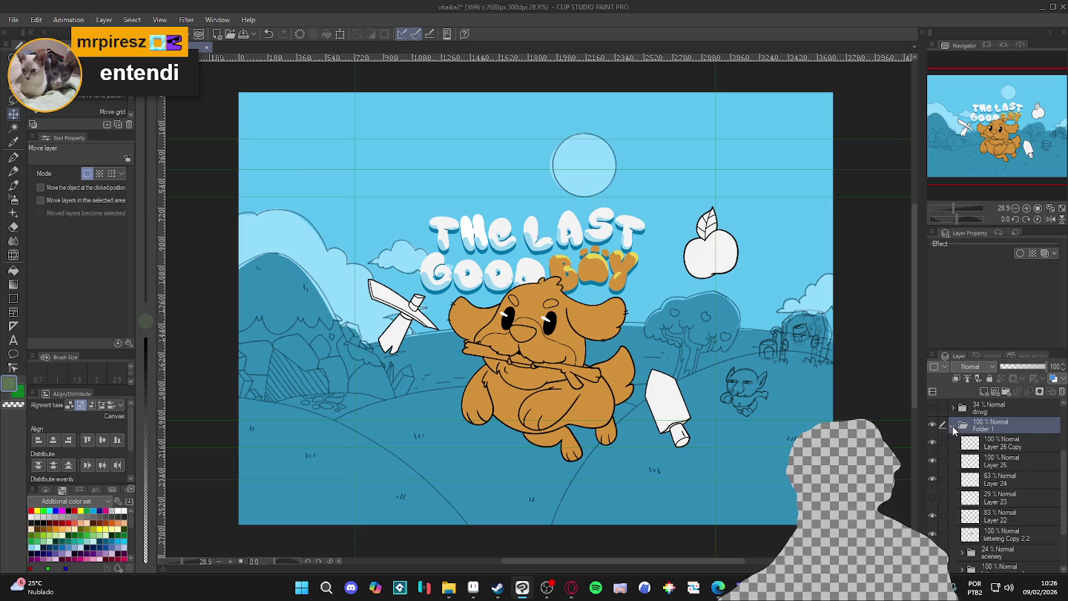
click(933, 423)
click(933, 425)
click(932, 516)
click(932, 514)
click(931, 515)
click(932, 515)
Expand Folder 1 to review Layer 26 Copy, collapse the folder, and hide the items layer
click(931, 515)
click(933, 515)
click(953, 514)
click(932, 515)
click(931, 515)
click(932, 515)
click(933, 515)
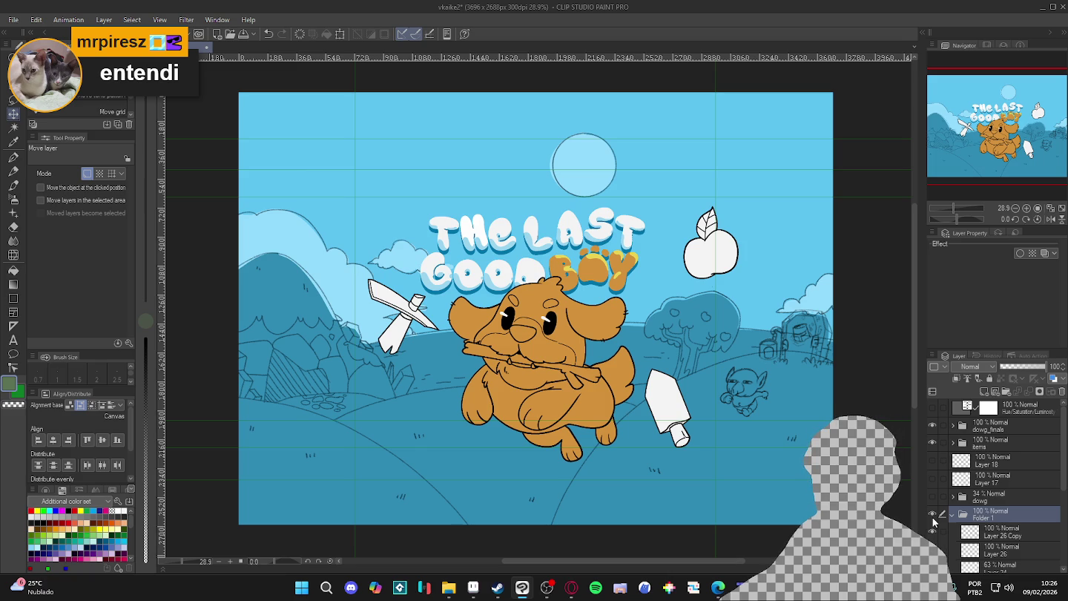
scroll(637, 485, up, 2)
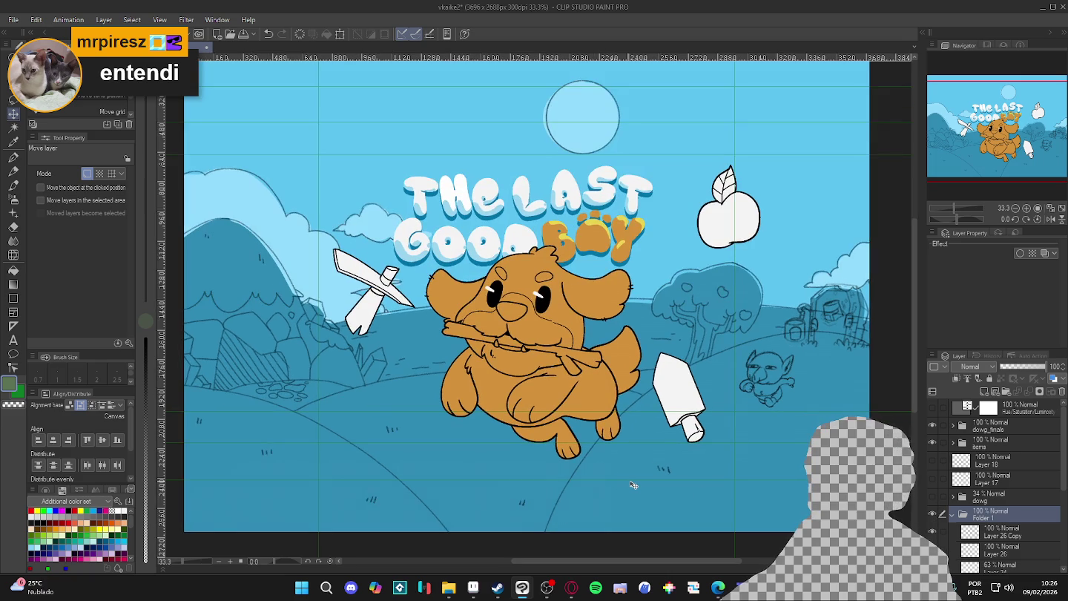
scroll(638, 485, down, 1)
drag(638, 485, 652, 484)
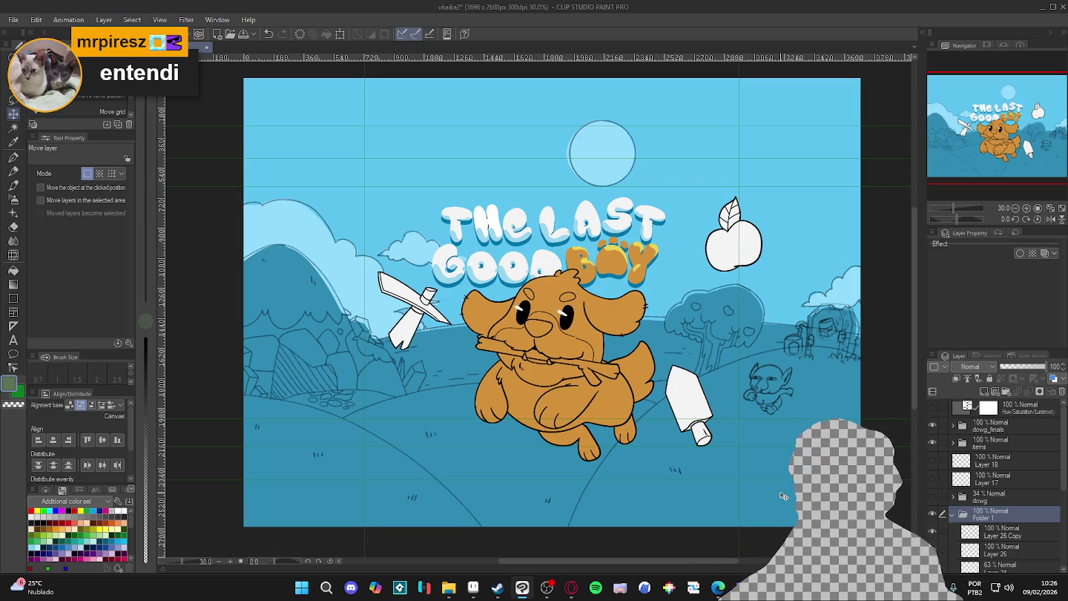
scroll(716, 541, up, 1)
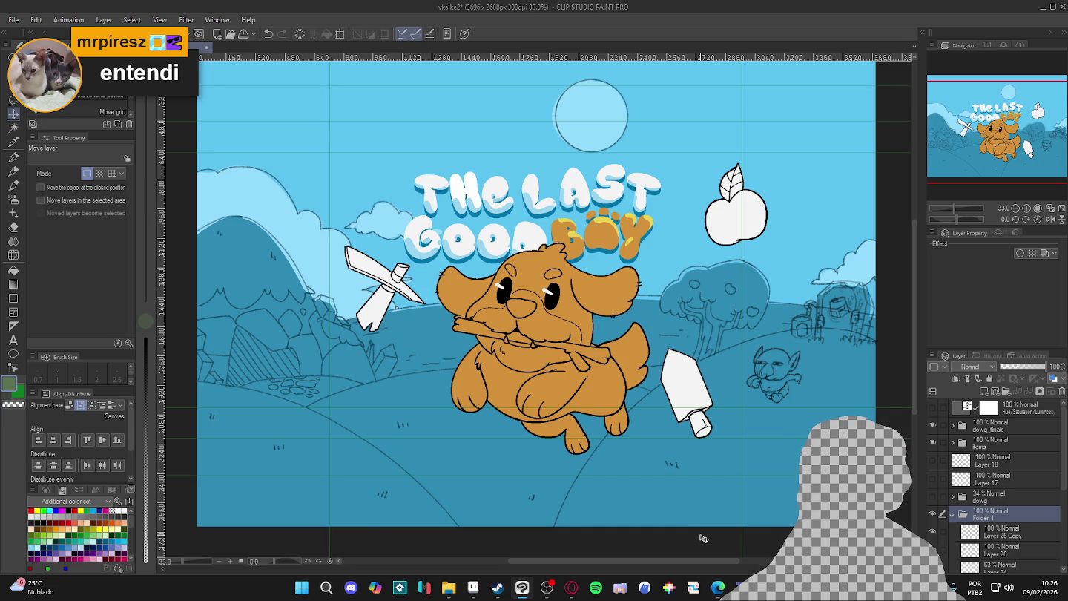
scroll(703, 538, down, 1)
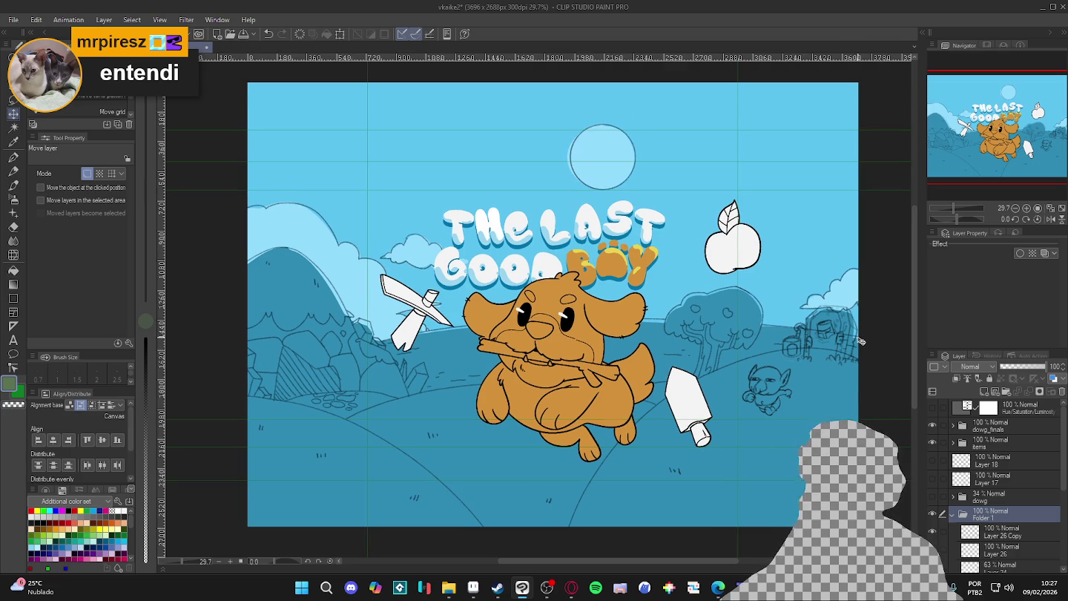
scroll(860, 340, down, 1)
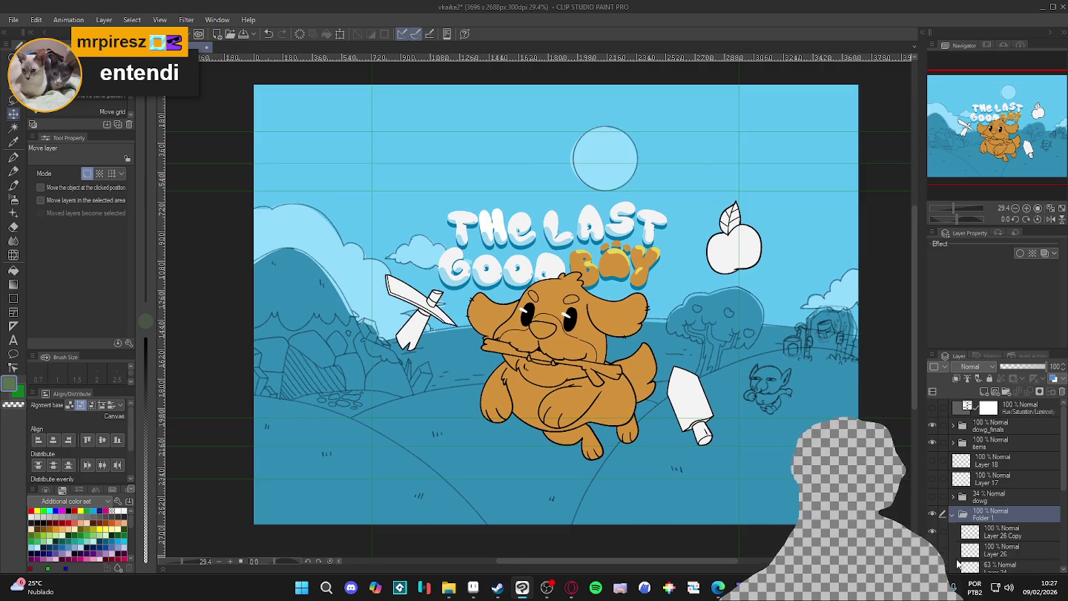
click(943, 529)
scroll(942, 527, down, 1)
scroll(942, 527, down, 2)
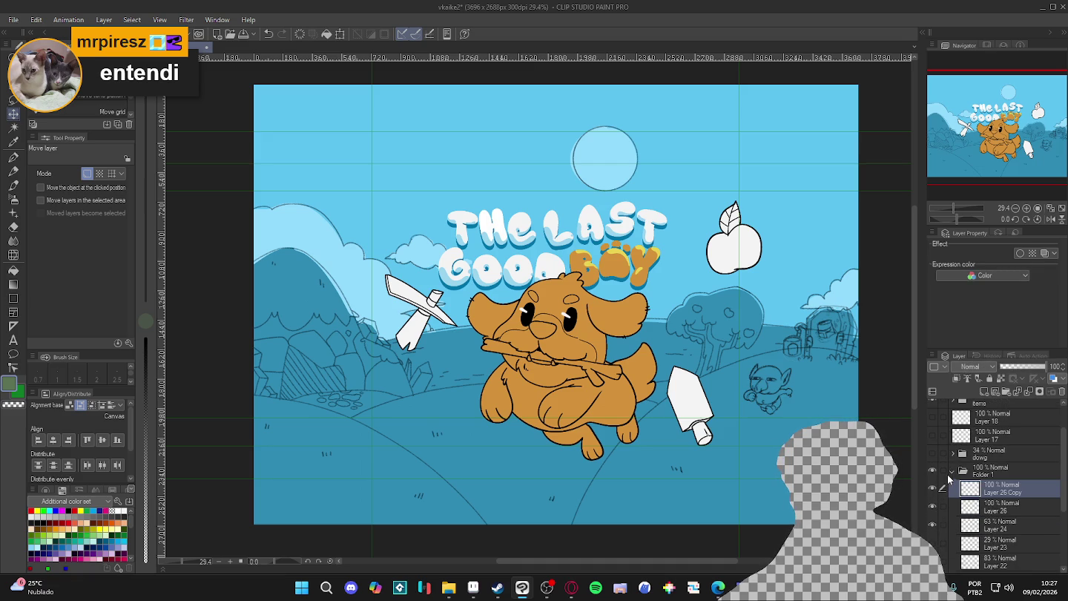
click(951, 472)
click(932, 442)
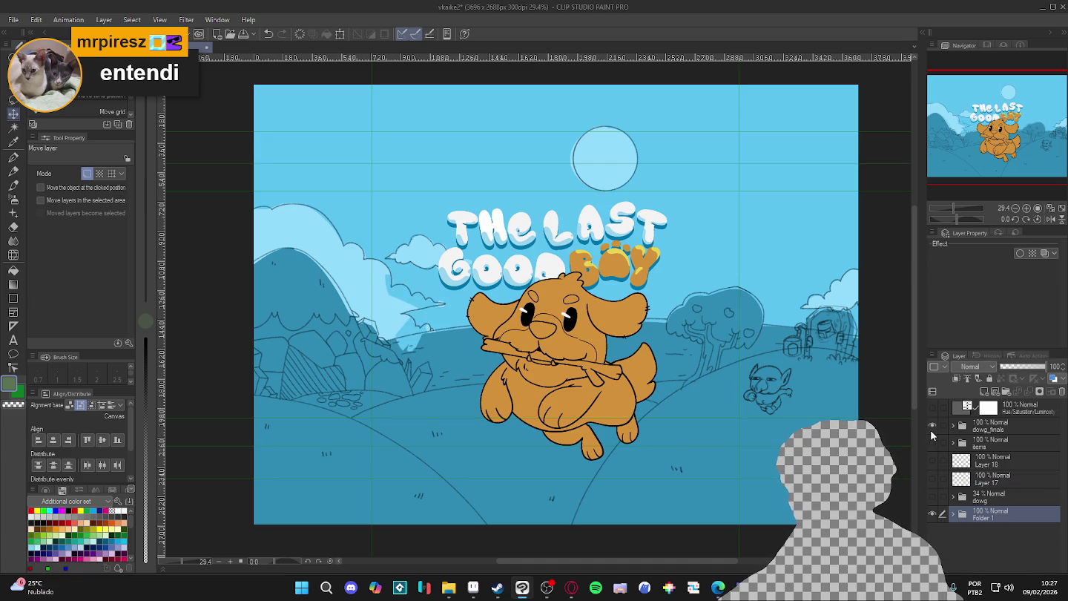
Hide the dowg_finals dog layer and add new raster Layer 27 above Folder 1
click(930, 429)
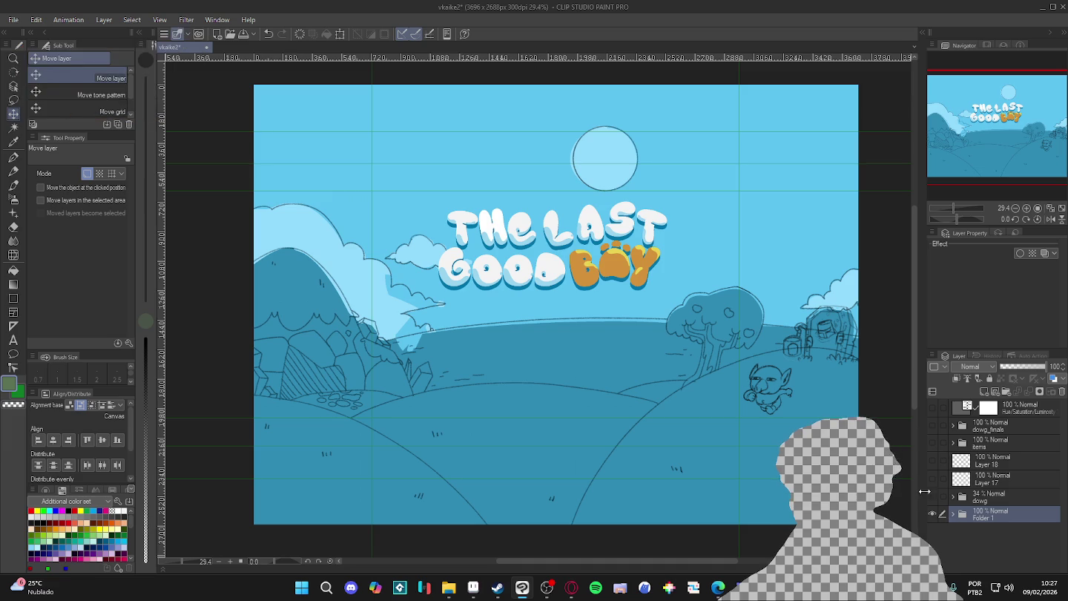
click(932, 513)
click(932, 513)
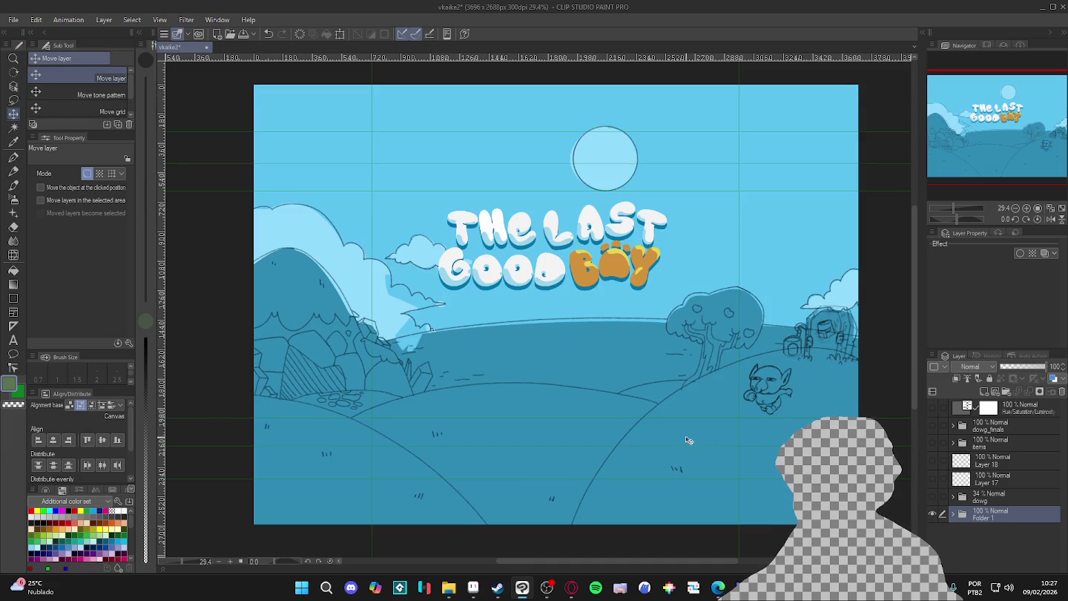
scroll(689, 444, up, 1)
click(936, 513)
click(937, 513)
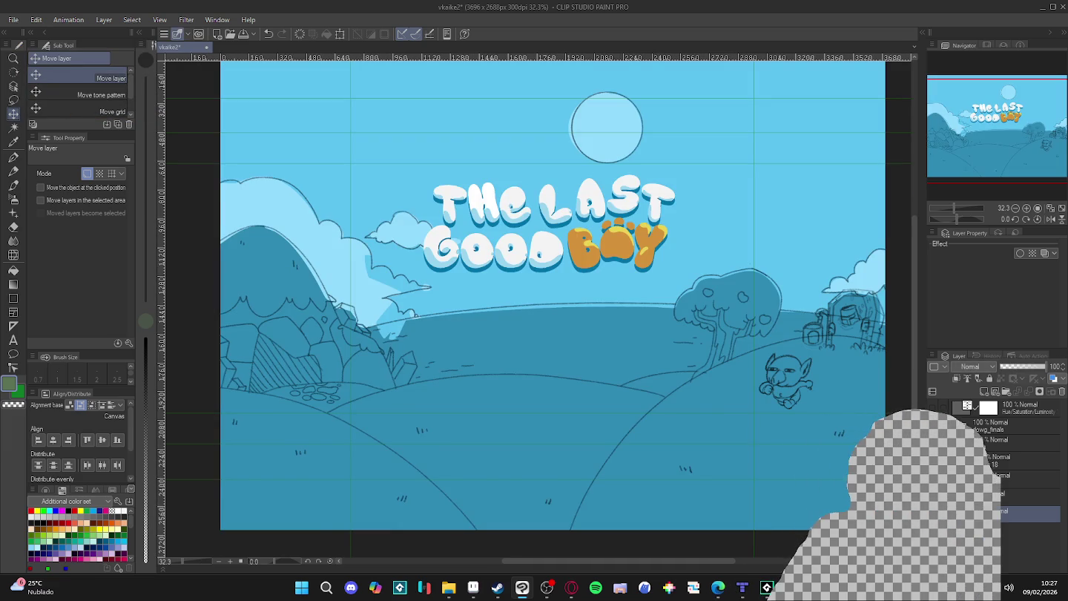
key(ctrl+shift+n)
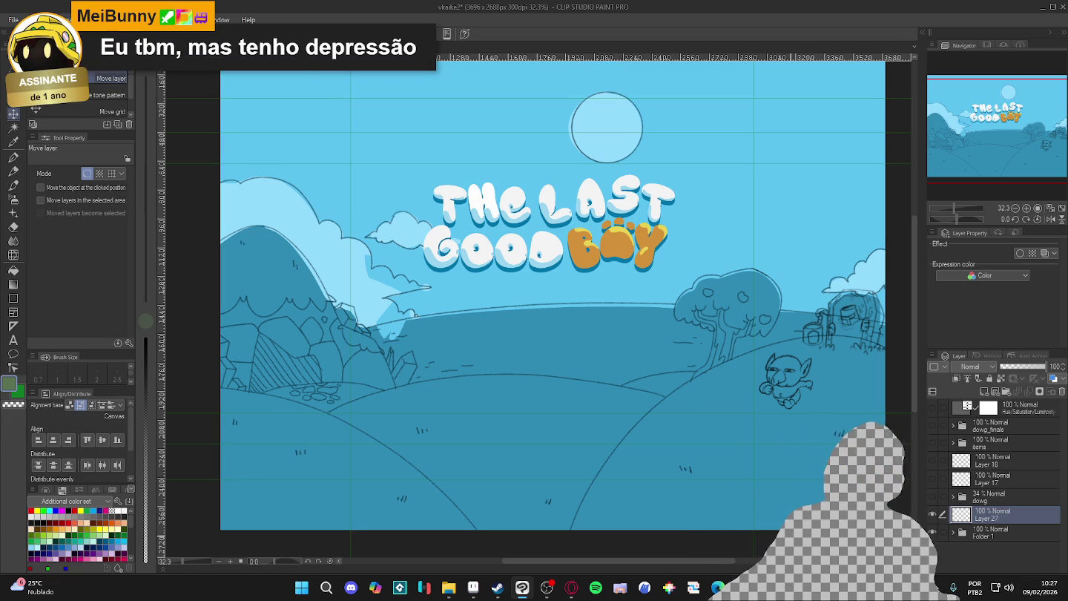
right_click(448, 588)
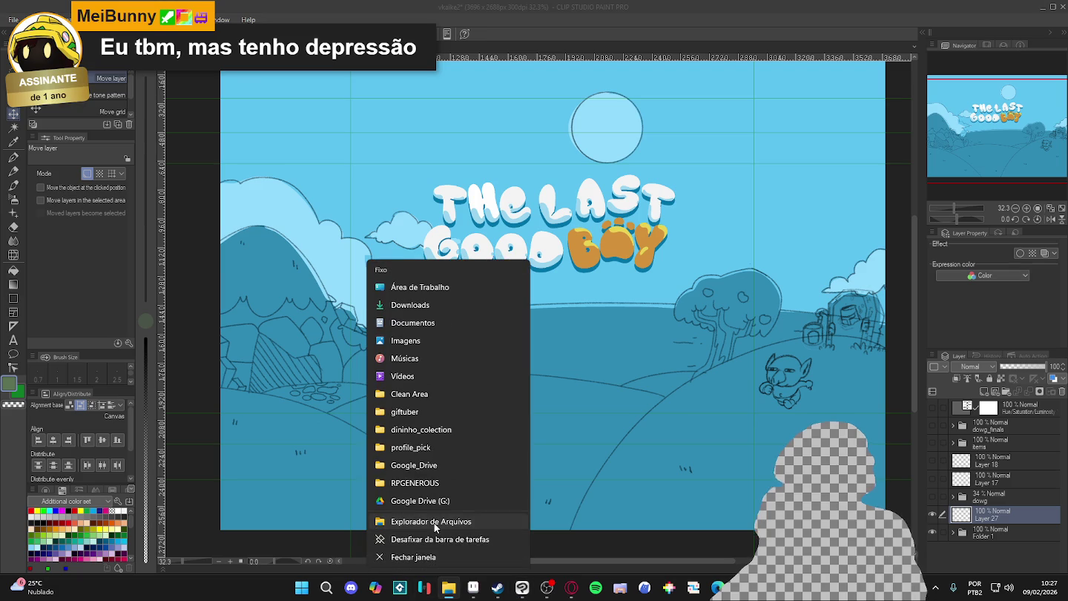
click(436, 527)
double_click(483, 31)
double_click(484, 31)
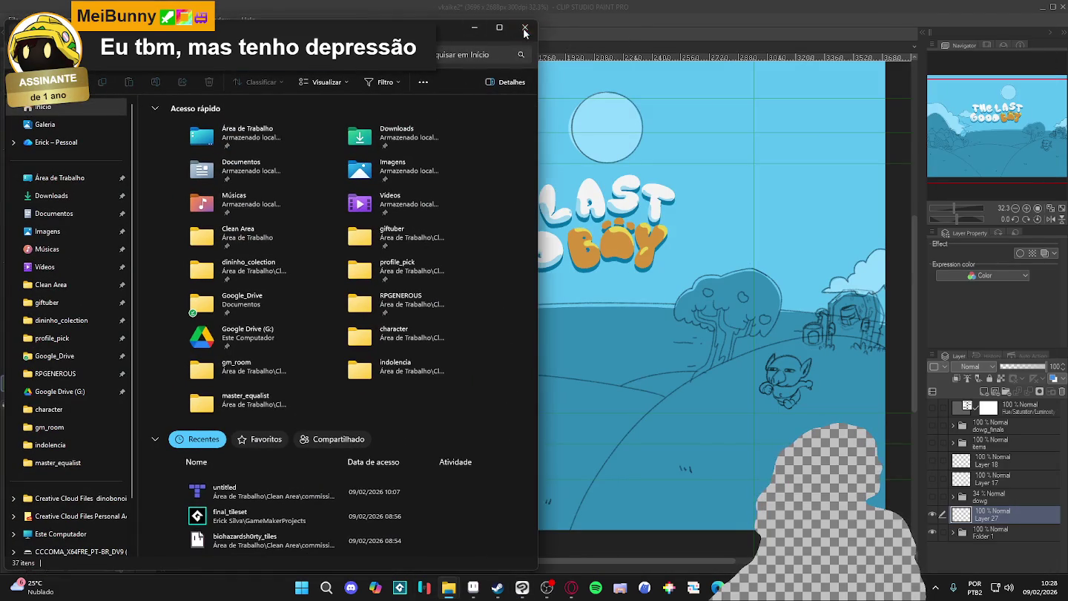
click(525, 28)
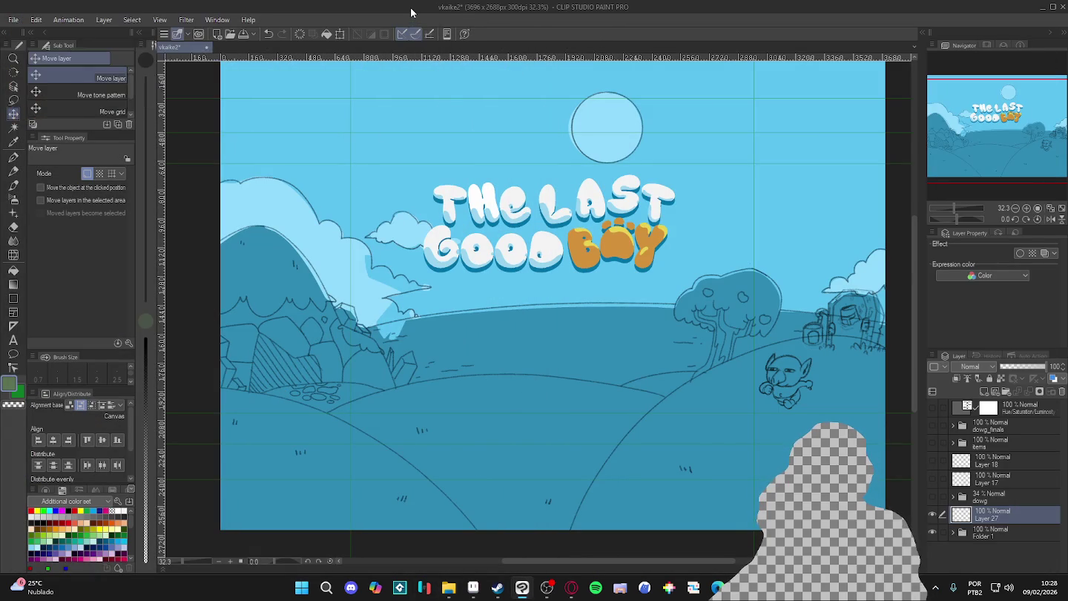
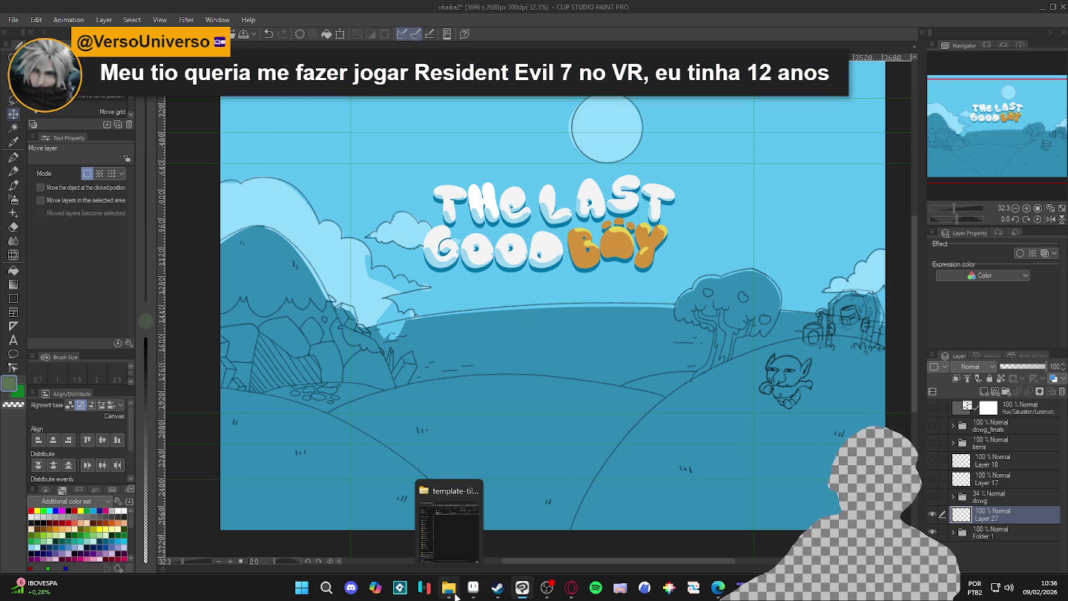
Bring the template-tile47_16x16 folder window in front of the illustration
click(464, 534)
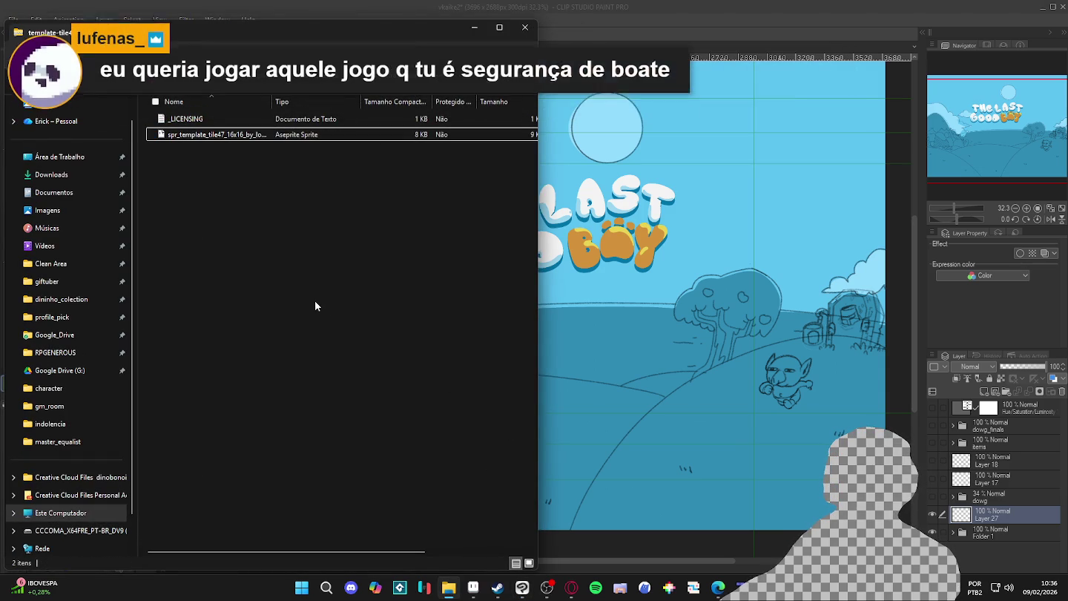
Stretch the template folder window to full height, widen it, and show its two files as large icons
double_click(444, 21)
drag(538, 79, 695, 77)
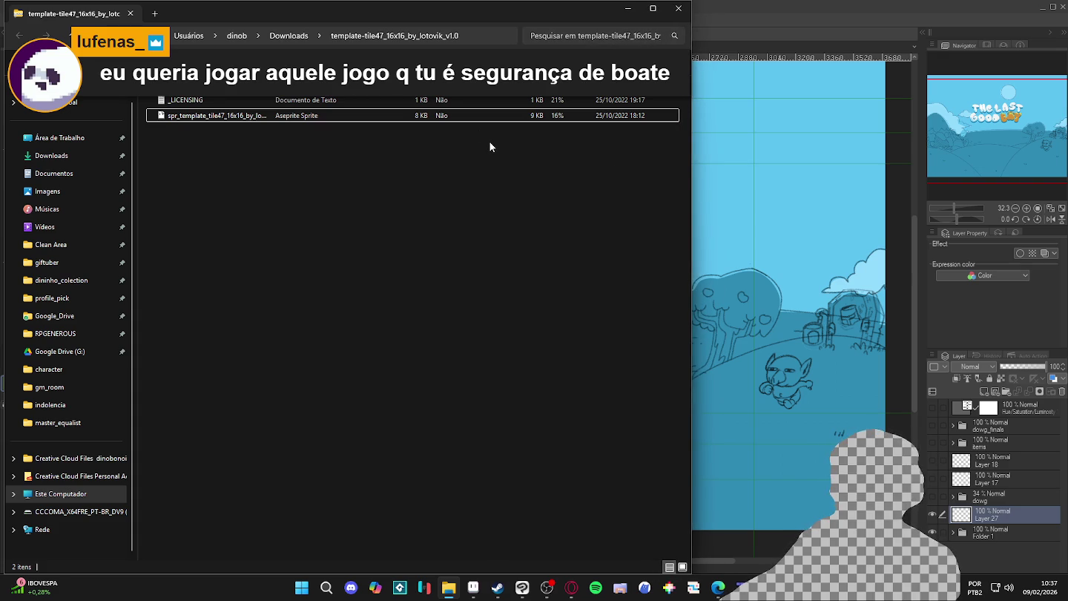
key(ctrl+shift+3)
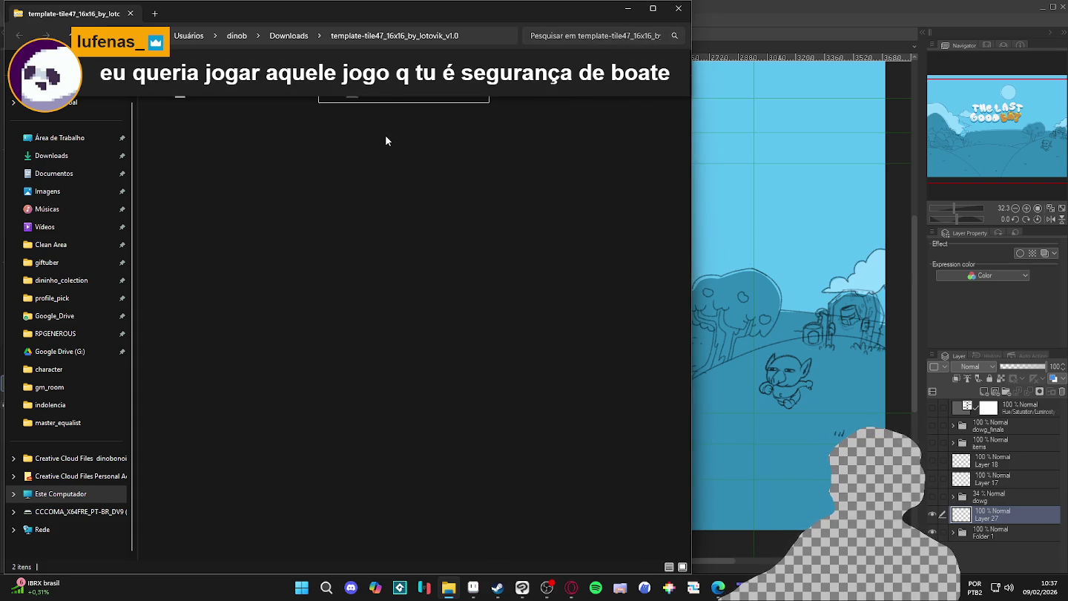
ctrl+scroll(385, 136, up, 1)
ctrl+scroll(385, 135, up, 1)
ctrl+scroll(385, 135, down, 1)
ctrl+scroll(384, 136, down, 1)
ctrl+scroll(385, 135, up, 1)
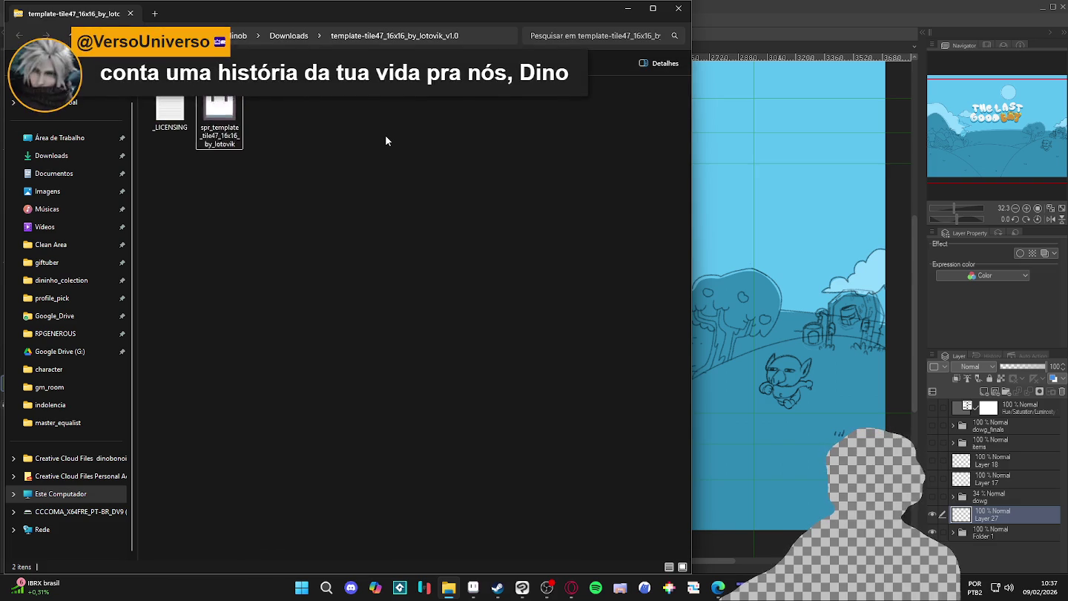
ctrl+scroll(384, 141, up, 1)
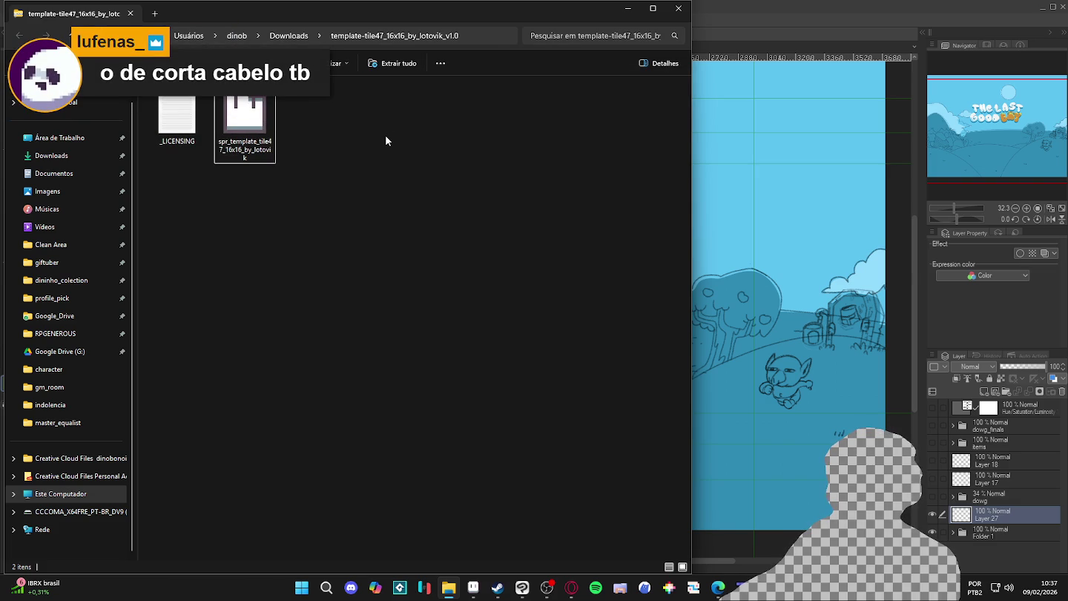
ctrl+scroll(385, 140, up, 1)
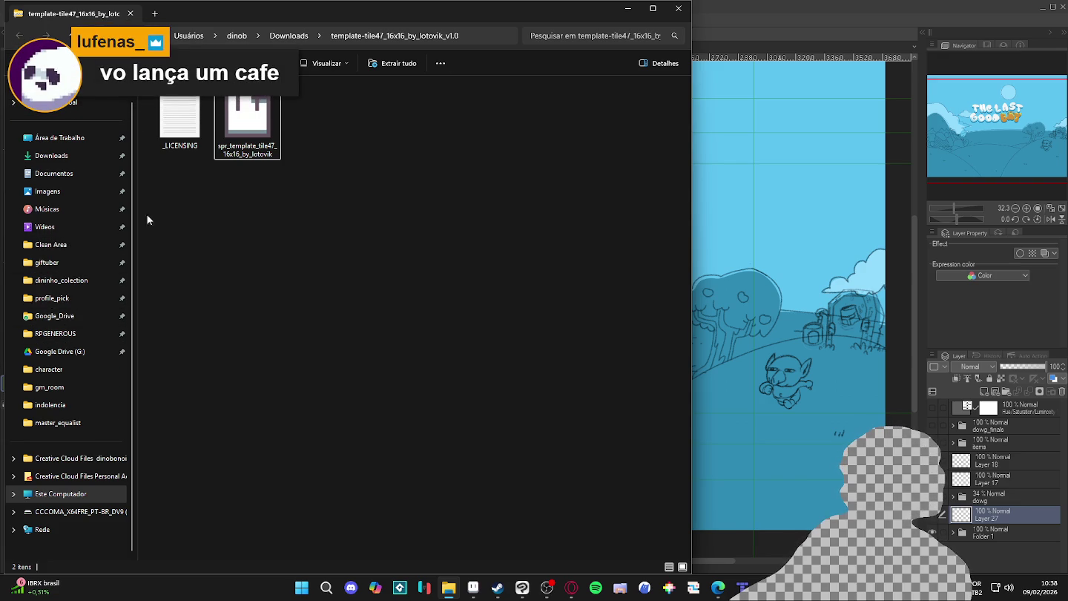
Switch from File Explorer back to The Last Good Boy illustration
key(alt+Tab)
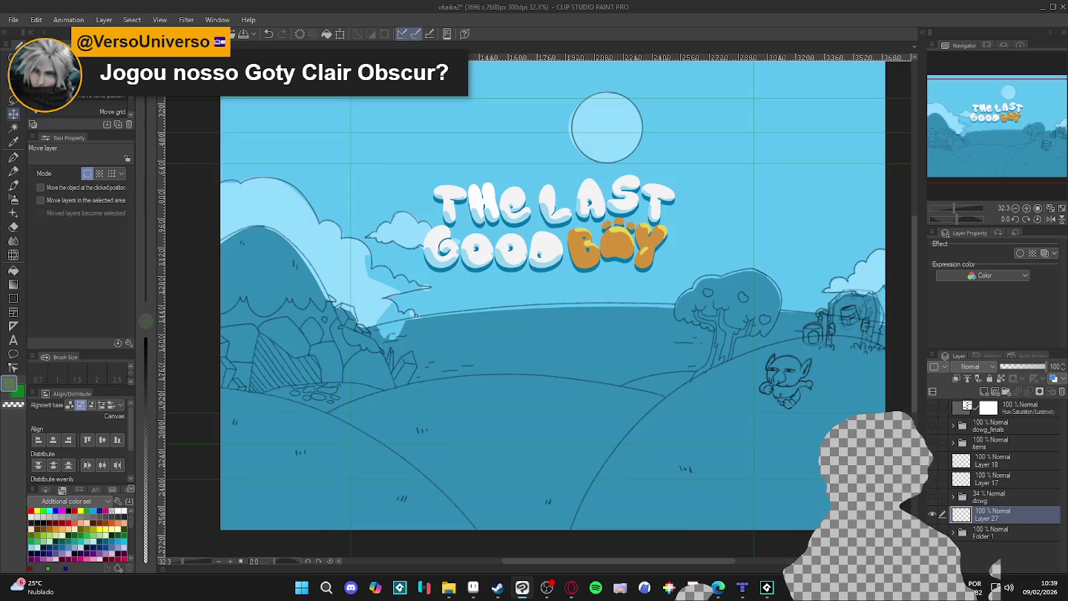
Raise Folder 1's opacity to about 48%
click(993, 532)
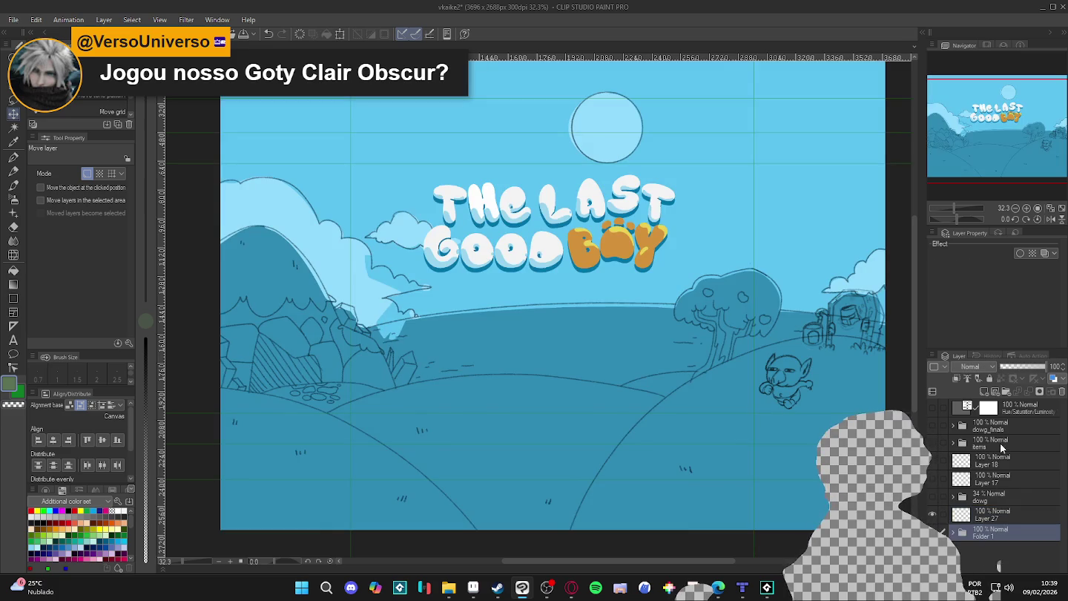
click(1011, 365)
drag(1011, 366, 1017, 368)
Add Layer 28 below Folder 1 and fill it with dark teal
click(986, 517)
key(ctrl+shift+n)
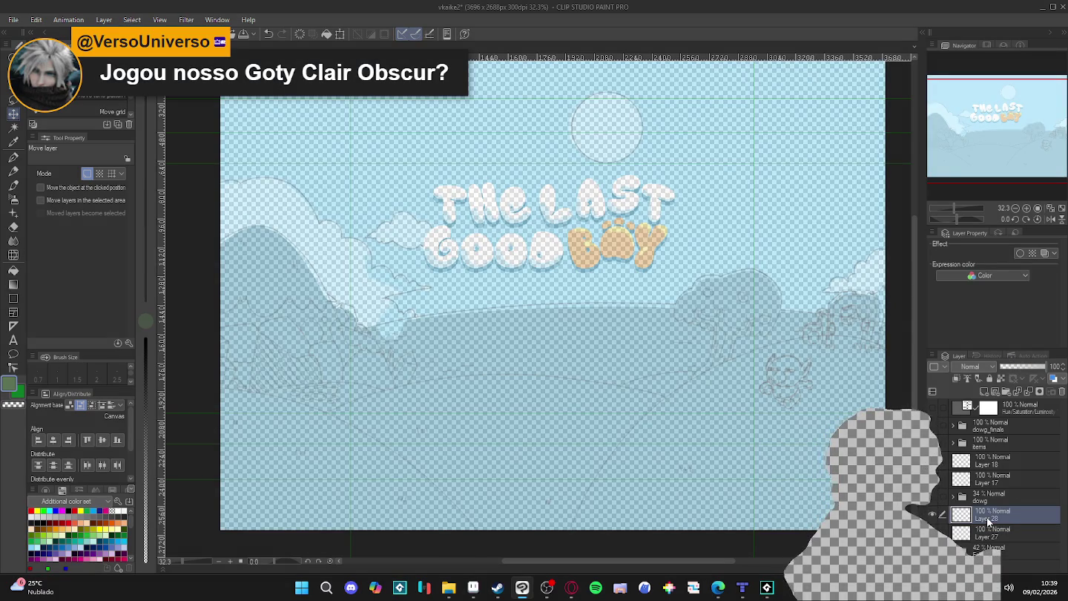
drag(986, 517, 1000, 565)
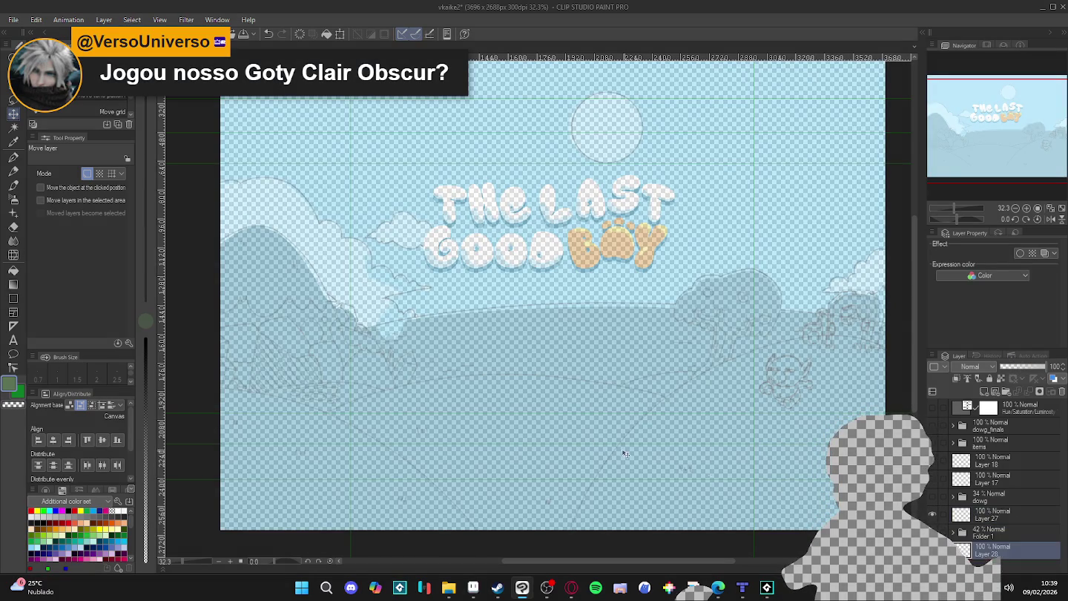
click(113, 533)
key(g)
click(400, 432)
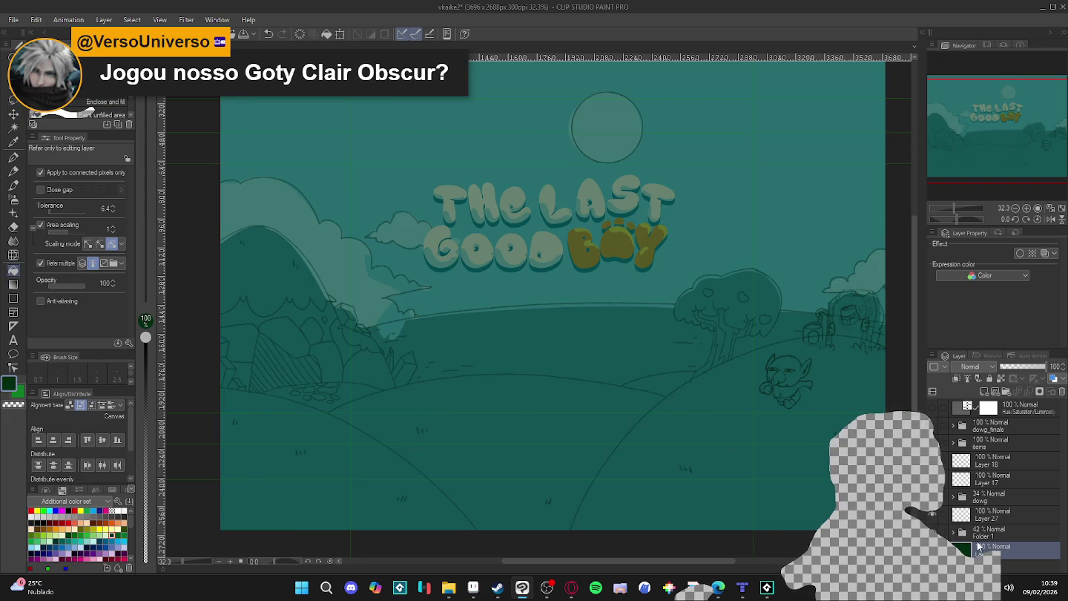
Lower Folder 1's opacity to about 27% and return to Layer 27 with the pen
click(986, 531)
click(937, 532)
click(1015, 368)
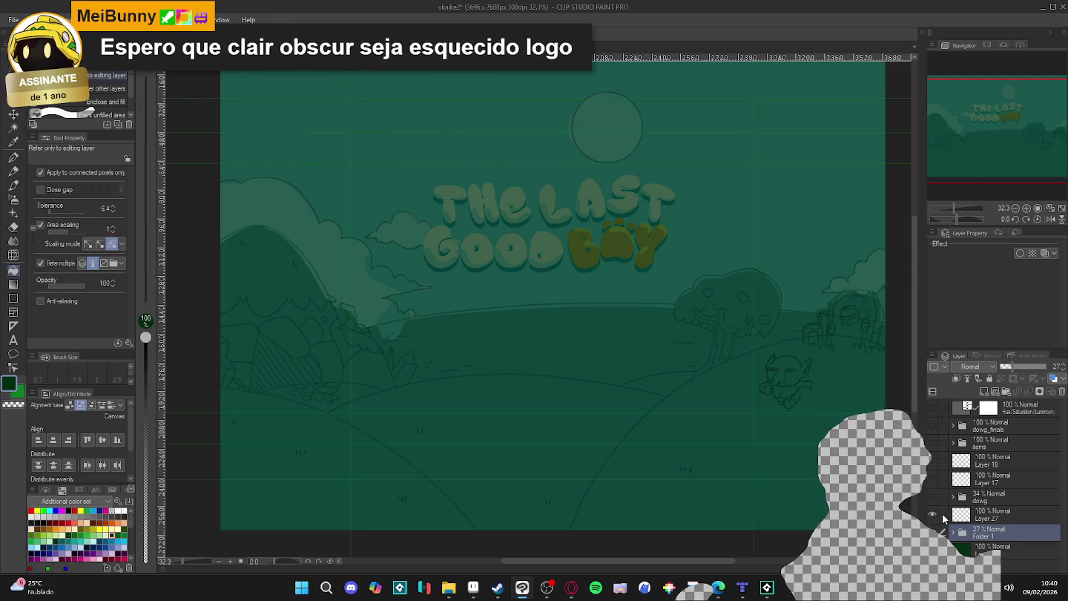
click(987, 514)
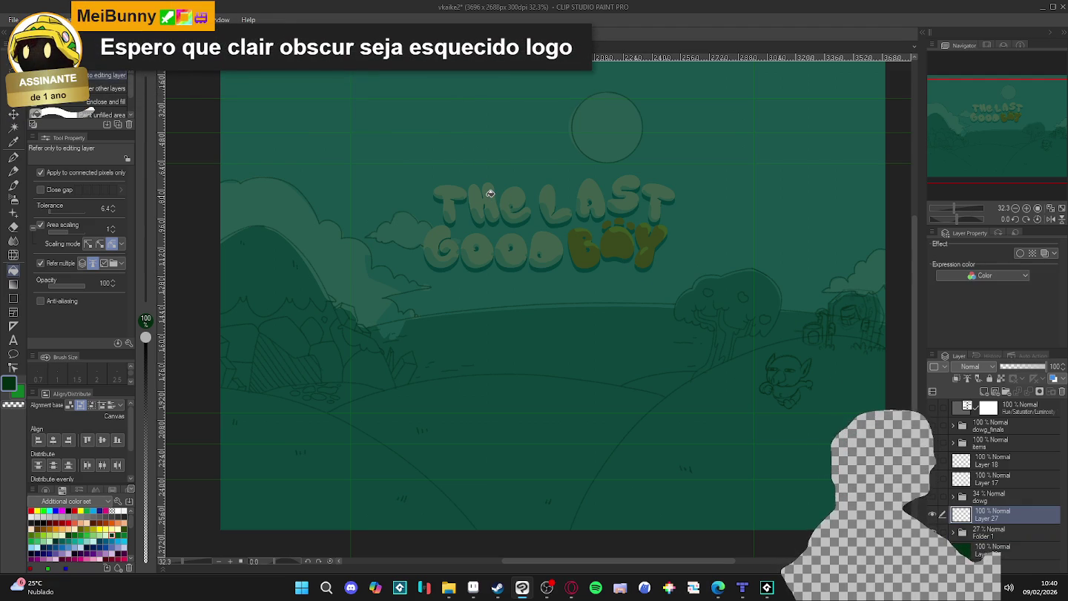
key(p)
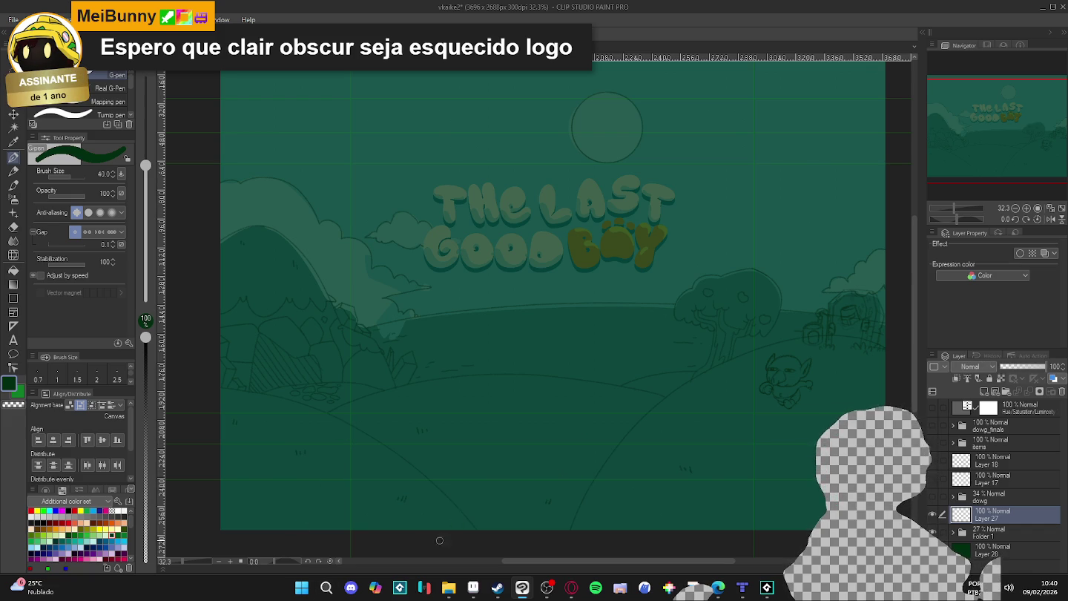
click(303, 586)
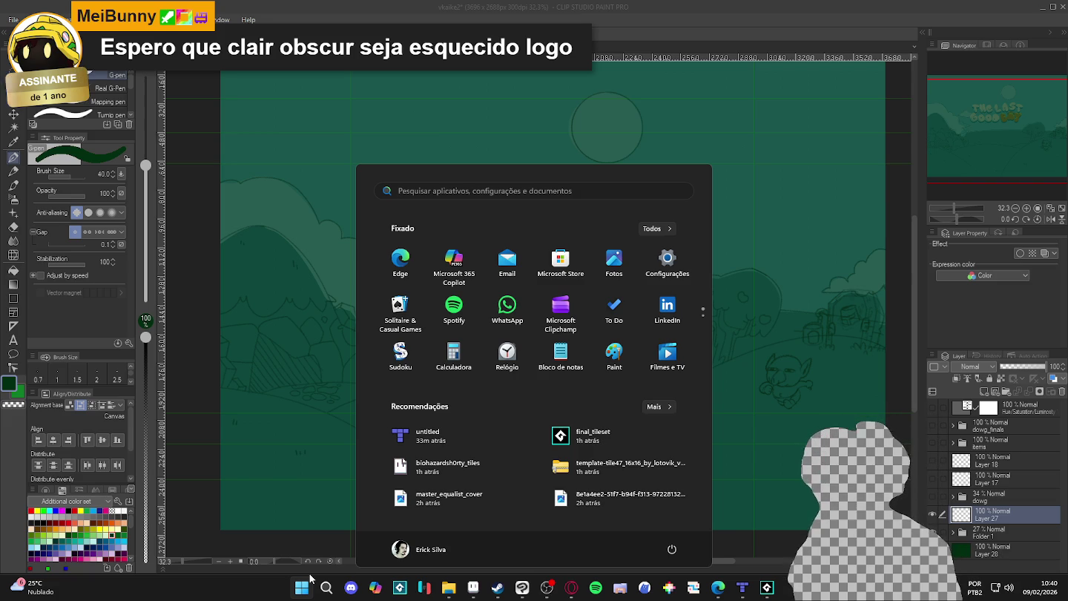
Launch the HuionTablet driver and start monitor calibration from Área de Trabalho
text(hui)
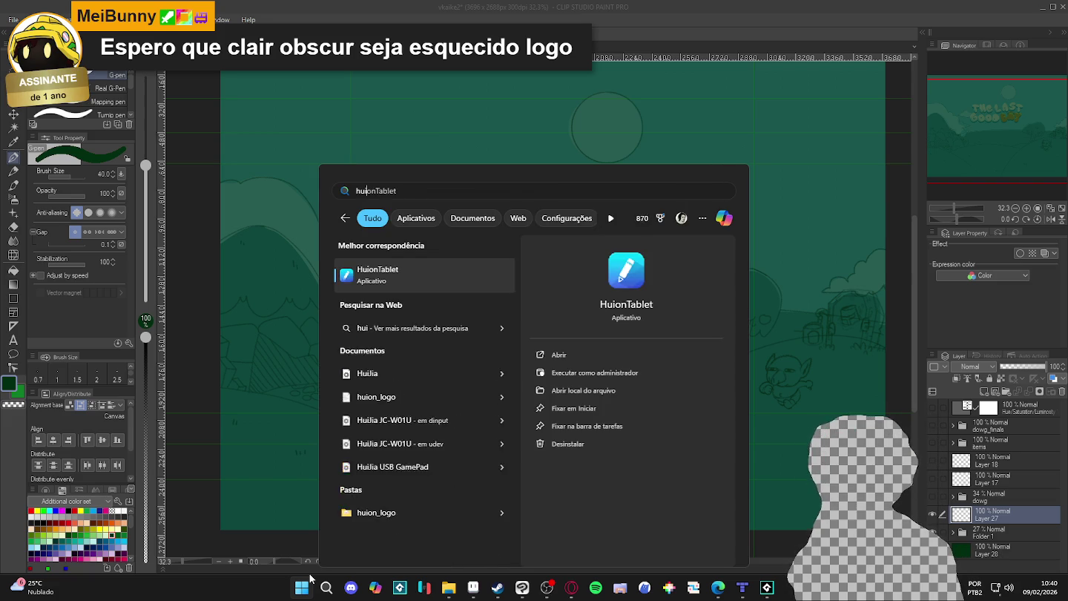
key(Return)
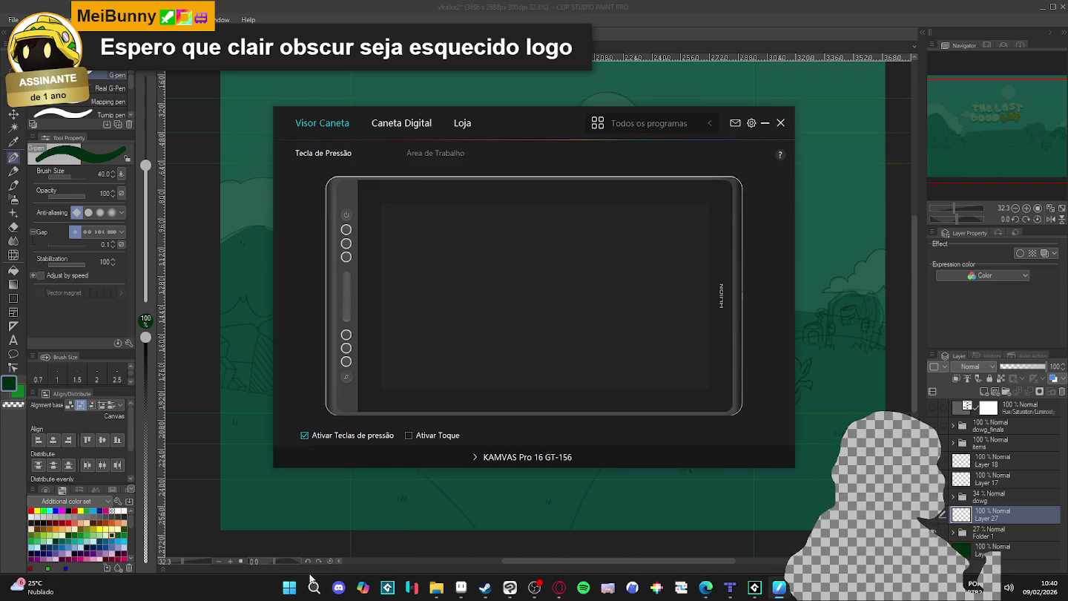
click(431, 153)
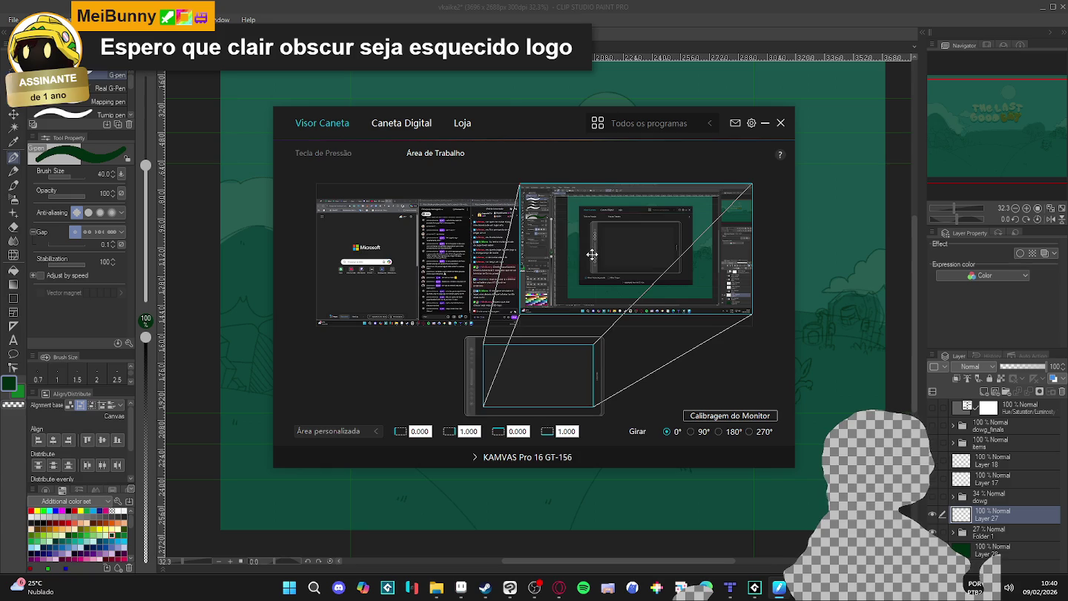
click(704, 417)
Tap all nine calibration crosshairs, then close the tablet settings window
click(90, 84)
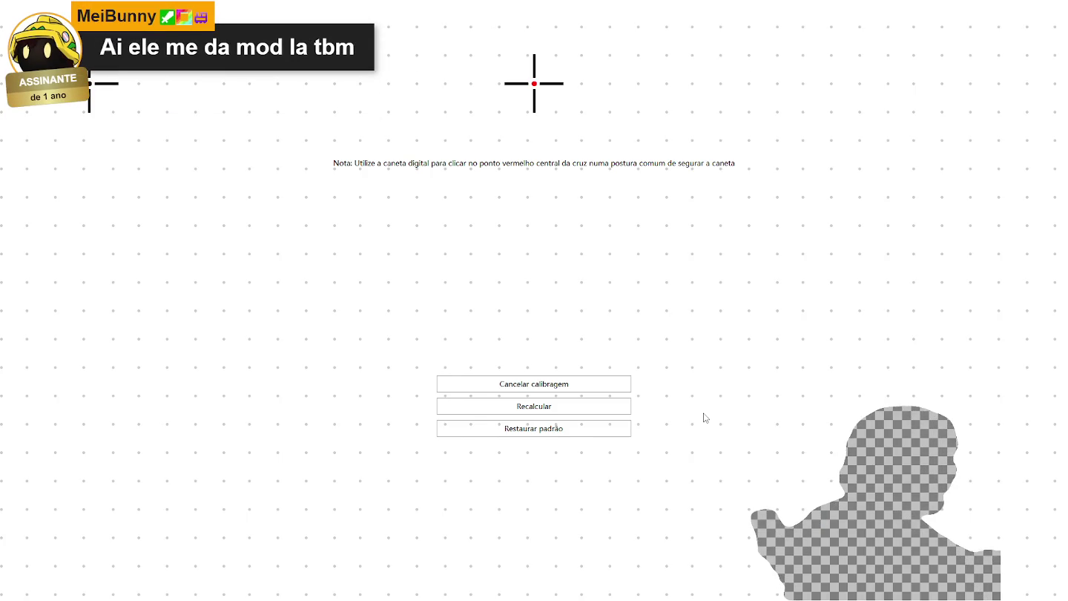
click(534, 84)
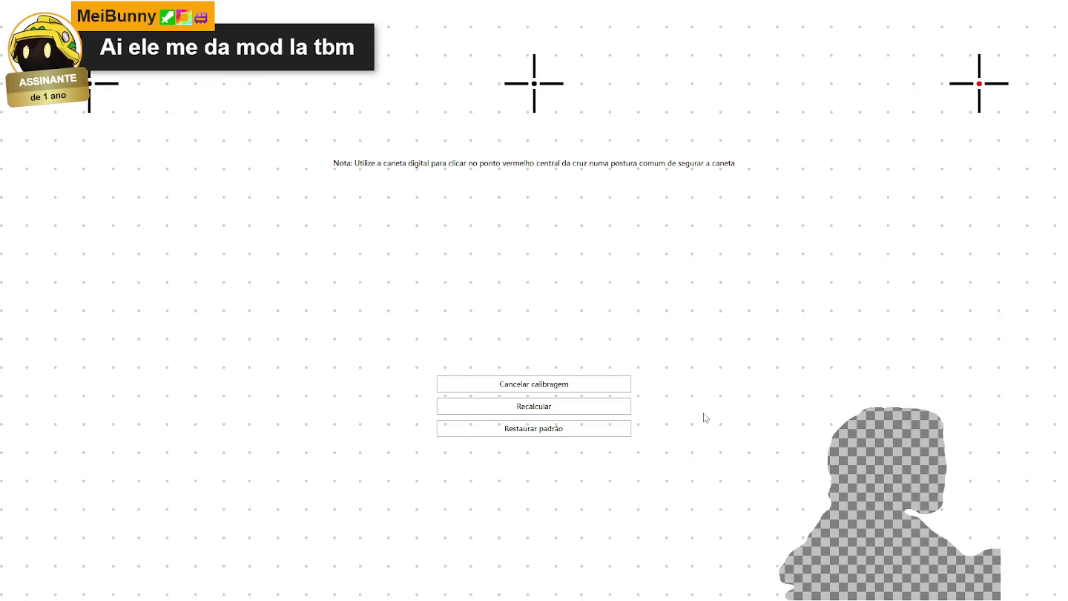
click(90, 300)
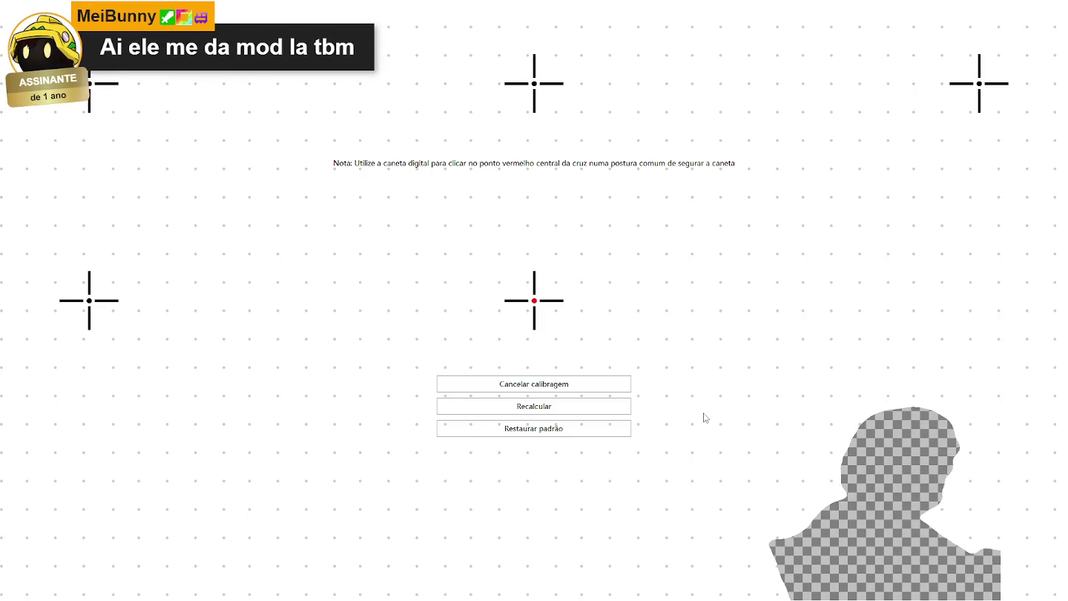
click(534, 300)
click(979, 300)
click(90, 518)
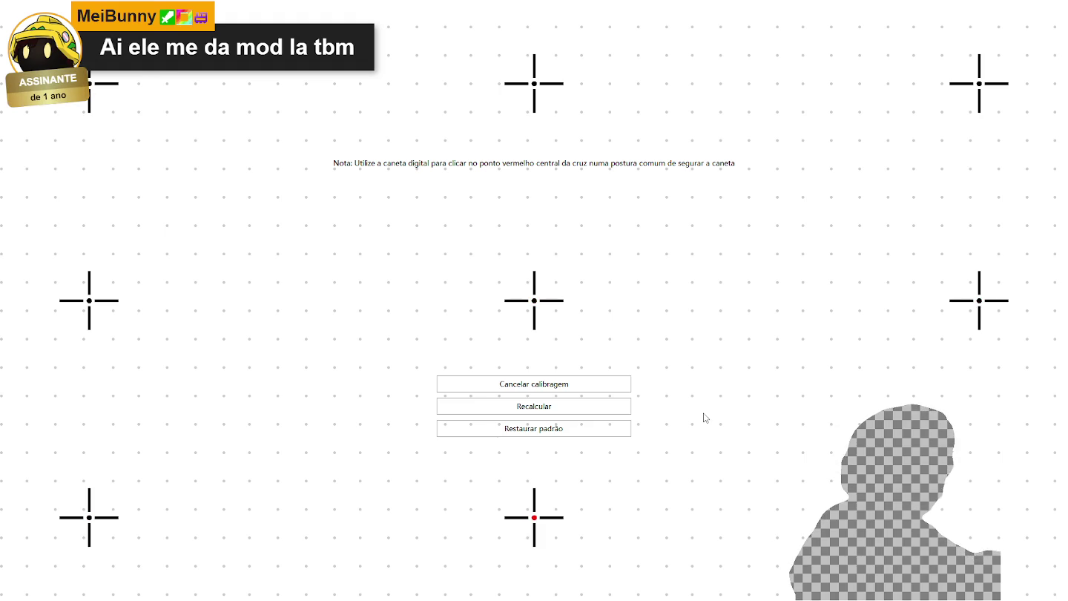
click(534, 518)
click(978, 517)
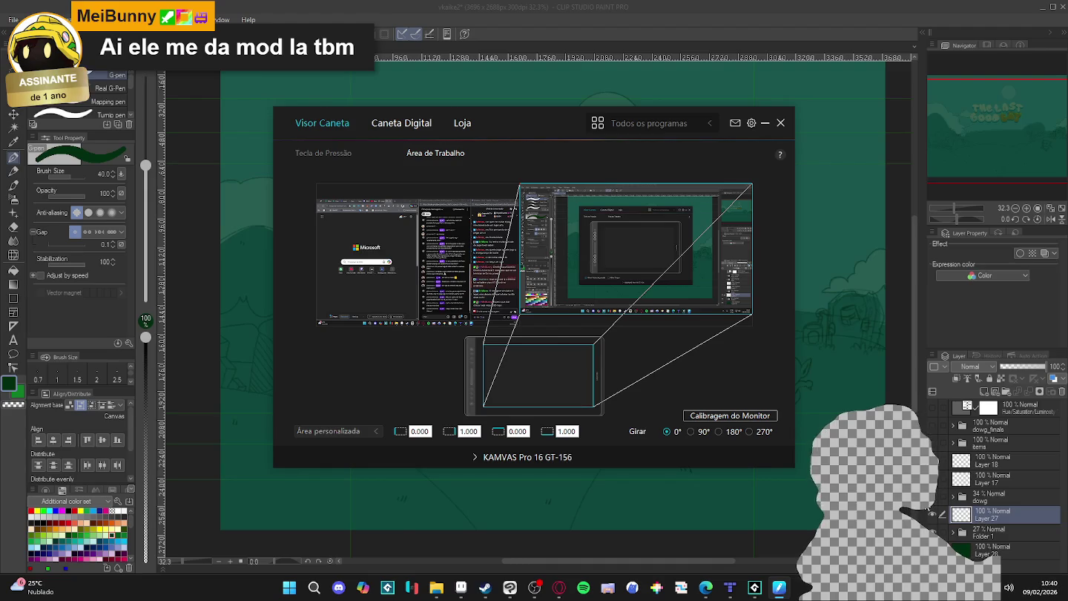
click(778, 128)
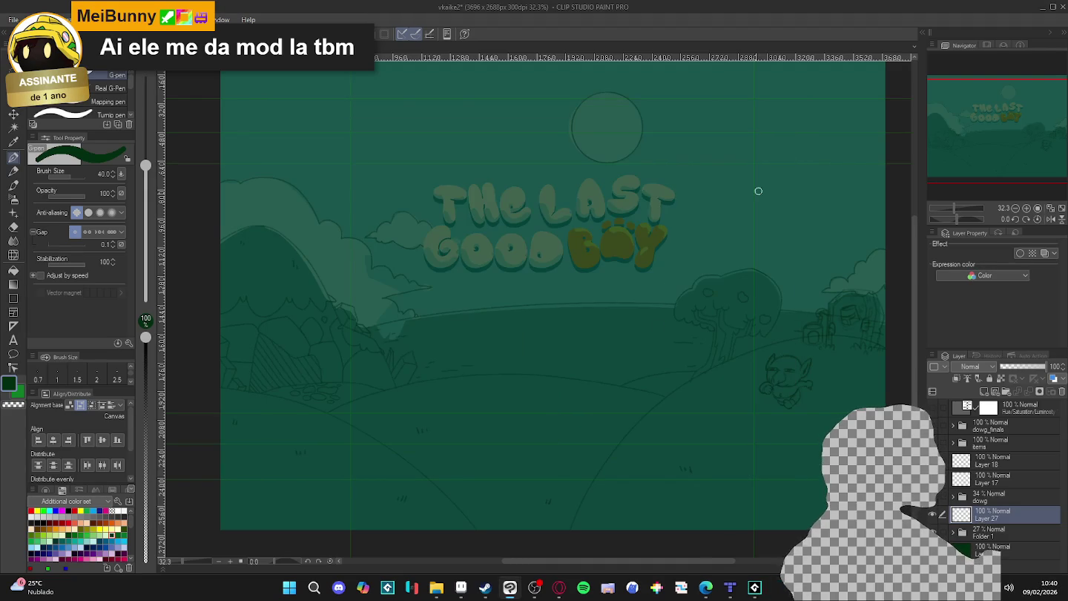
Test a short dark green stroke, then close and relaunch Clip Studio Paint
drag(604, 356, 566, 406)
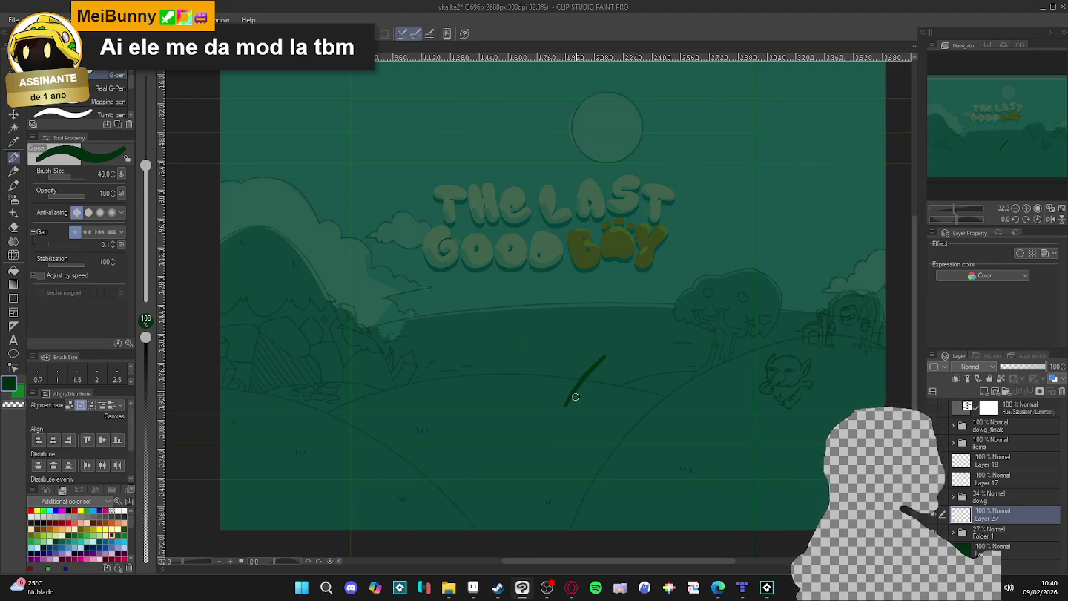
click(1042, 8)
click(524, 588)
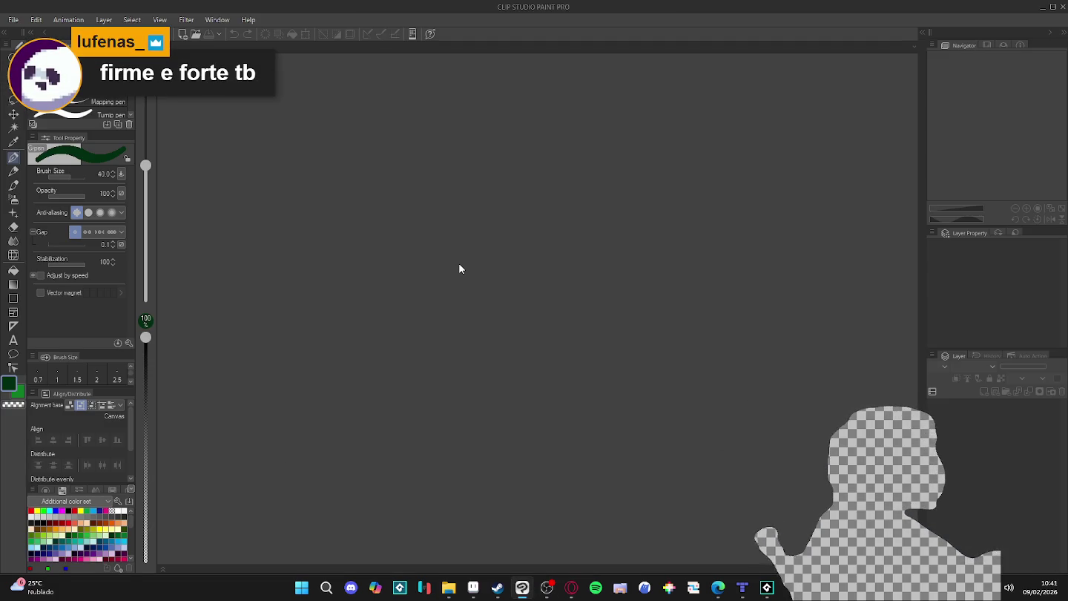
Reopen the vkaike2 illustration from File > Recent
click(15, 20)
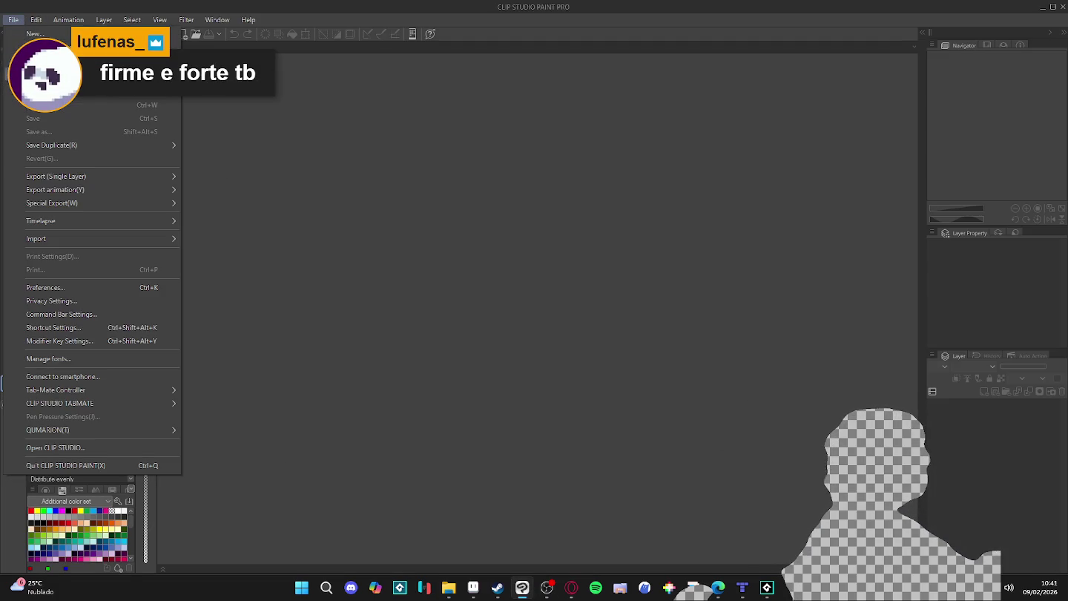
click(64, 72)
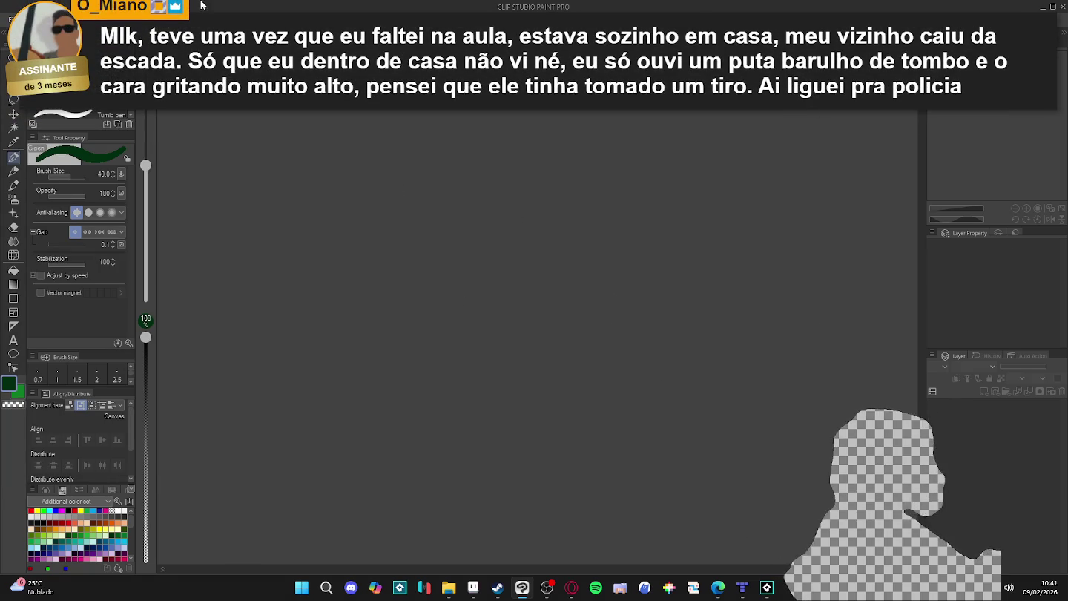
click(15, 20)
mouse_move(40, 87)
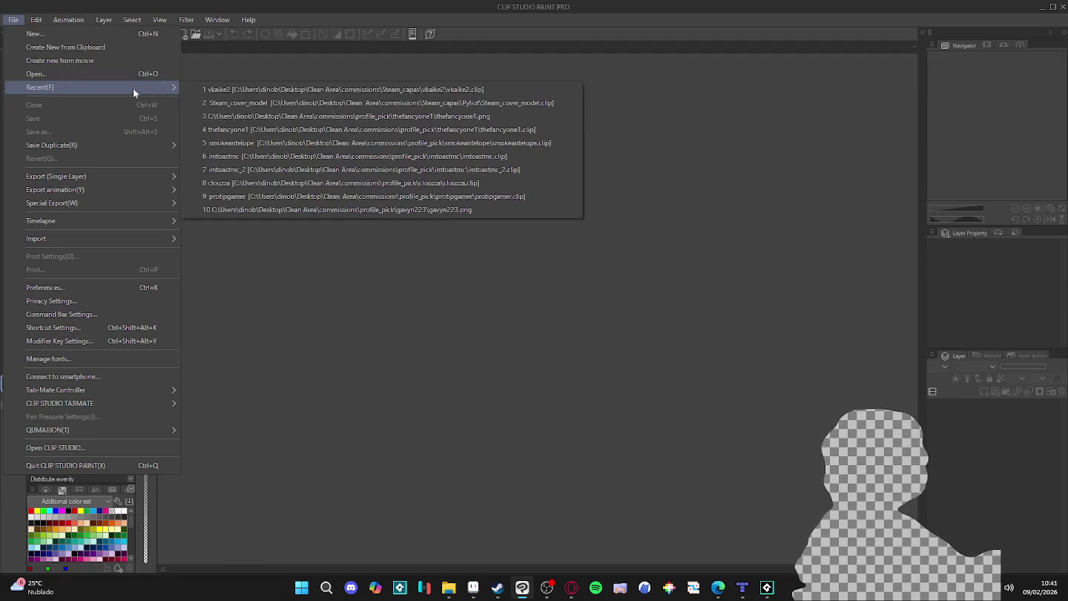
click(278, 82)
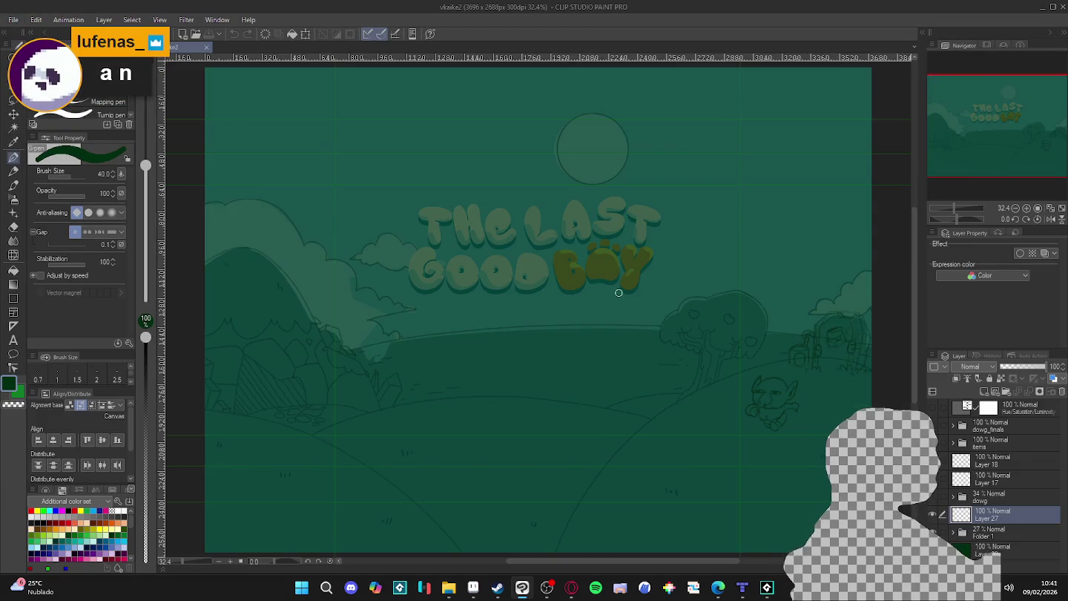
Sketch trial hill contour strokes near the moon and tree, then undo them
drag(661, 304, 651, 367)
drag(670, 197, 565, 329)
key(ctrl+z)
drag(623, 139, 653, 363)
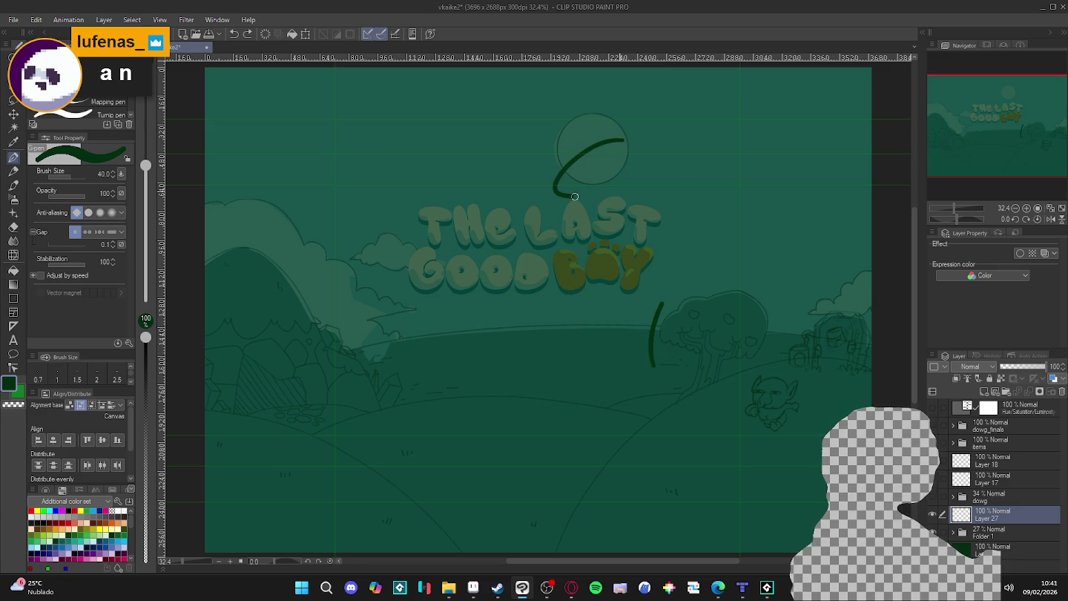
key(ctrl+z)
key(ctrl+z)
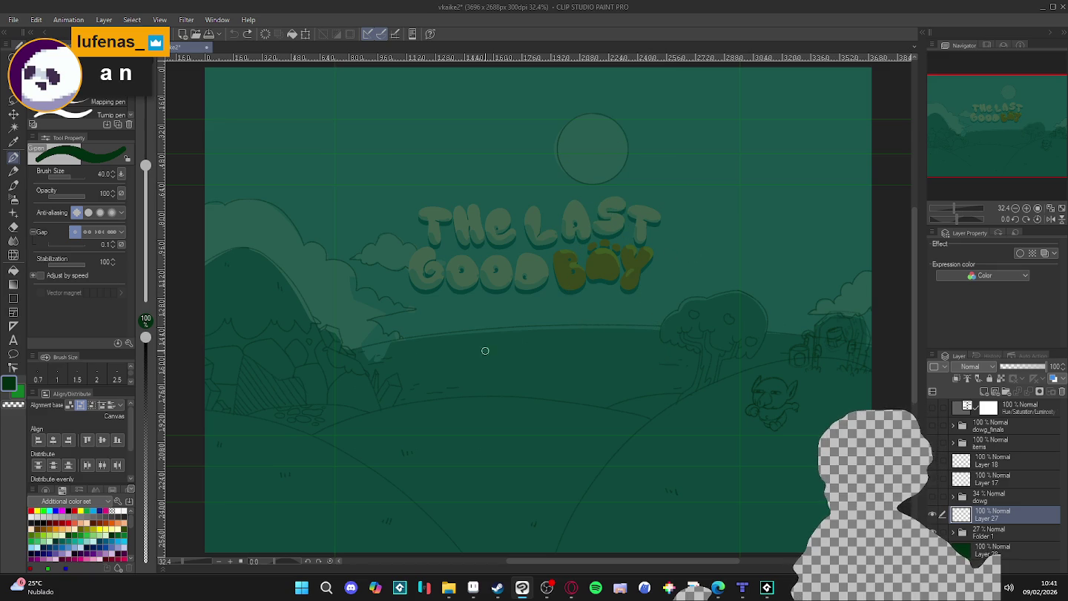
drag(460, 422, 473, 352)
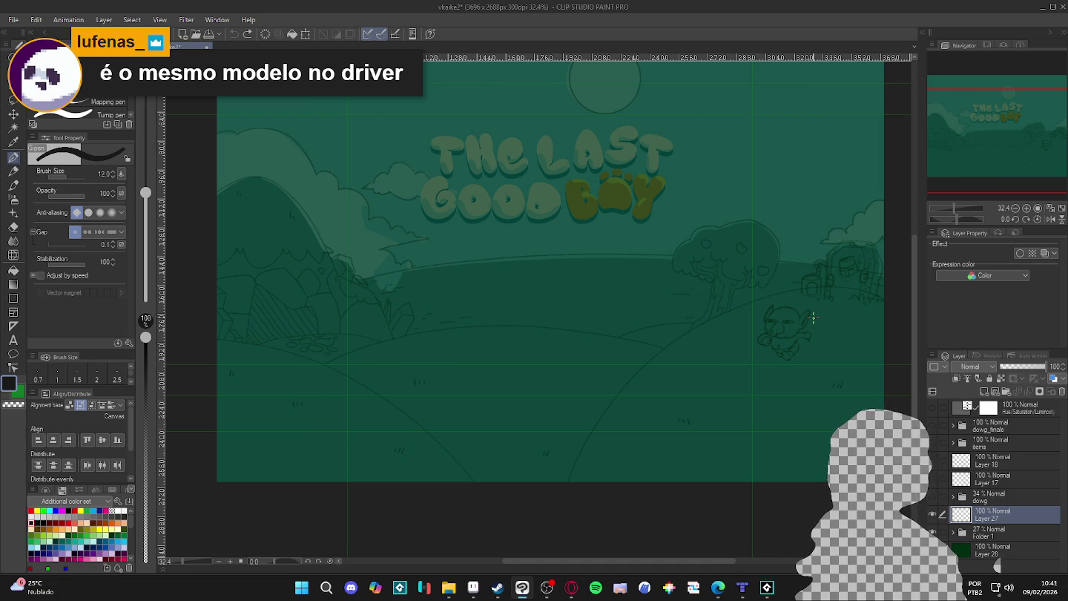
scroll(813, 316, up, 3)
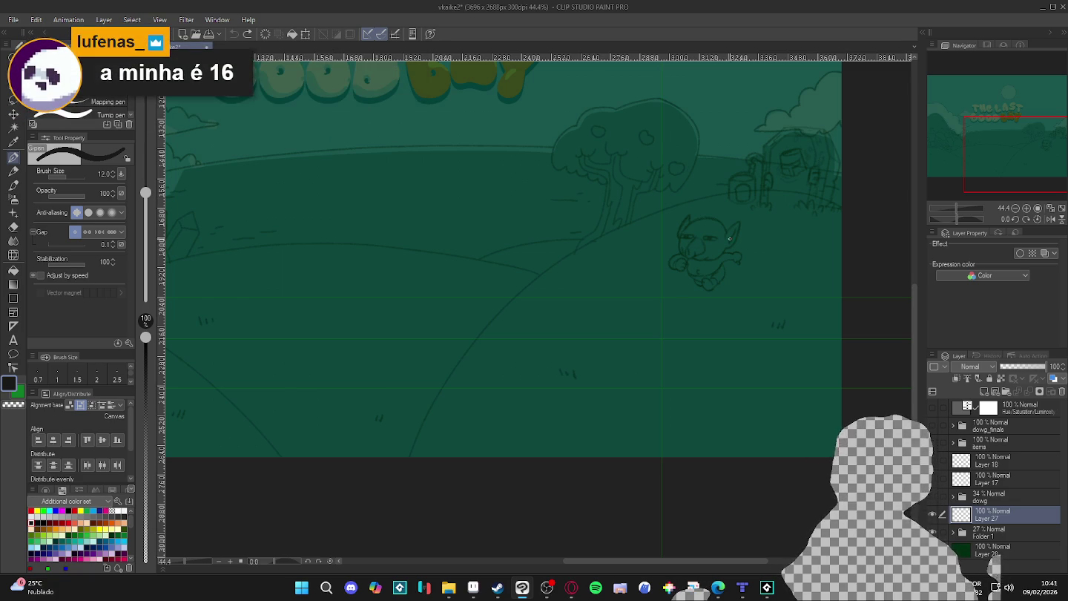
In Discord's #feedback_artistico channel, open the shared cenario.aseprite attachment
click(352, 588)
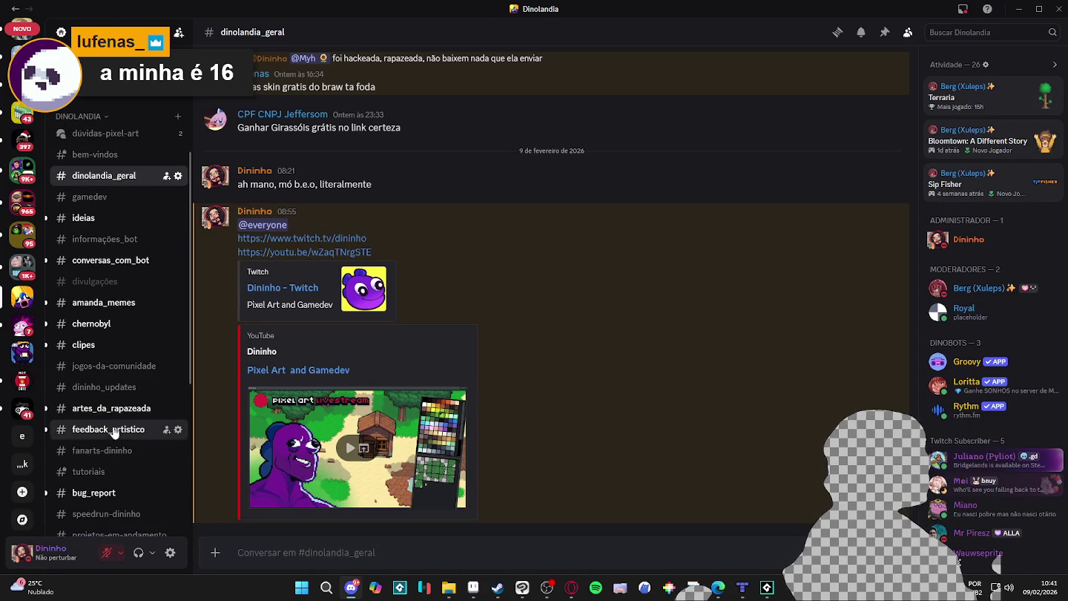
click(118, 426)
text(b)
scroll(606, 311, up, 2)
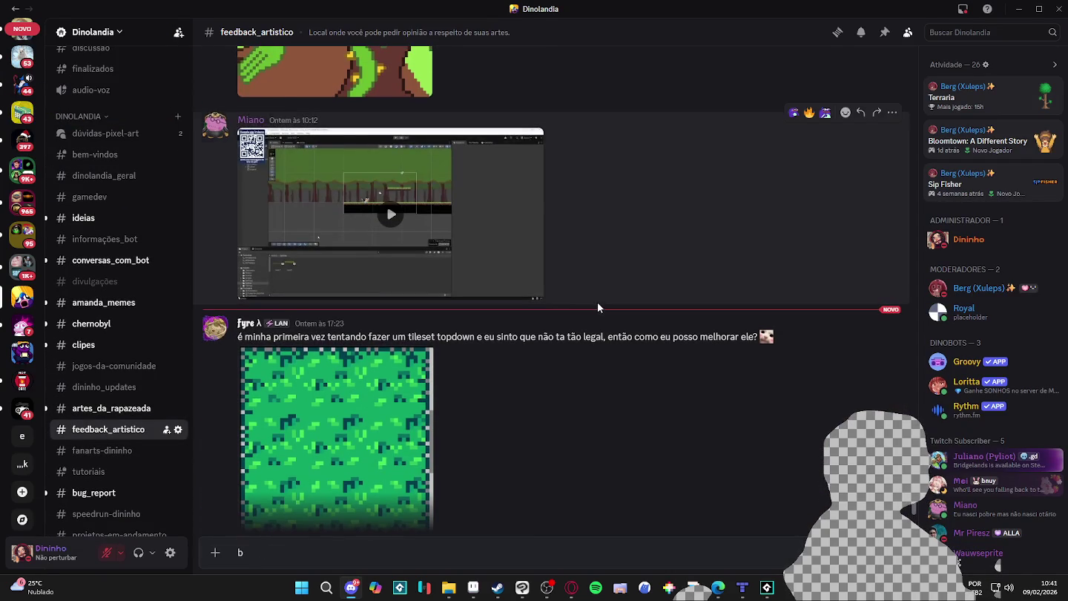
scroll(467, 252, down, 2)
click(308, 504)
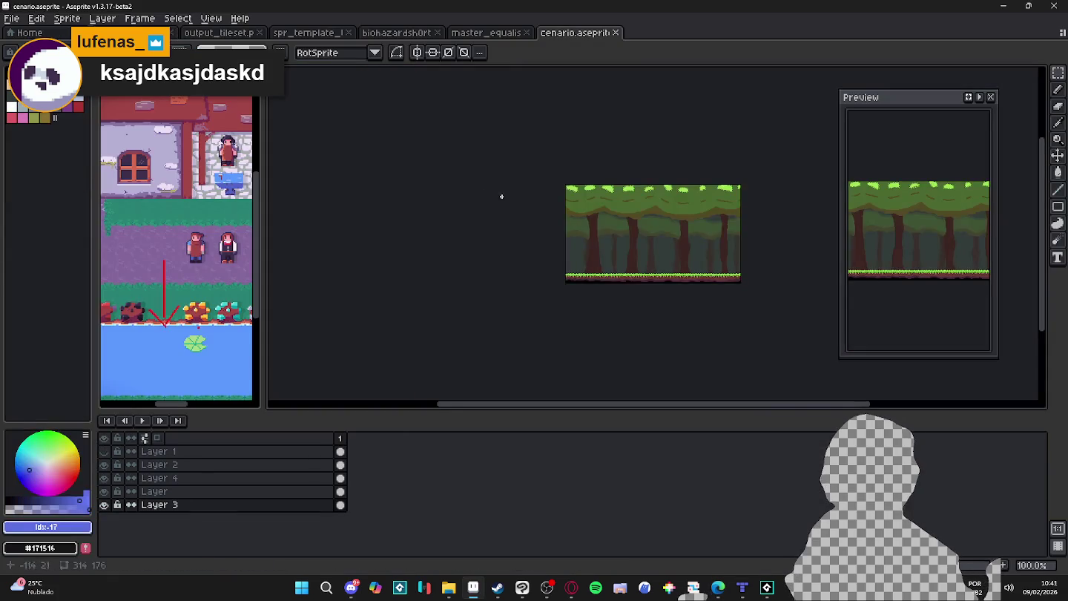
Make Layer 2 active and select the whole sprite
scroll(642, 230, up, 2)
scroll(617, 250, down, 1)
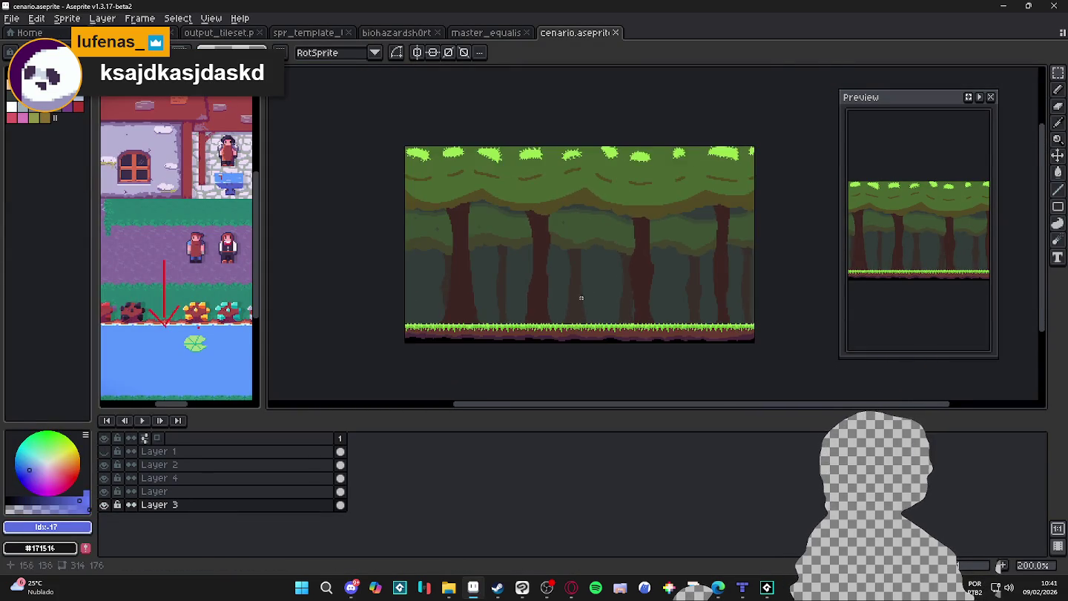
scroll(577, 300, up, 1)
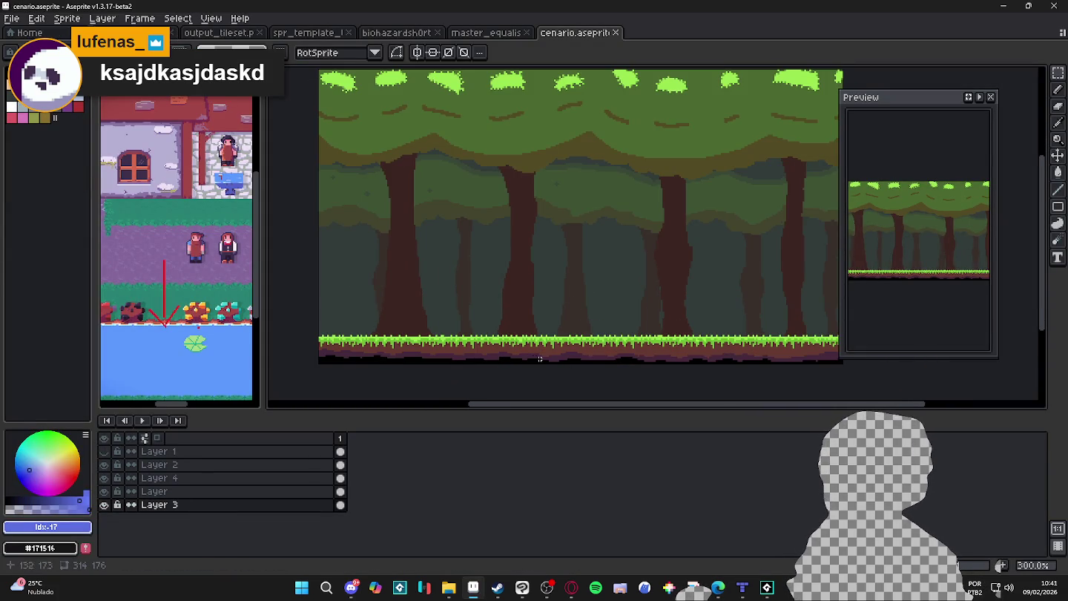
scroll(489, 358, up, 2)
ctrl+click(489, 358)
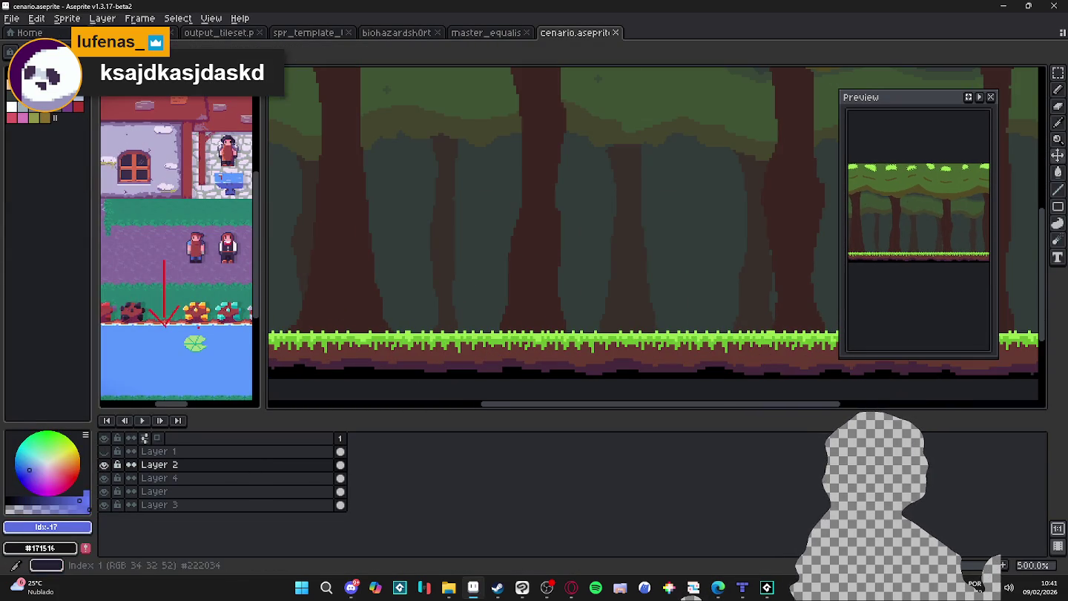
scroll(448, 285, down, 2)
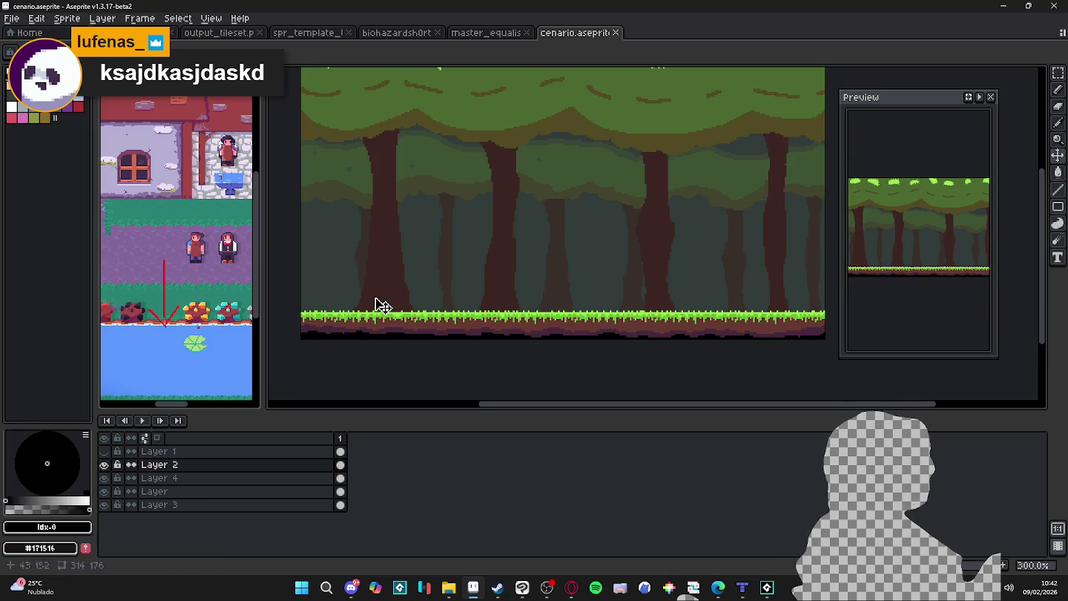
key(ctrl+a)
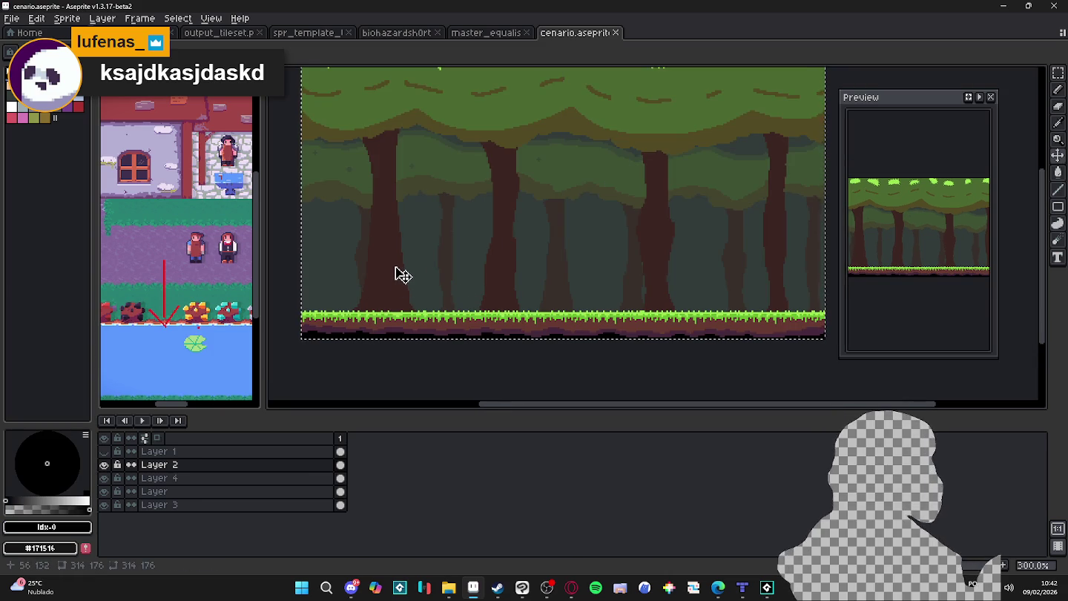
Apply a colour-0 Outline on the selection using the plus preset plus the top-right cell
key(shift+o)
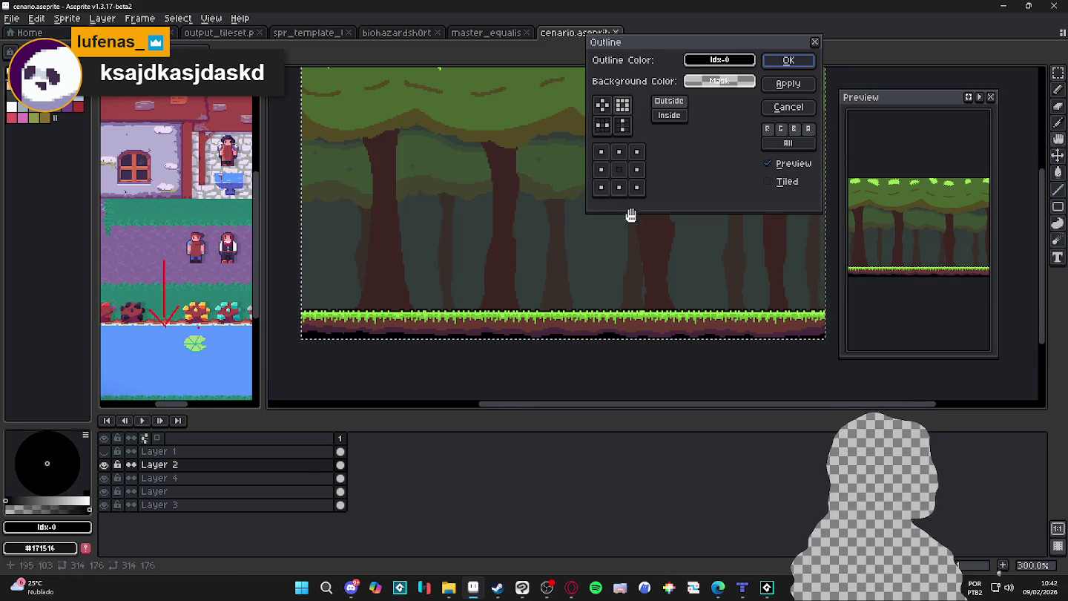
click(794, 142)
click(603, 105)
click(629, 106)
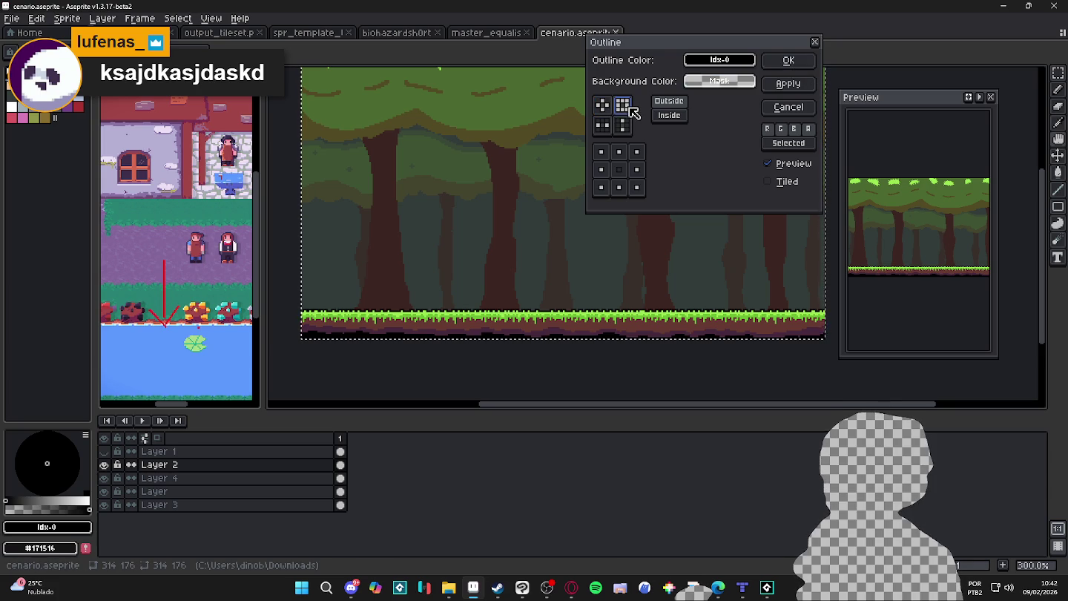
click(602, 105)
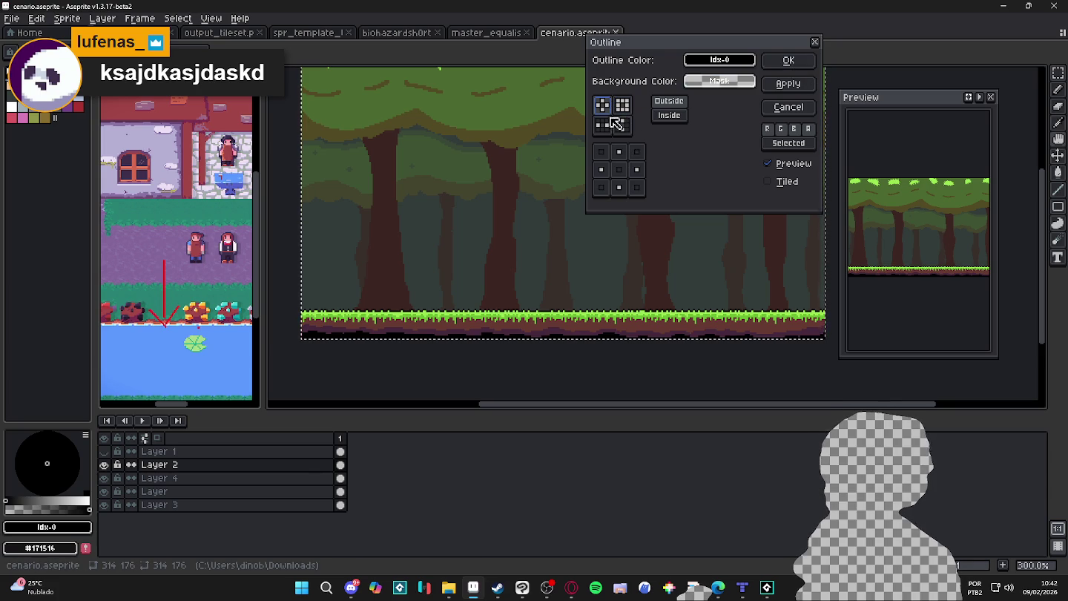
click(637, 150)
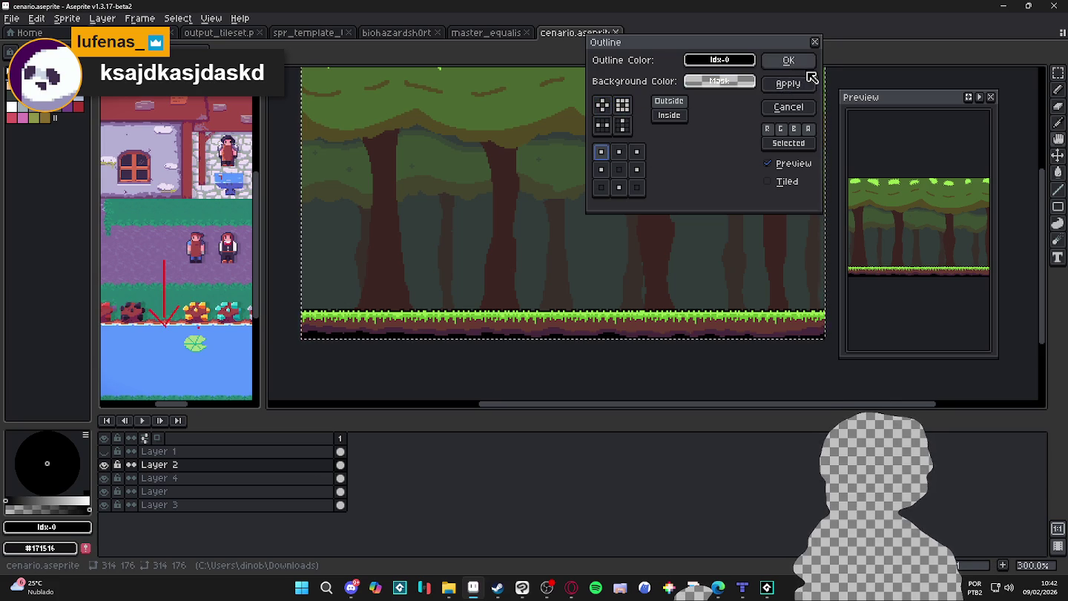
click(789, 60)
scroll(537, 241, down, 1)
scroll(531, 250, up, 1)
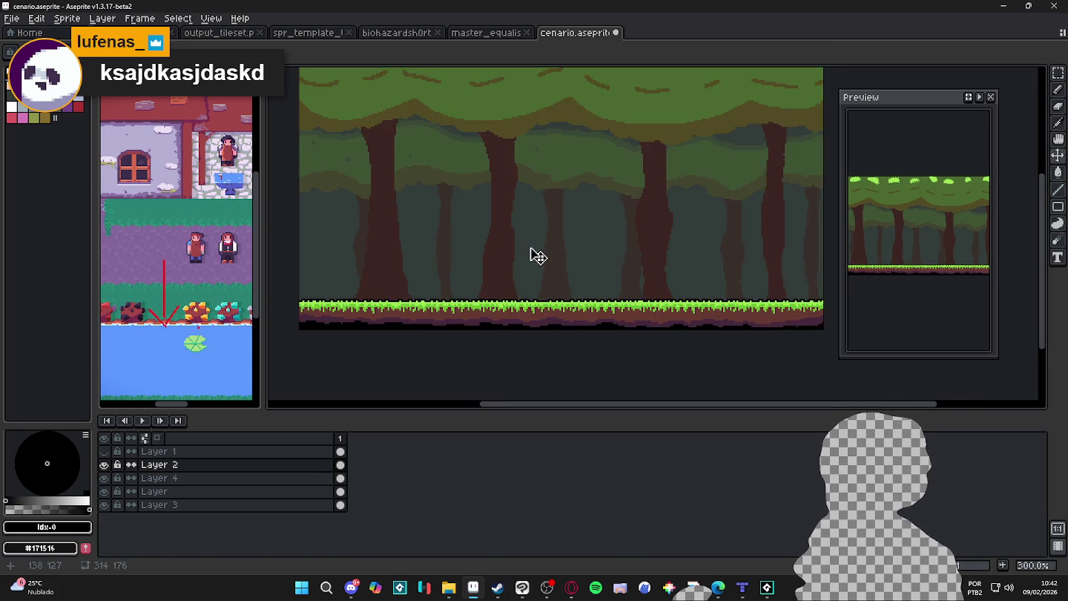
drag(543, 251, 556, 274)
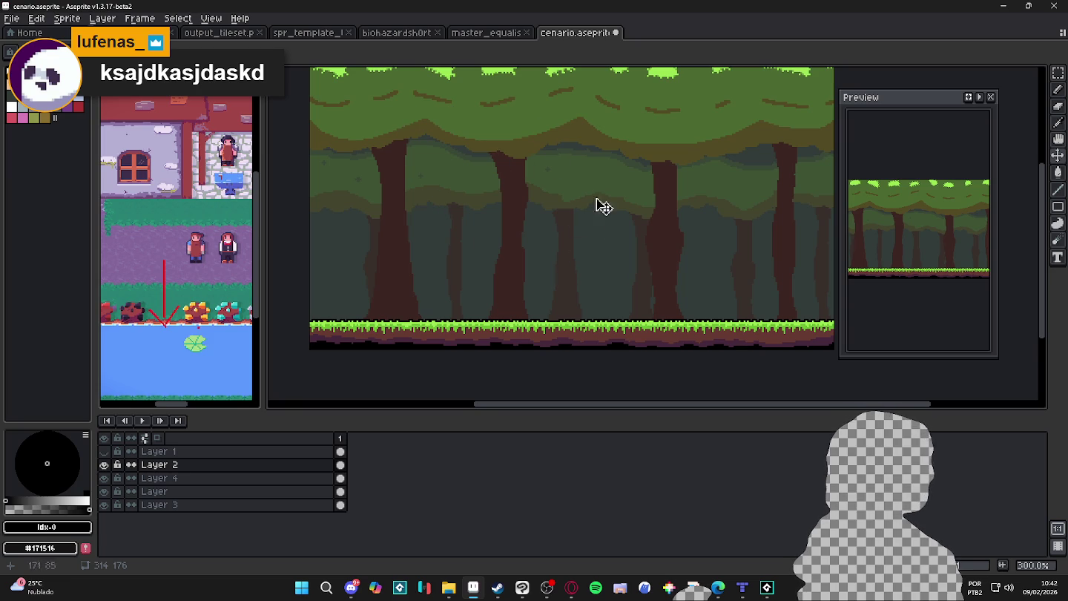
key(b)
scroll(529, 236, up, 1)
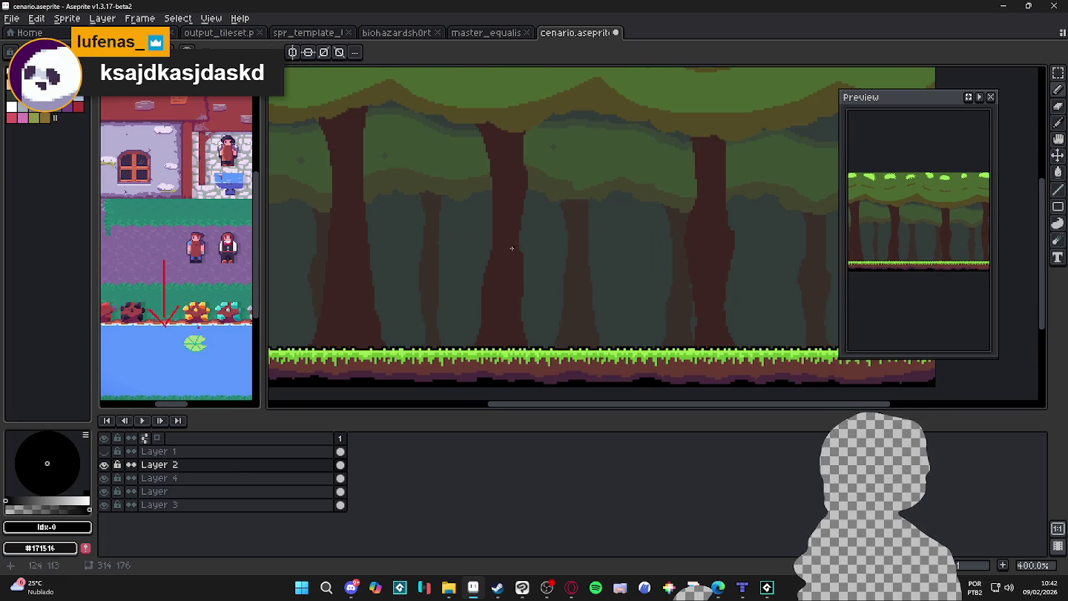
alt+click(513, 244)
scroll(541, 214, down, 1)
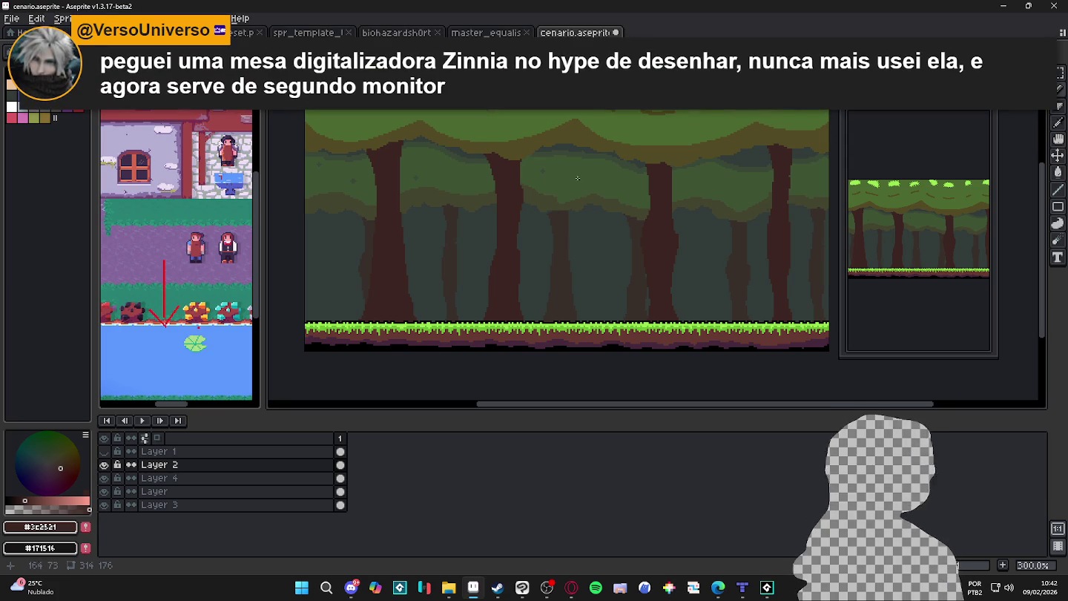
scroll(583, 181, up, 2)
alt+click(582, 181)
scroll(582, 181, up, 2)
scroll(504, 156, up, 2)
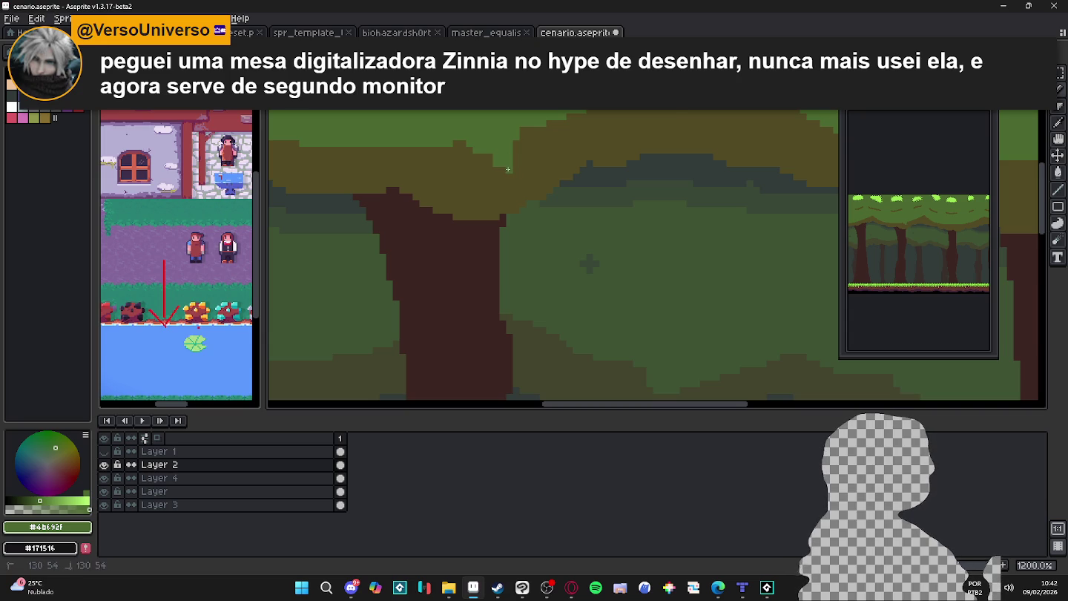
alt+click(496, 161)
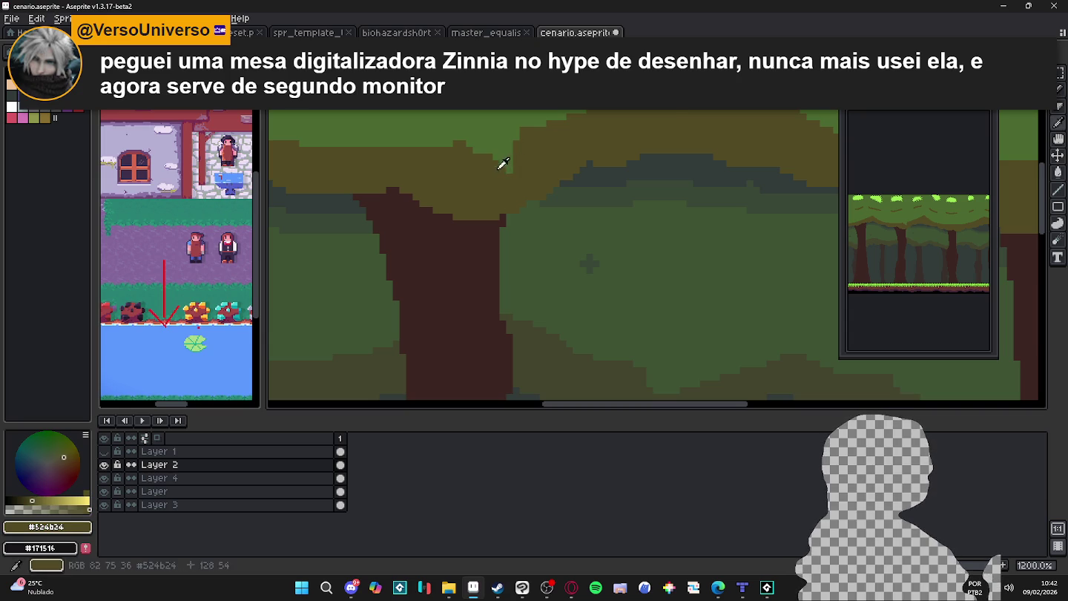
click(537, 217)
scroll(532, 190, down, 4)
scroll(524, 190, up, 3)
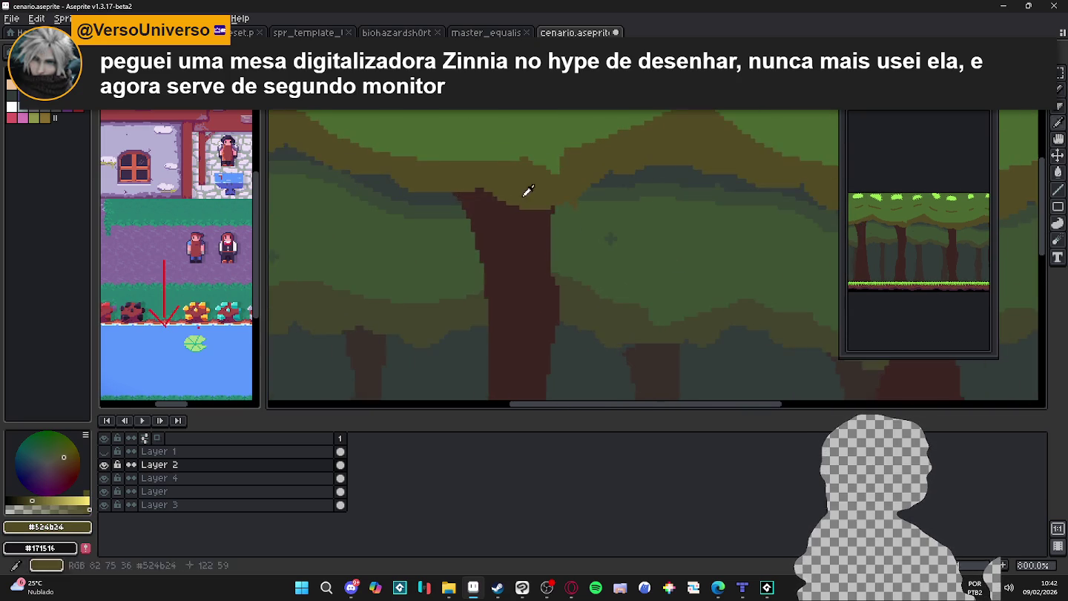
scroll(511, 200, up, 1)
scroll(503, 207, down, 3)
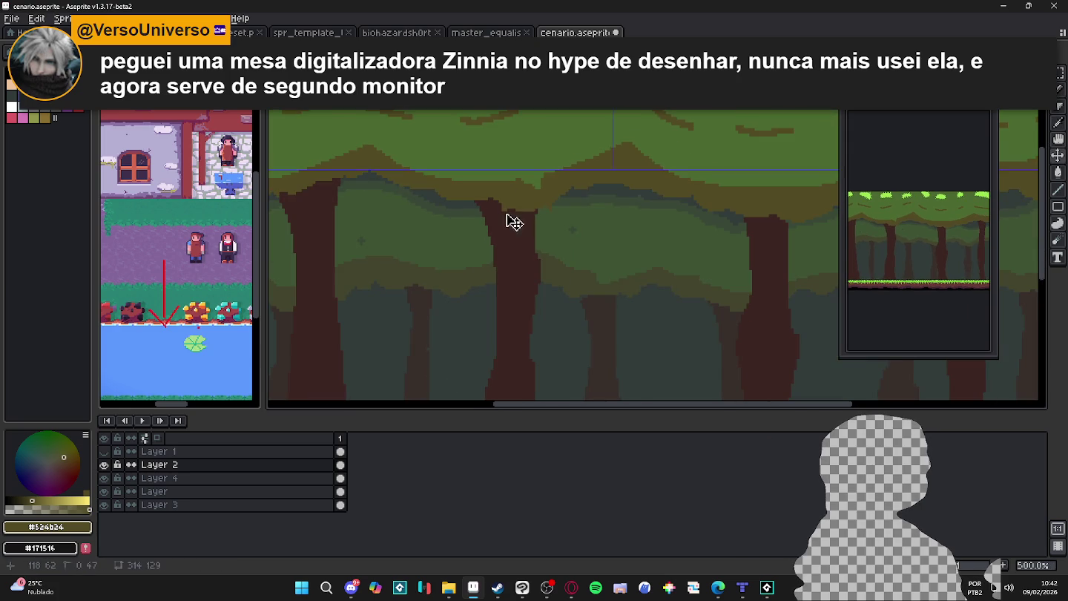
scroll(506, 215, down, 2)
scroll(511, 210, up, 1)
scroll(564, 201, up, 1)
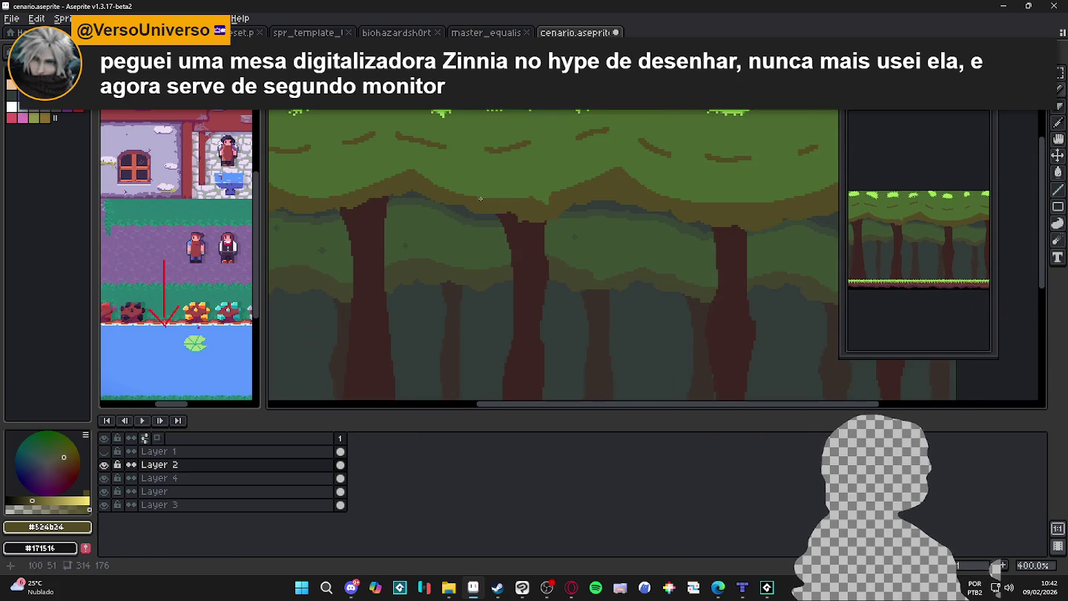
key(ctrl+z)
key(ctrl+z)
key(ctrl+z)
drag(581, 220, 519, 149)
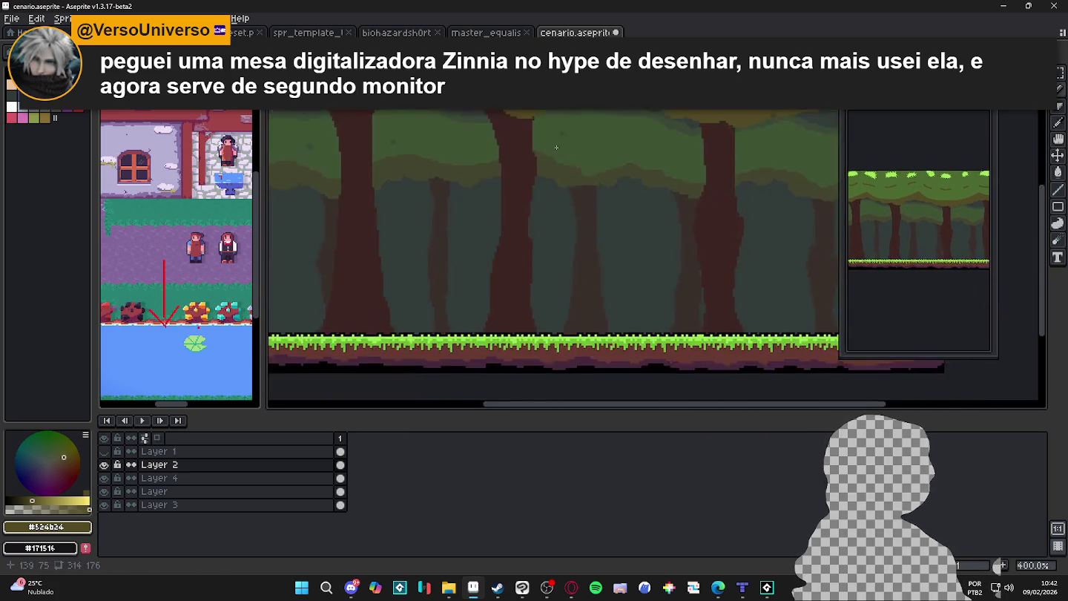
scroll(445, 201, down, 1)
scroll(417, 198, up, 1)
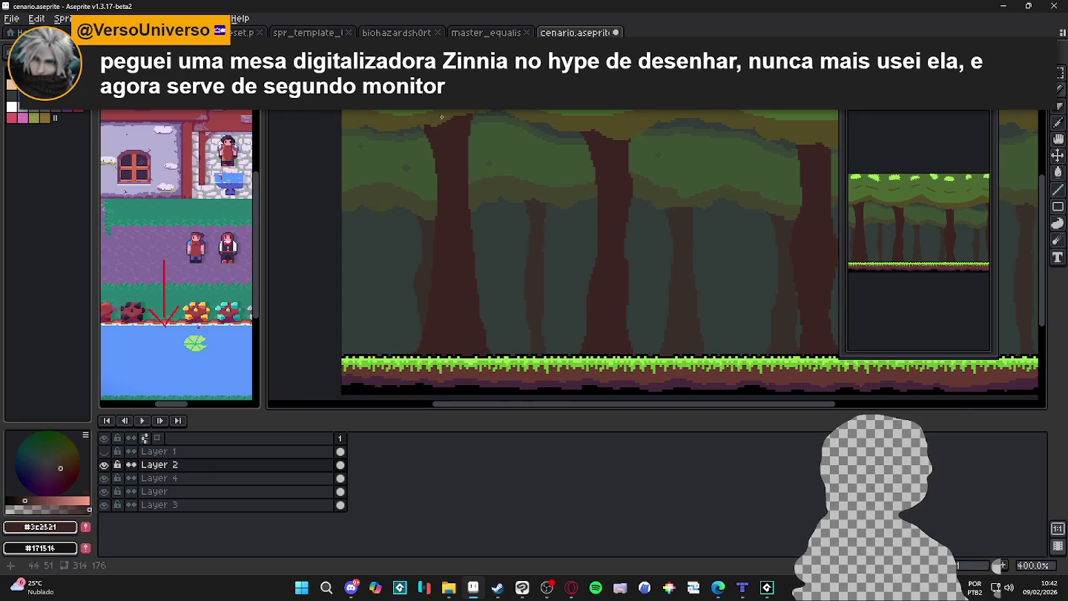
scroll(519, 217, down, 2)
scroll(516, 216, up, 1)
scroll(511, 210, up, 1)
scroll(504, 206, down, 1)
drag(495, 201, 513, 141)
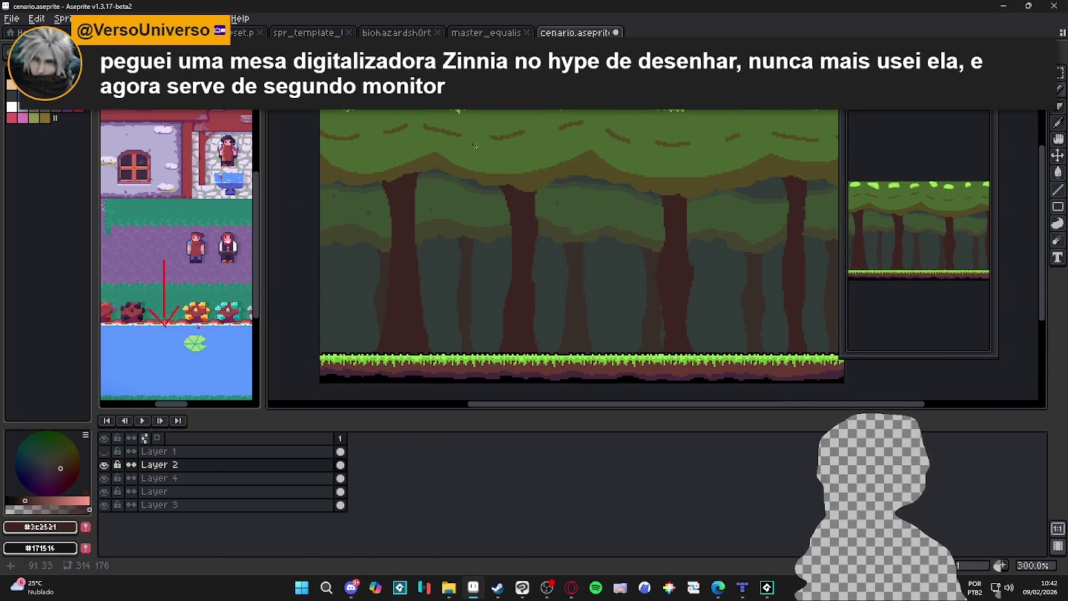
scroll(519, 177, up, 1)
scroll(531, 185, down, 1)
scroll(537, 192, up, 1)
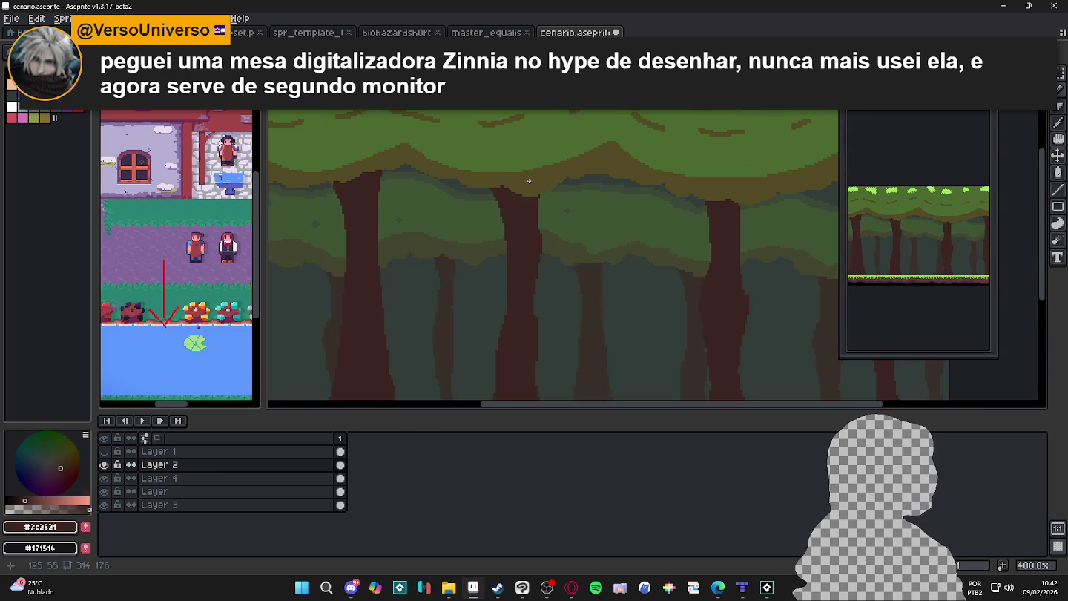
scroll(638, 156, down, 1)
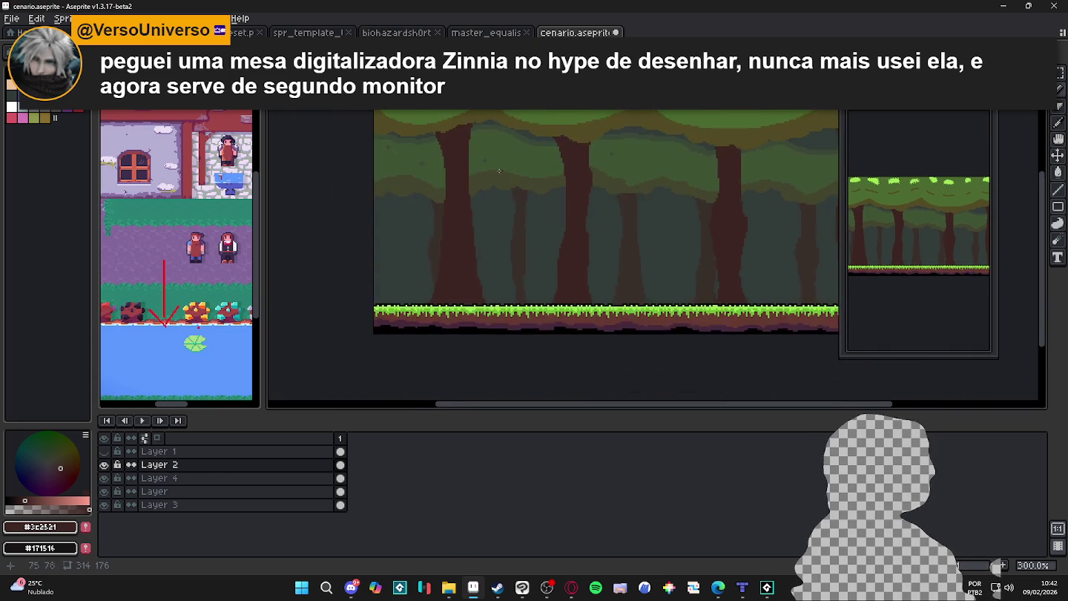
scroll(459, 137, up, 1)
scroll(450, 133, down, 1)
scroll(549, 199, up, 1)
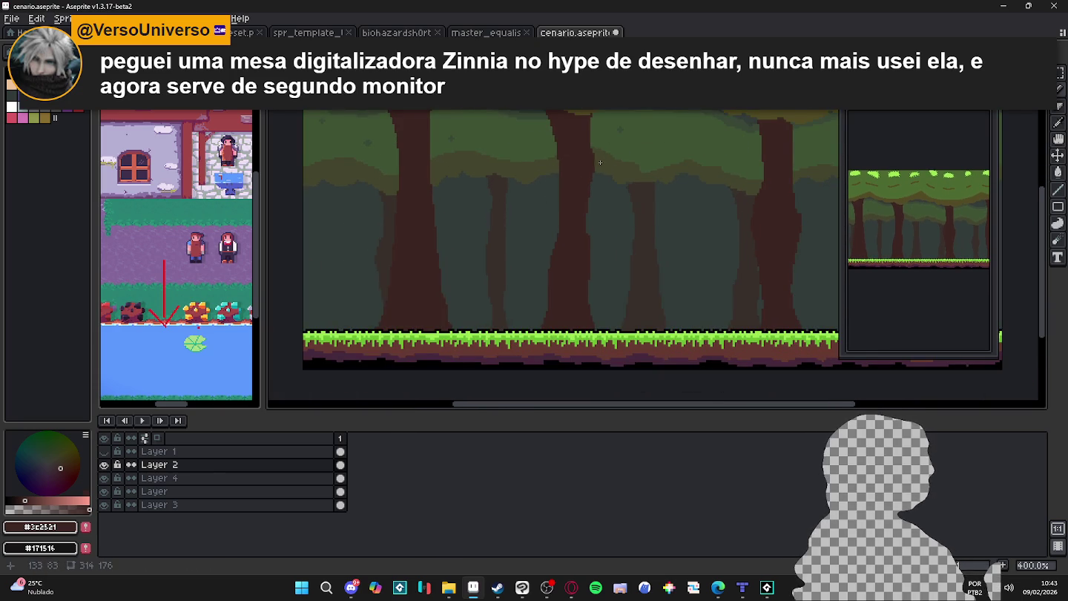
scroll(604, 156, down, 1)
scroll(631, 132, up, 1)
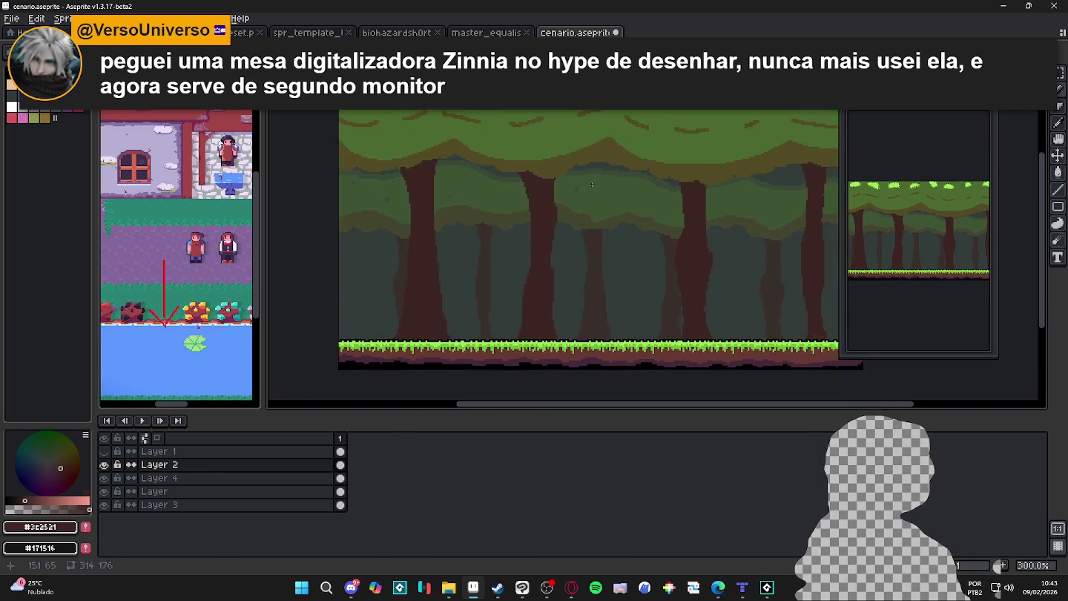
scroll(564, 149, up, 1)
scroll(511, 160, up, 1)
scroll(511, 160, up, 1)
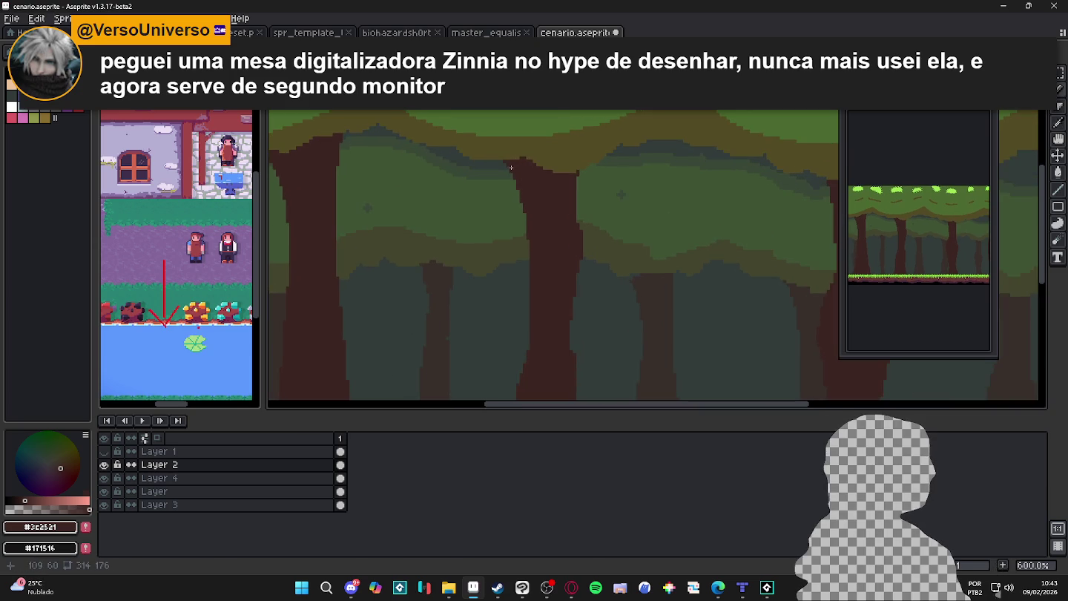
mouse_move(511, 176)
mouse_down()
mouse_move(496, 65)
mouse_move(491, 358)
mouse_up()
Extend the trunk's vertical line toward the grass and toggle the last bucket fill with undo/redo
drag(544, 237, 521, 349)
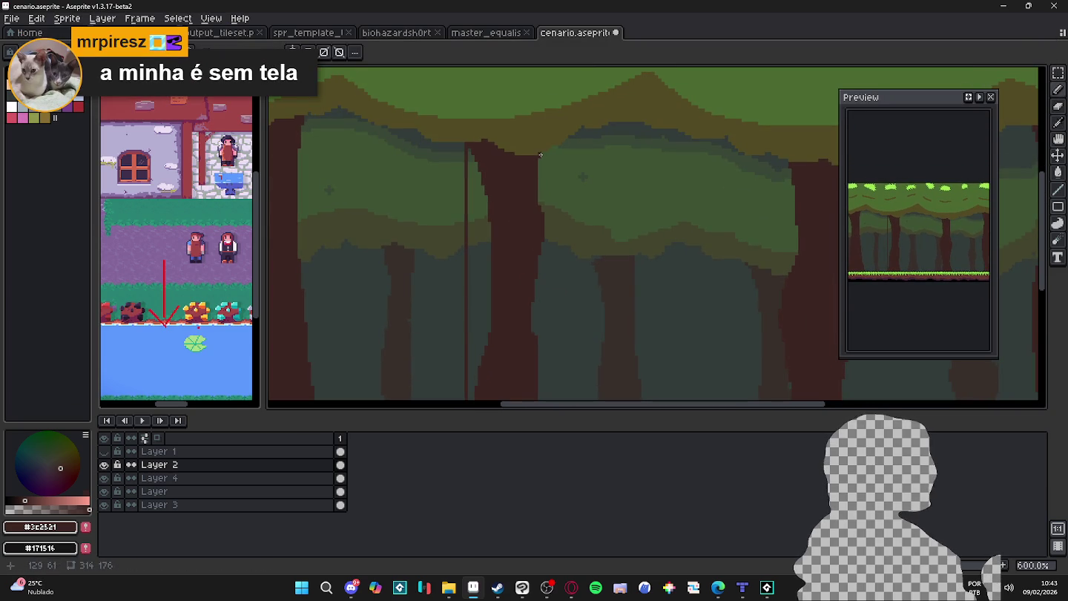
drag(542, 268, 520, 98)
drag(522, 99, 522, 311)
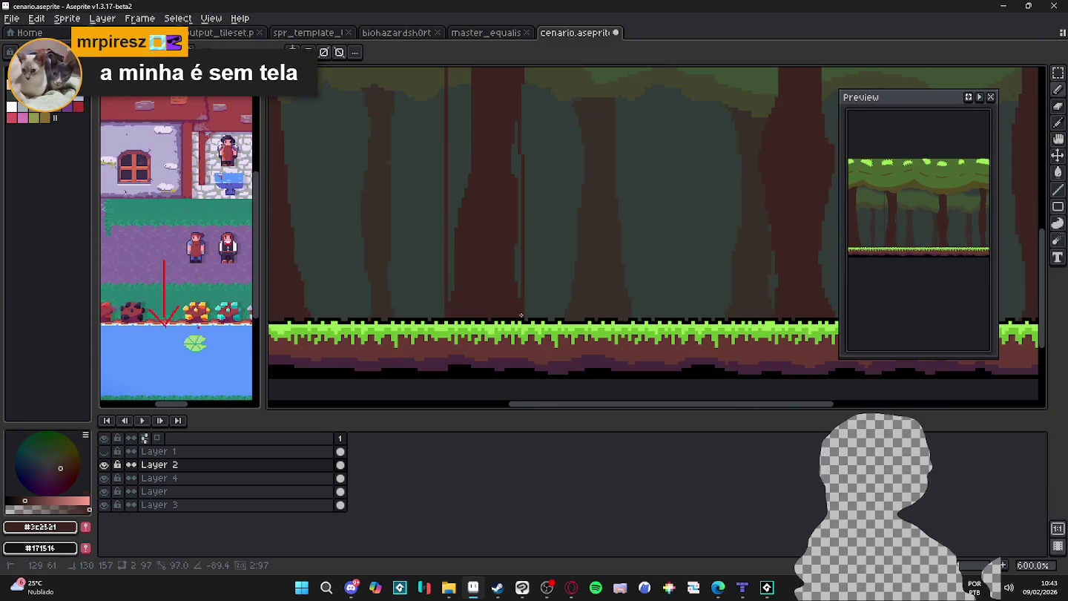
key(ctrl+z)
click(478, 174)
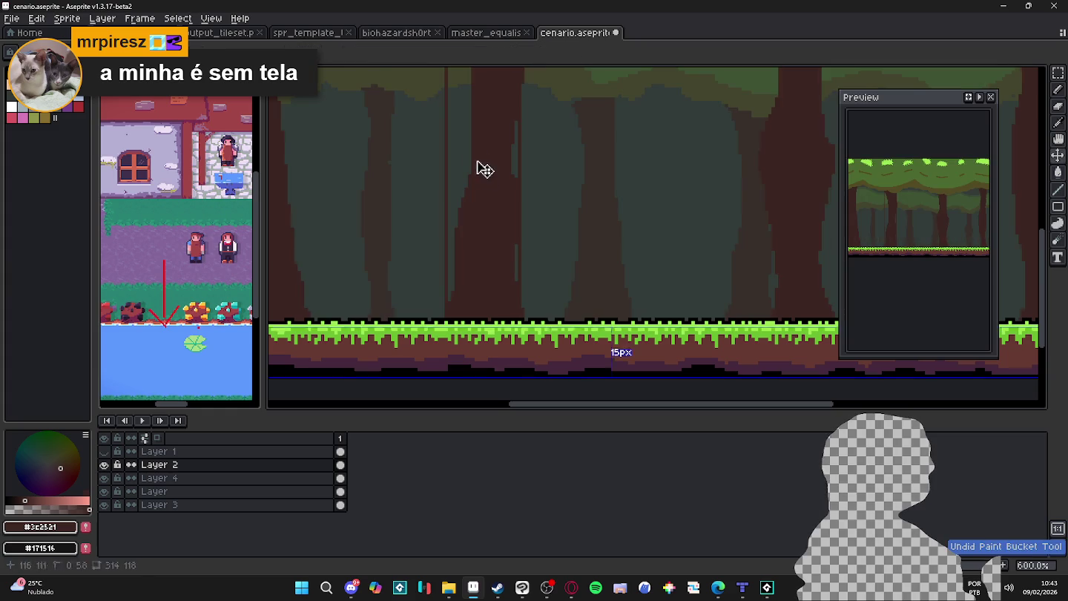
key(ctrl+z)
click(460, 265)
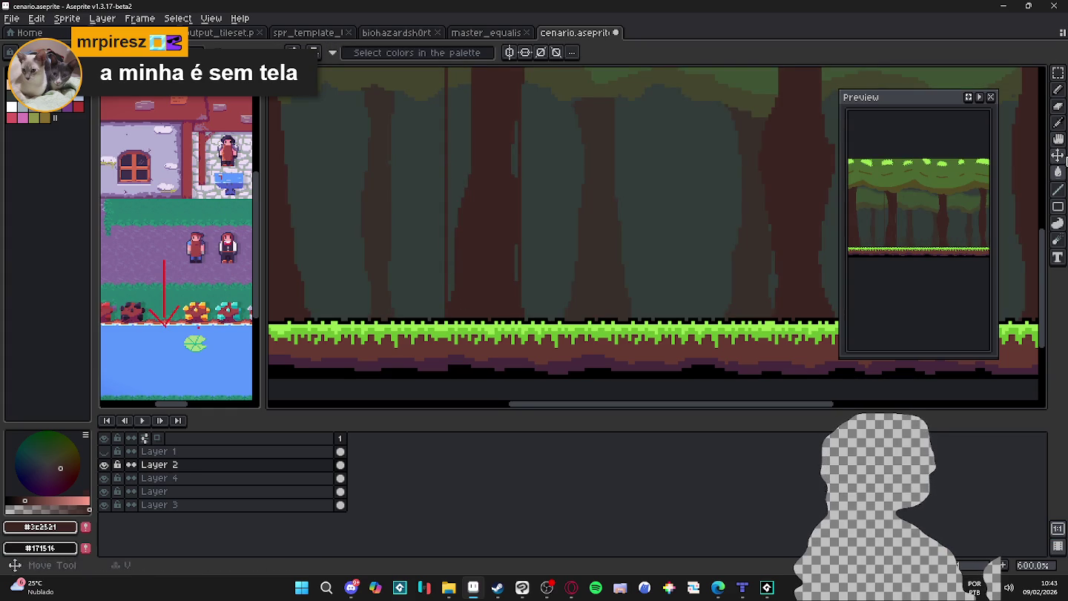
Bucket-fill the green strip inside the trunk with dark brown
click(1058, 223)
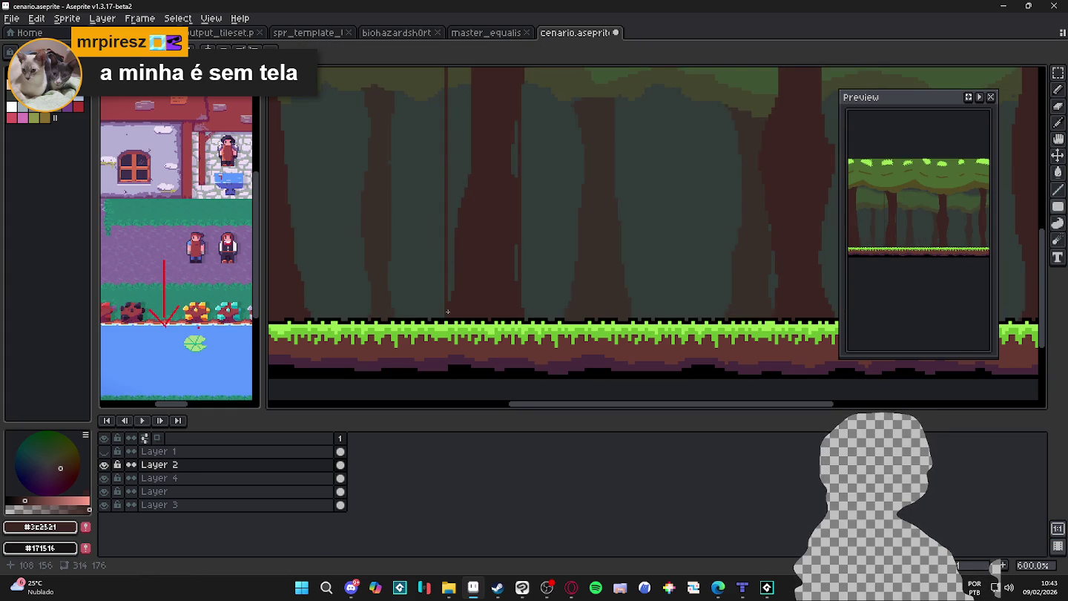
scroll(537, 191, up, 3)
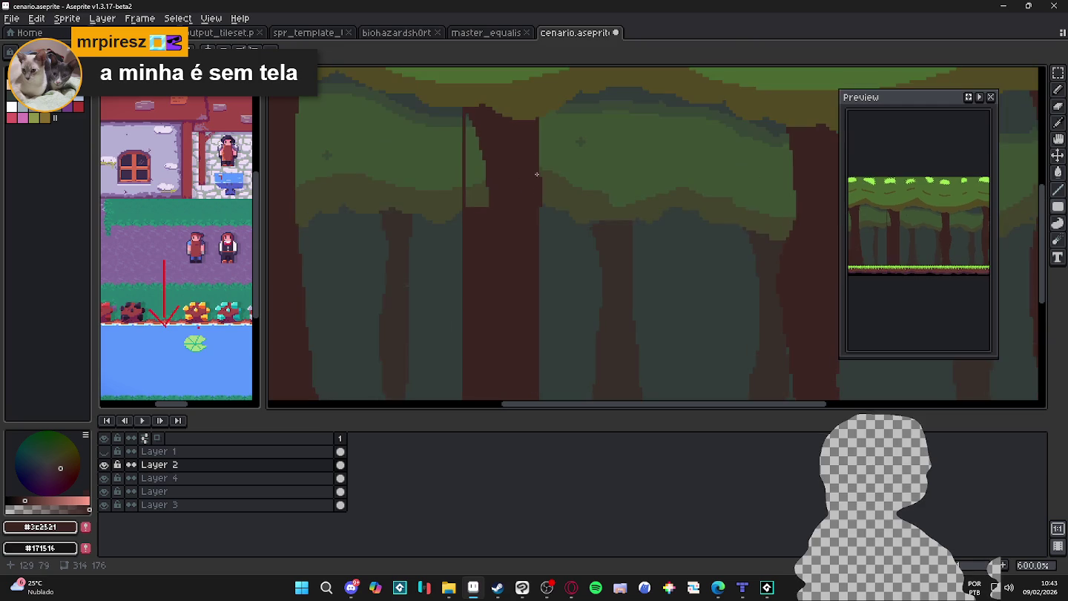
click(482, 132)
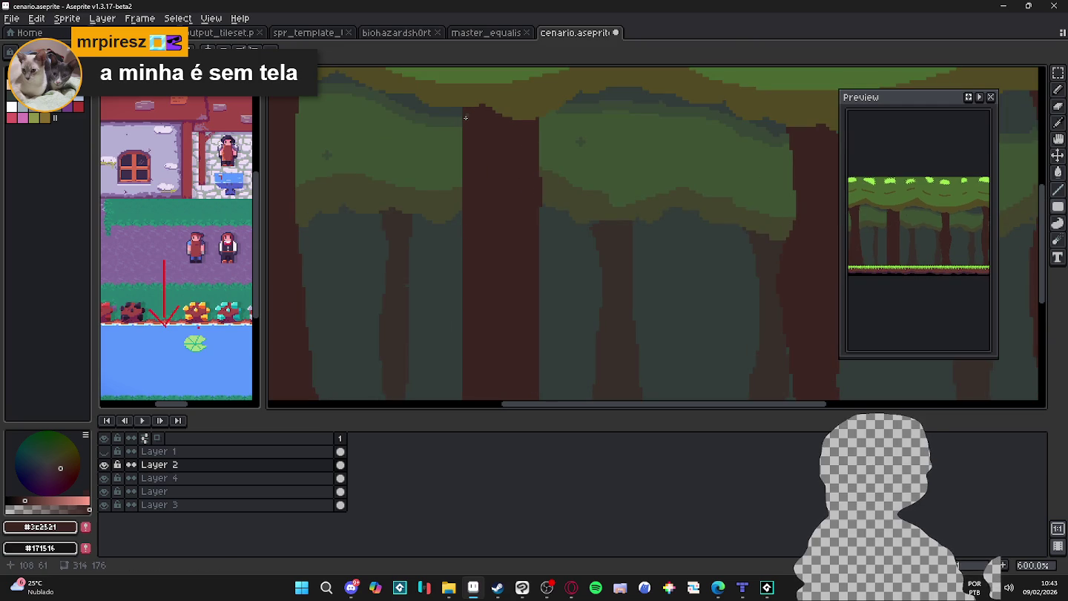
ctrl+click(540, 194)
Pencil a straight upward branch on the trunk's right side, thickened at its base
key(e)
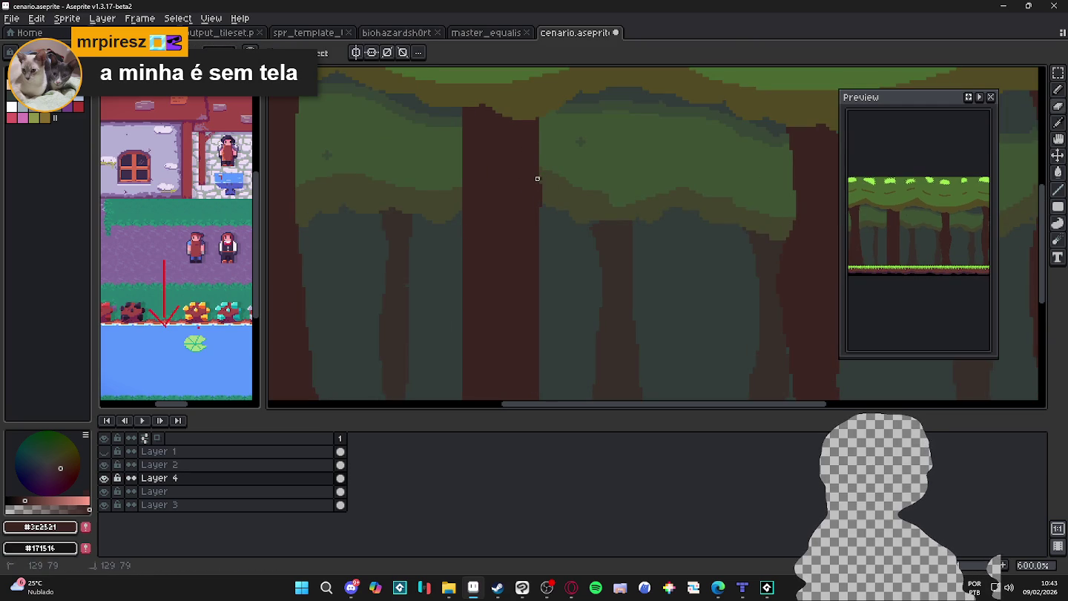
scroll(540, 177, down, 3)
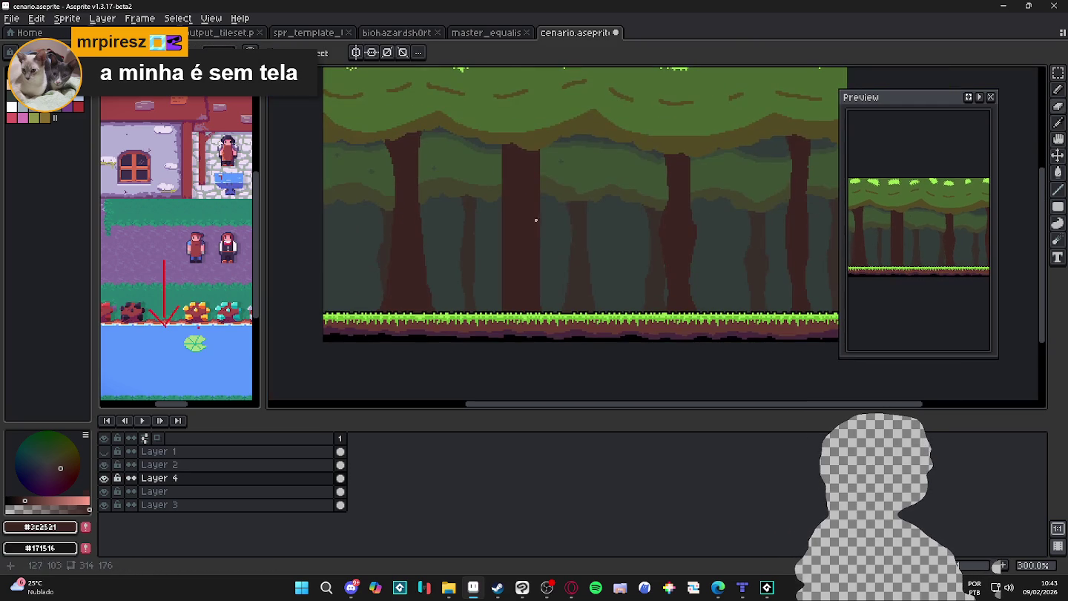
key(b)
scroll(508, 172, up, 3)
scroll(527, 170, up, 3)
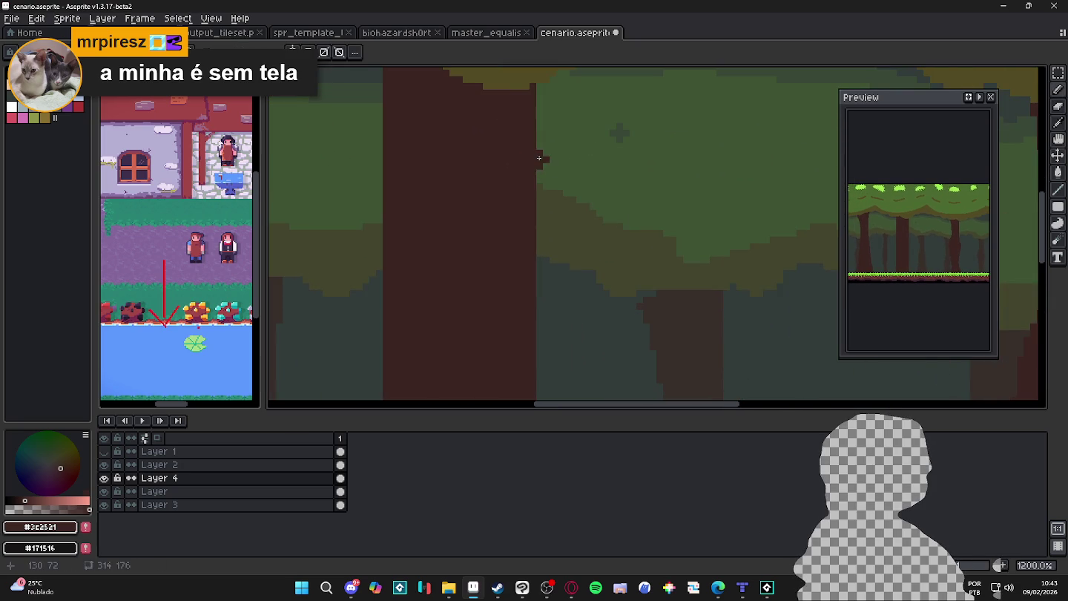
mouse_move(512, 241)
mouse_down()
mouse_move(564, 238)
mouse_move(560, 138)
mouse_up()
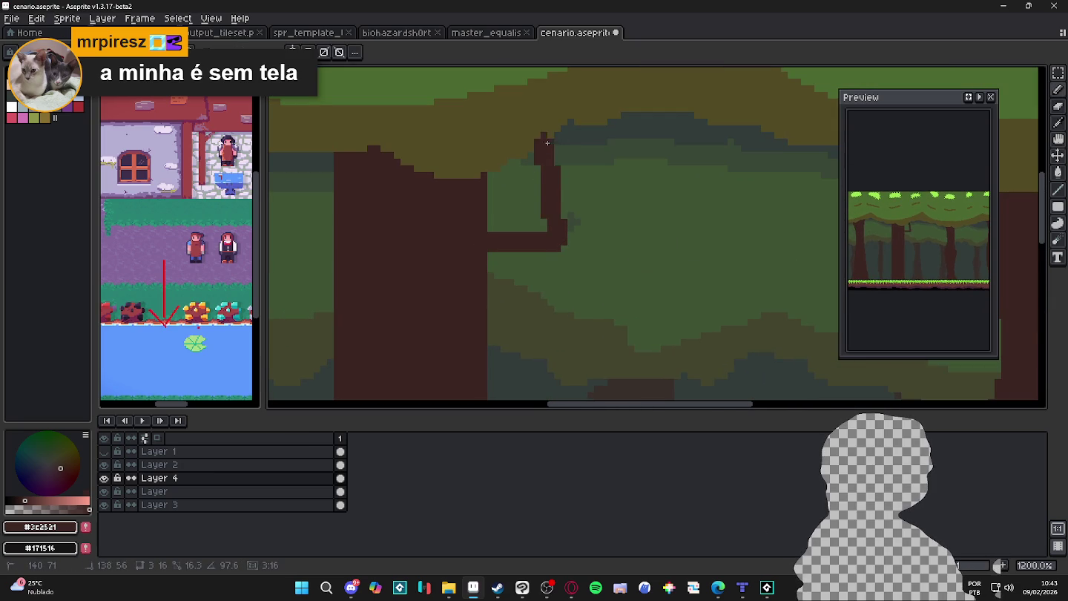
key(ctrl+z)
drag(558, 239, 557, 128)
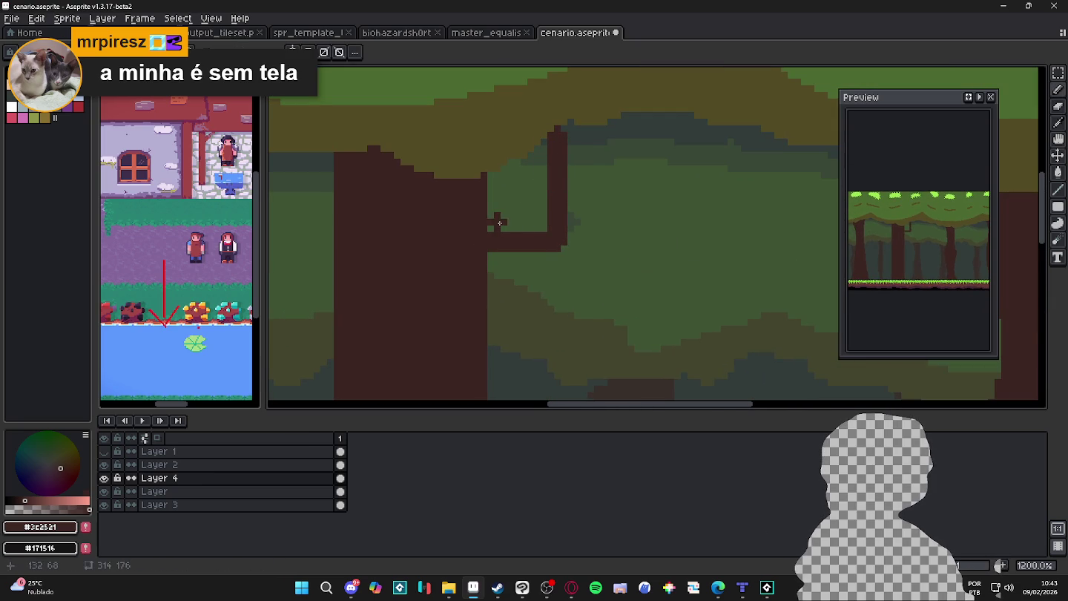
drag(490, 225, 552, 221)
scroll(551, 225, down, 2)
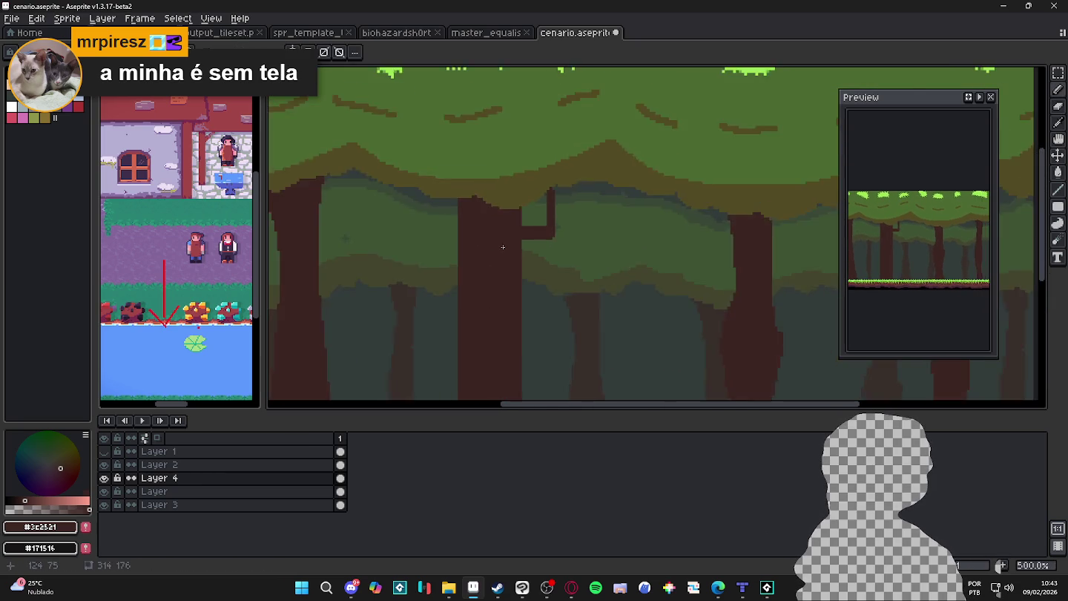
scroll(425, 196, up, 2)
Draw a small branch on the trunk's left and fill the step above the right branch
mouse_move(456, 199)
mouse_down()
mouse_move(424, 196)
mouse_move(419, 155)
mouse_up()
scroll(496, 238, down, 5)
scroll(497, 239, up, 3)
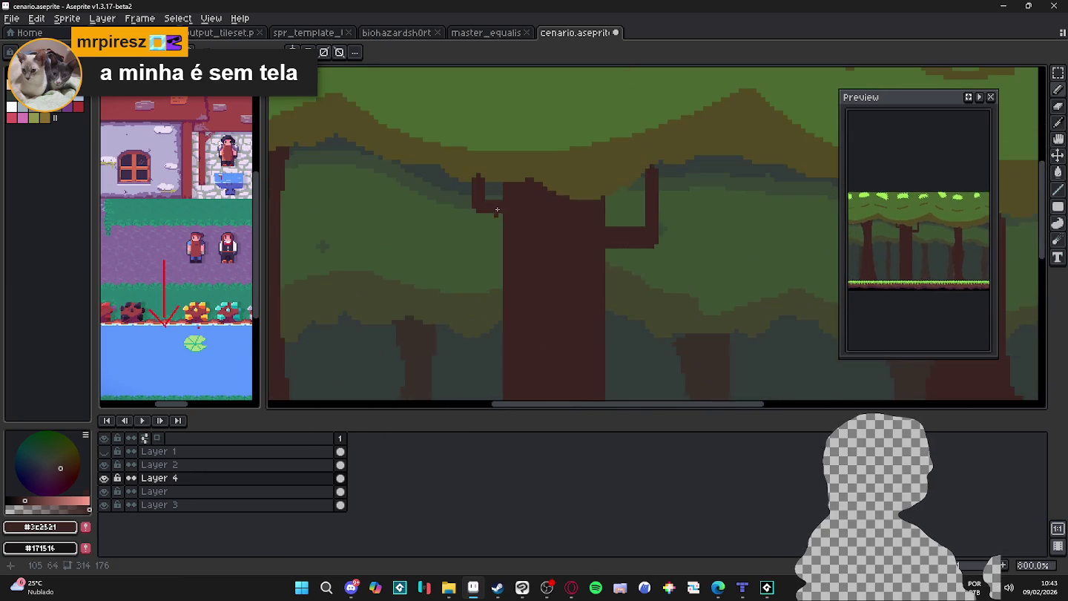
scroll(503, 209, up, 3)
click(717, 236)
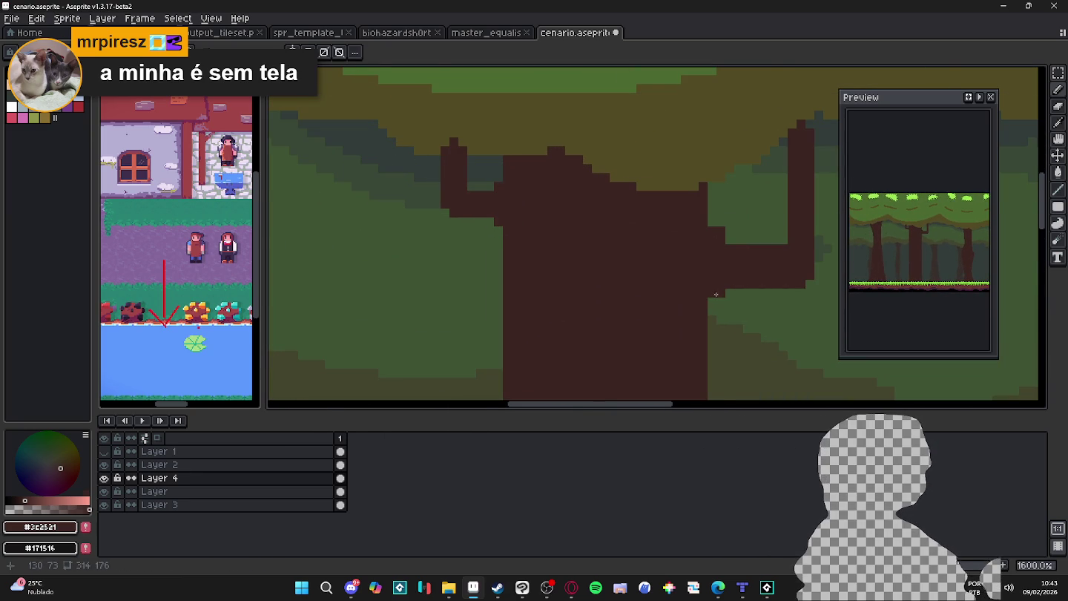
scroll(716, 294, down, 2)
scroll(691, 267, down, 1)
scroll(652, 231, up, 2)
scroll(644, 224, up, 1)
Switch to the eraser and sample the #524b24 olive canopy colour
key(e)
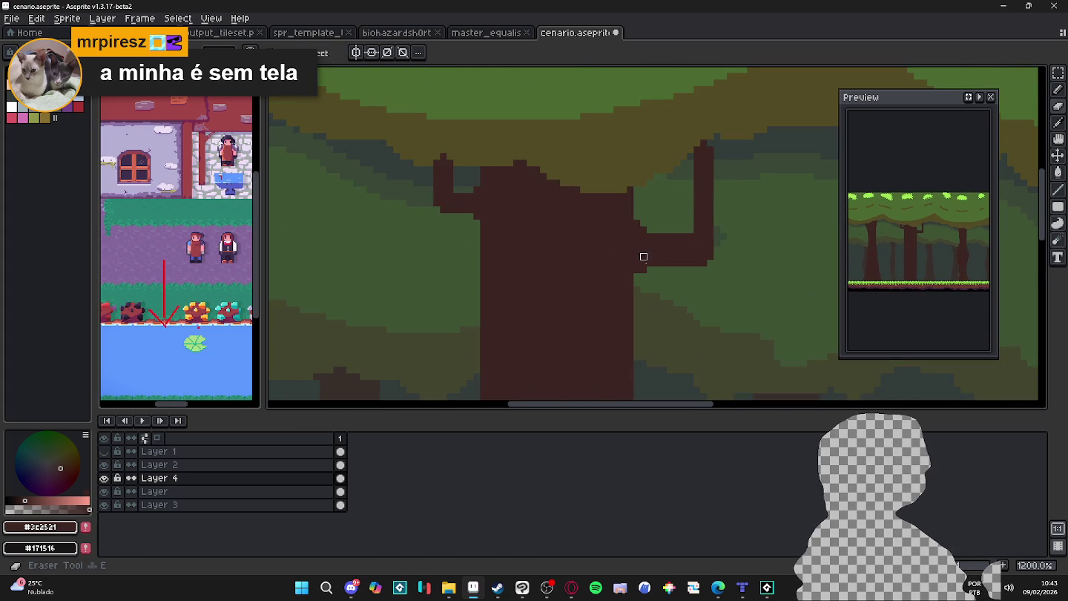
scroll(651, 283, down, 3)
scroll(624, 250, down, 3)
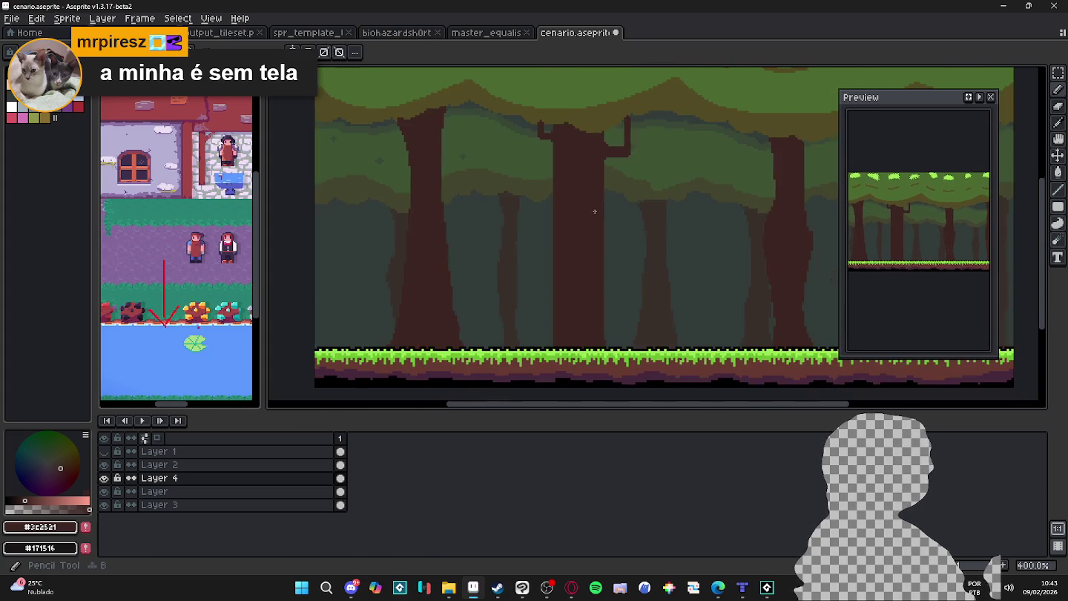
scroll(557, 246, up, 2)
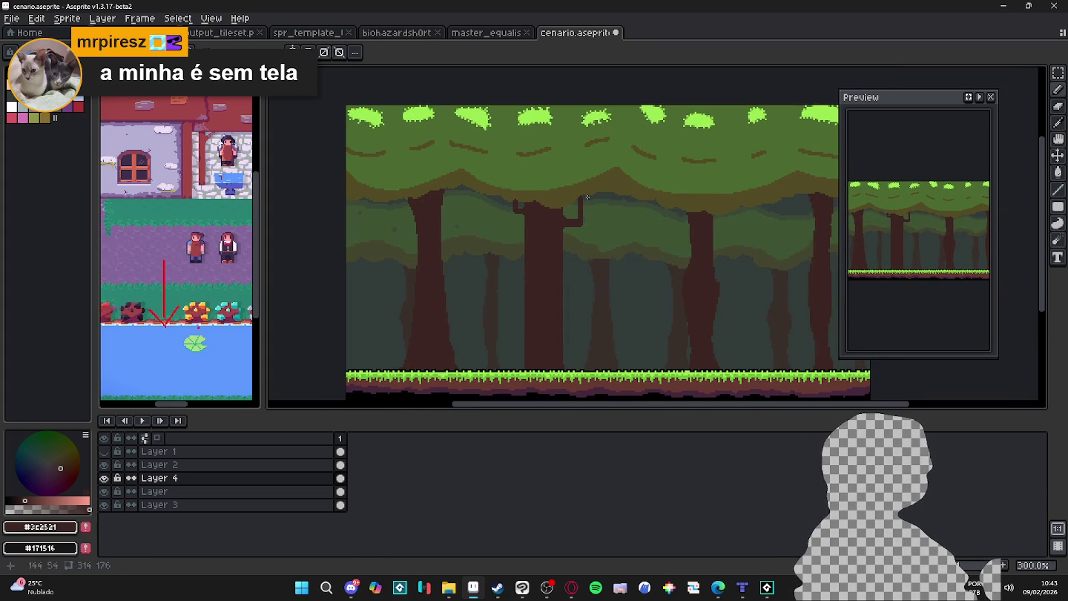
scroll(578, 183, up, 1)
scroll(518, 178, up, 1)
scroll(482, 174, up, 1)
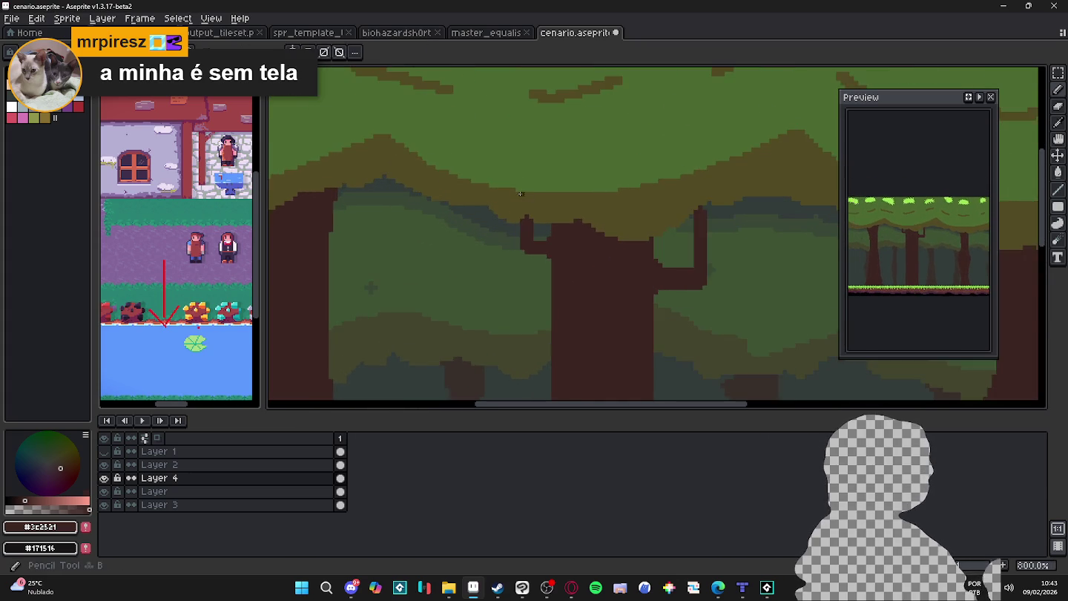
scroll(446, 170, up, 1)
scroll(482, 183, up, 1)
scroll(542, 200, up, 1)
scroll(599, 215, up, 1)
alt+click(600, 218)
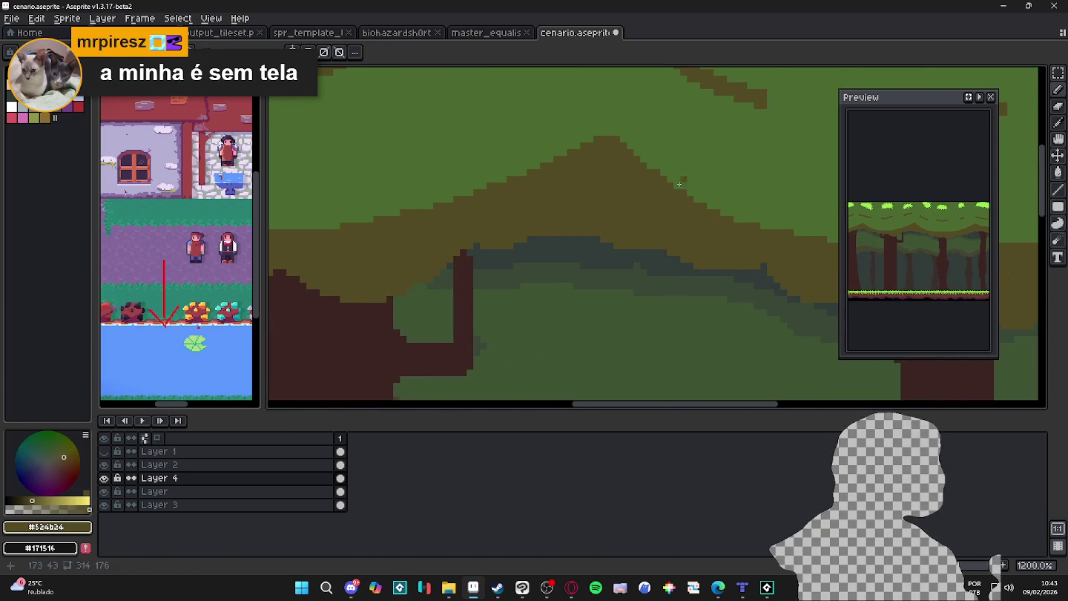
Repaint part of the olive hill edge in canopy green #4b692f with the Pencil
key(v)
key(b)
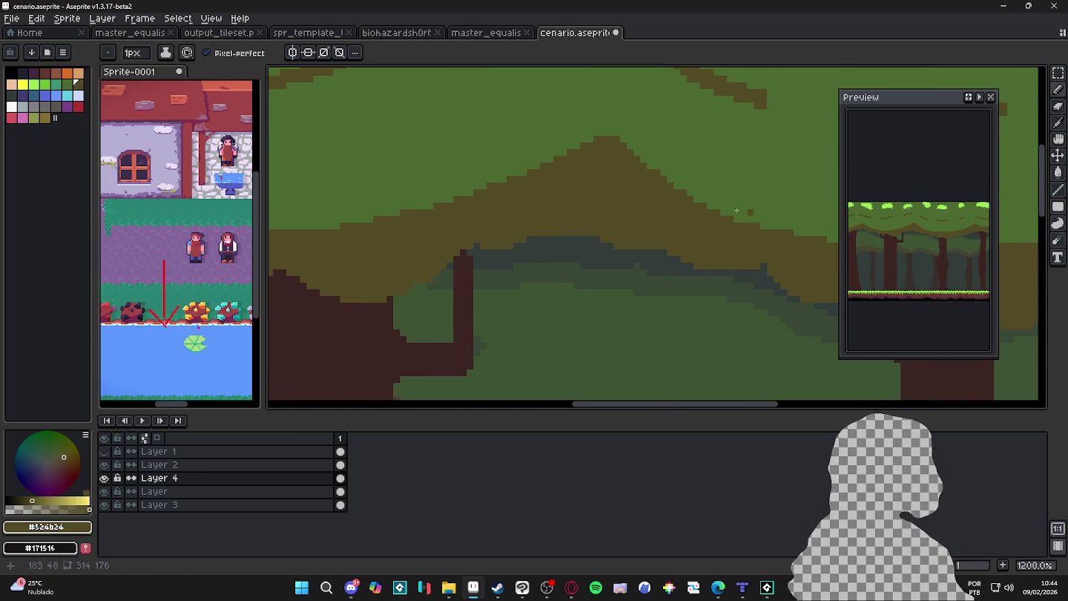
scroll(761, 211, up, 1)
scroll(572, 237, up, 1)
alt+click(530, 226)
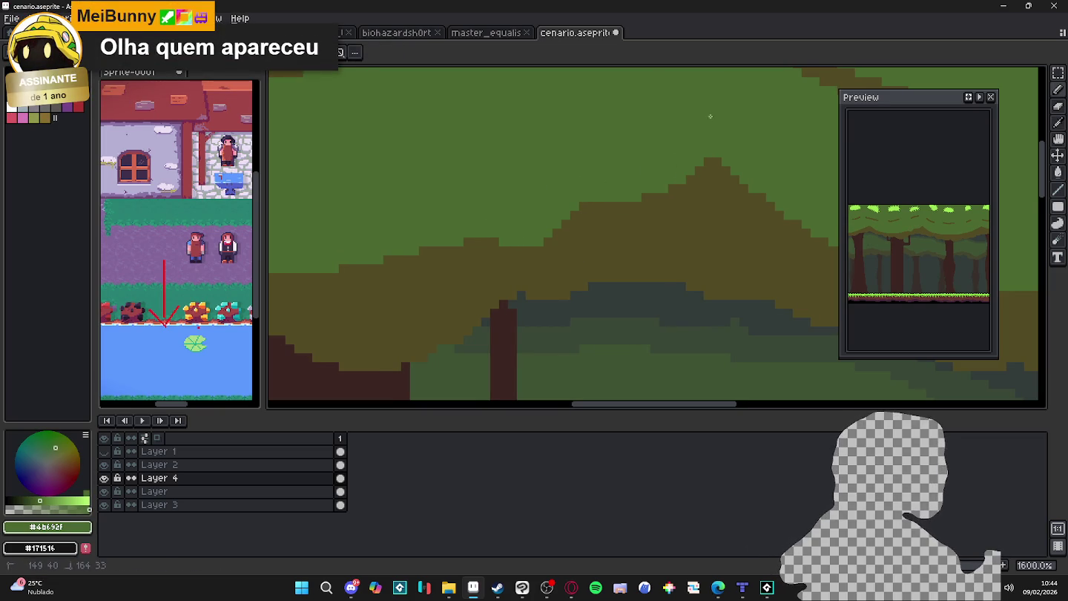
mouse_move(490, 215)
mouse_down()
mouse_move(630, 226)
mouse_move(460, 304)
mouse_move(574, 278)
mouse_move(624, 227)
mouse_move(449, 278)
mouse_up()
alt+click(574, 276)
alt+click(624, 219)
Add olive #524b24 pixels along the hill edge to finish its contour
alt+click(422, 260)
click(400, 244)
click(451, 271)
click(580, 244)
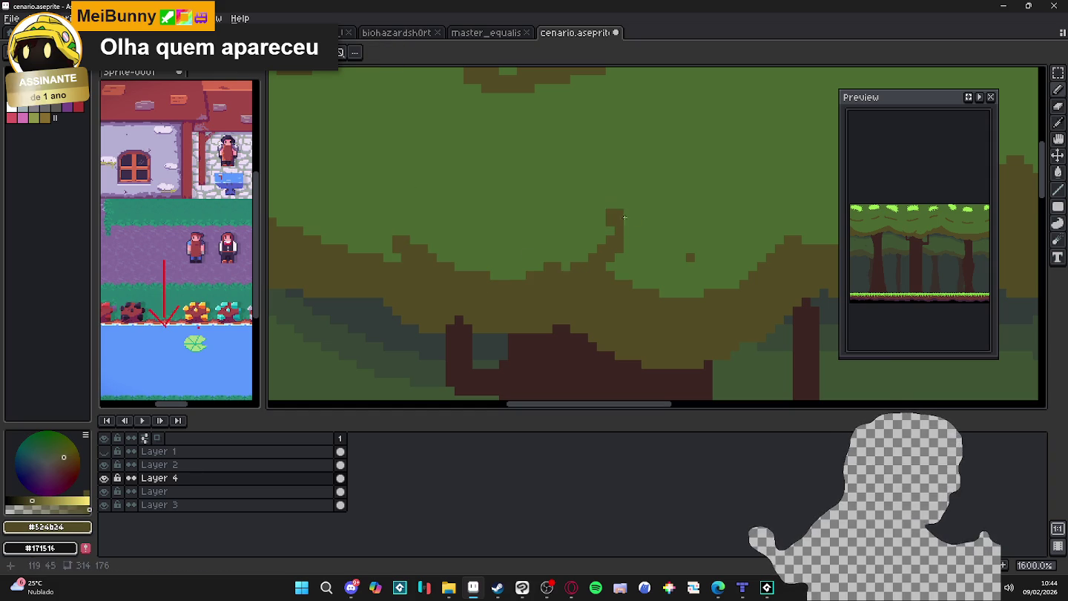
click(623, 209)
scroll(563, 223, down, 1)
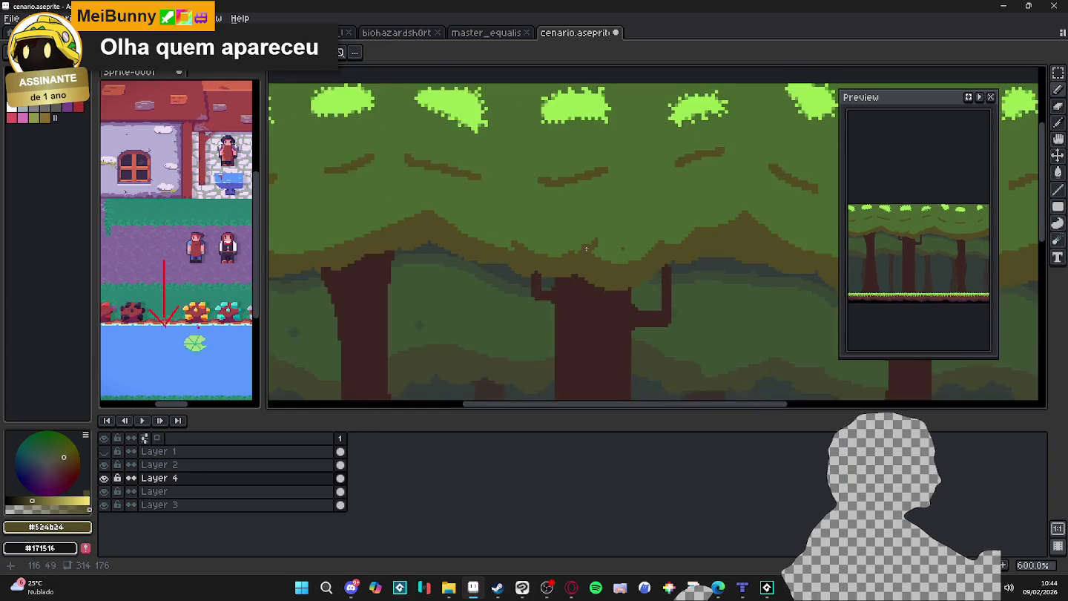
scroll(557, 238, down, 2)
scroll(552, 256, down, 2)
scroll(551, 255, down, 1)
scroll(517, 224, down, 1)
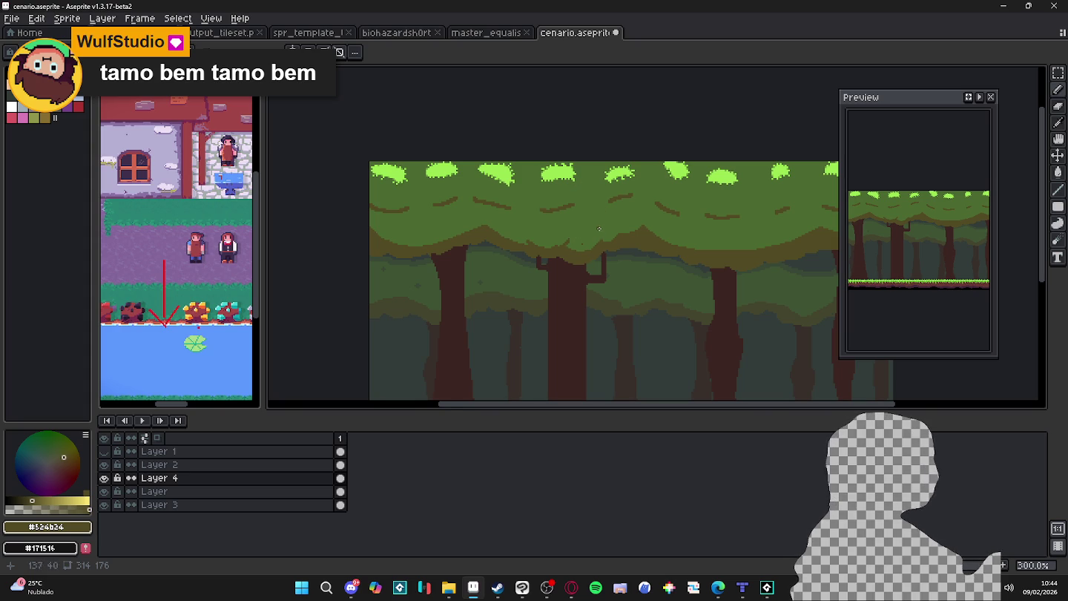
Zoom in and eyedrop a treetop highlight to pick light green #99e550
scroll(591, 228, down, 1)
scroll(594, 221, up, 4)
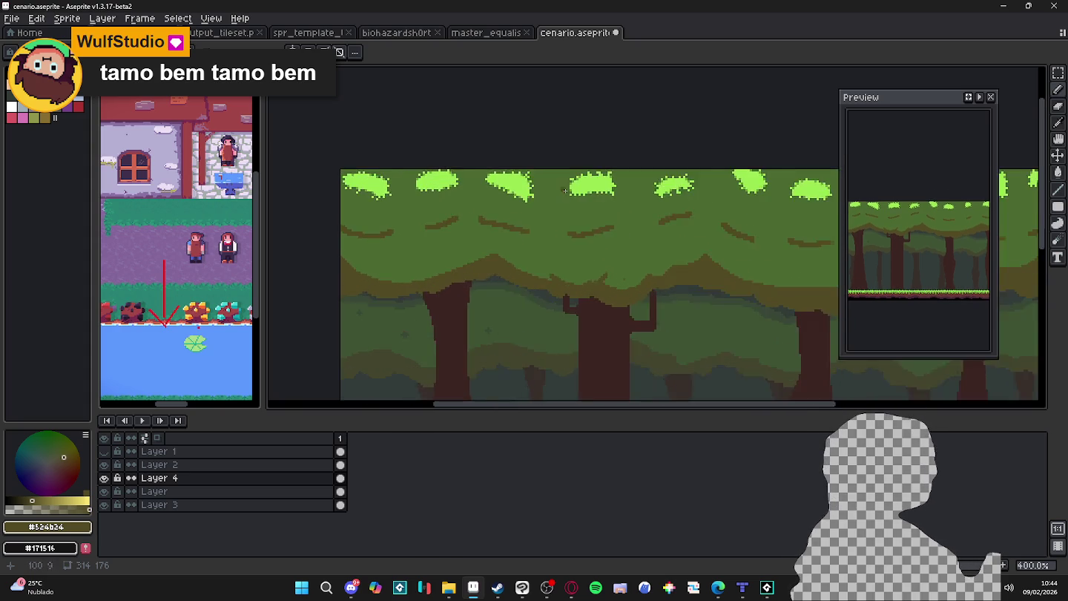
scroll(595, 222, up, 3)
alt+click(590, 224)
scroll(585, 225, down, 3)
scroll(586, 225, up, 1)
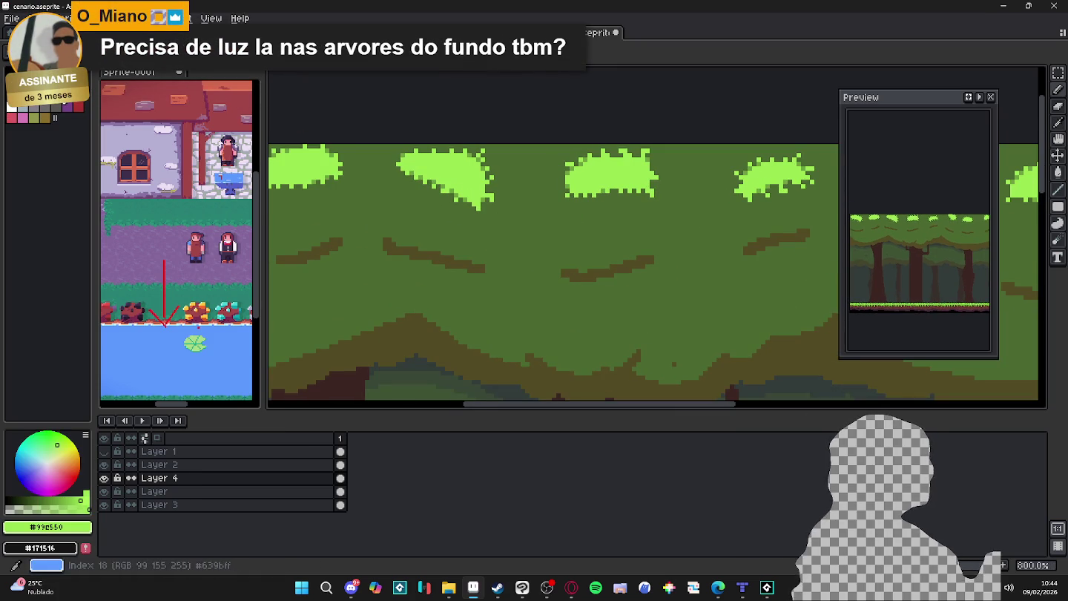
Bucket-fill three light-green leaf blobs with teal palette colour Idx-11
click(33, 116)
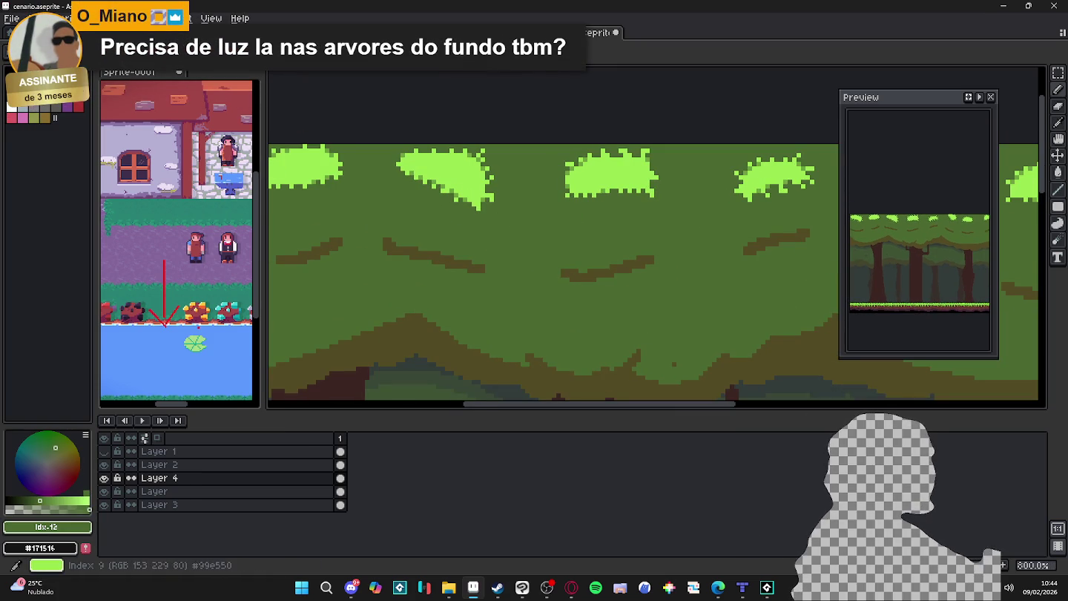
click(23, 116)
click(436, 166)
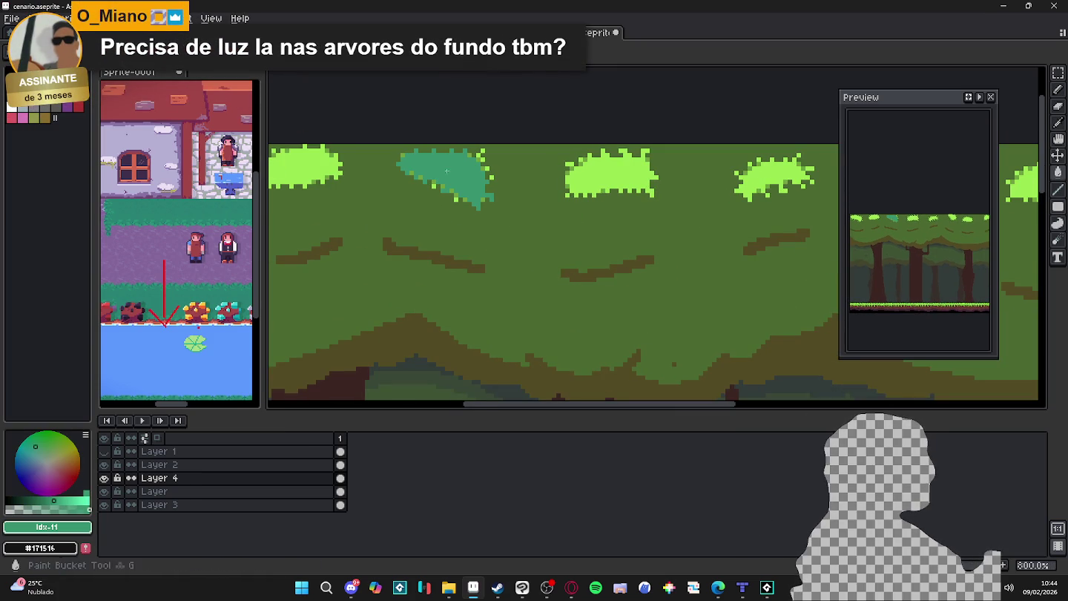
click(610, 172)
click(770, 176)
scroll(752, 189, down, 2)
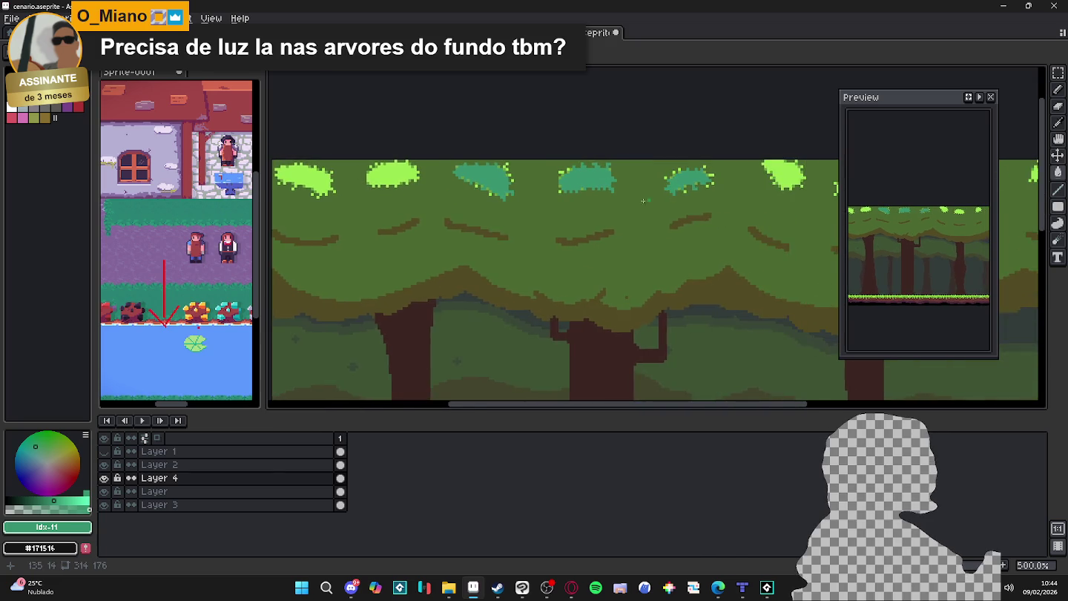
scroll(605, 208, up, 2)
Deselect and cut the leftmost treetop highlights into slanted streaks of dark green #4b692f
alt+click(605, 208)
scroll(605, 208, down, 3)
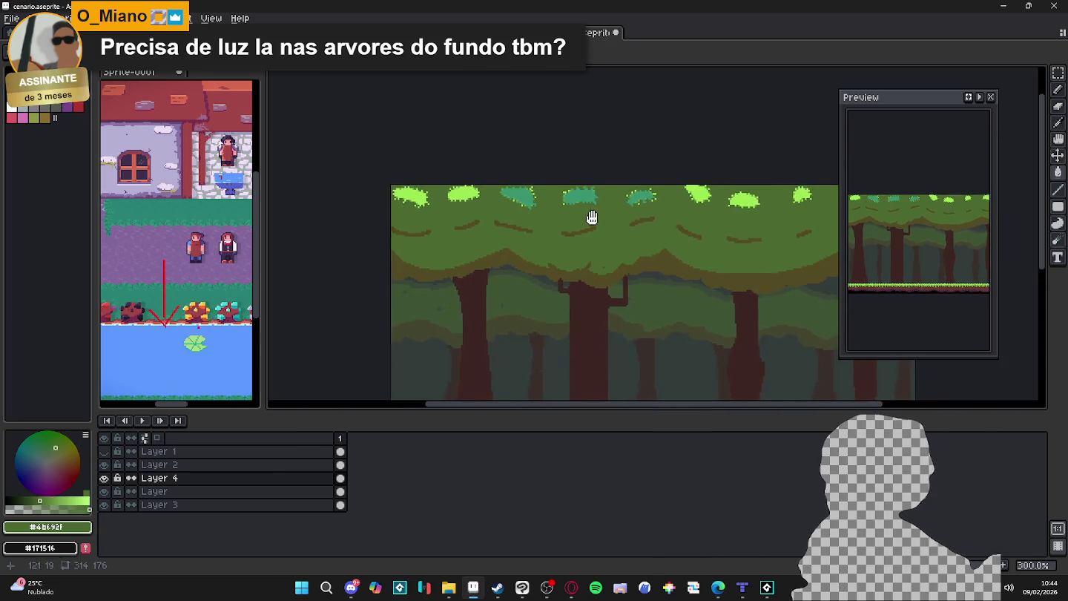
scroll(597, 211, up, 1)
scroll(579, 219, down, 1)
key(ctrl+d)
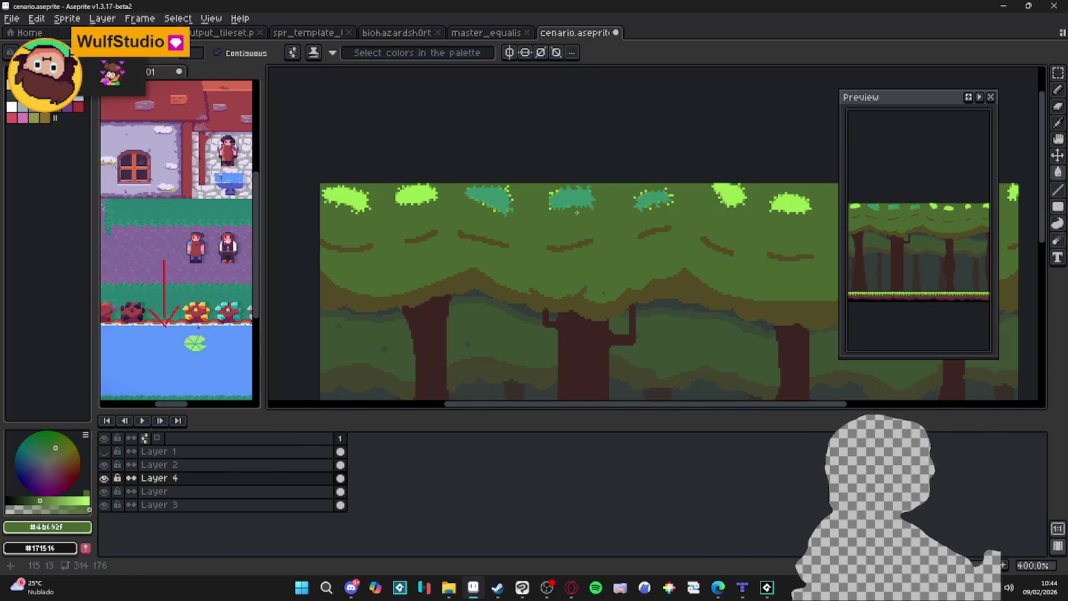
click(593, 210)
key(Delete)
key(b)
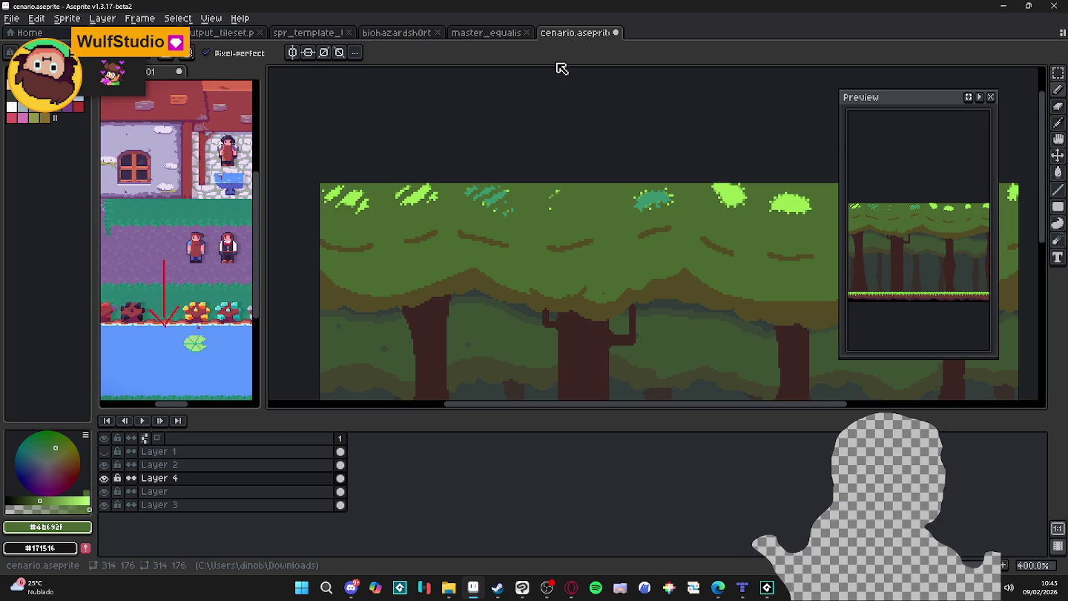
scroll(649, 124, down, 1)
drag(629, 224, 570, 167)
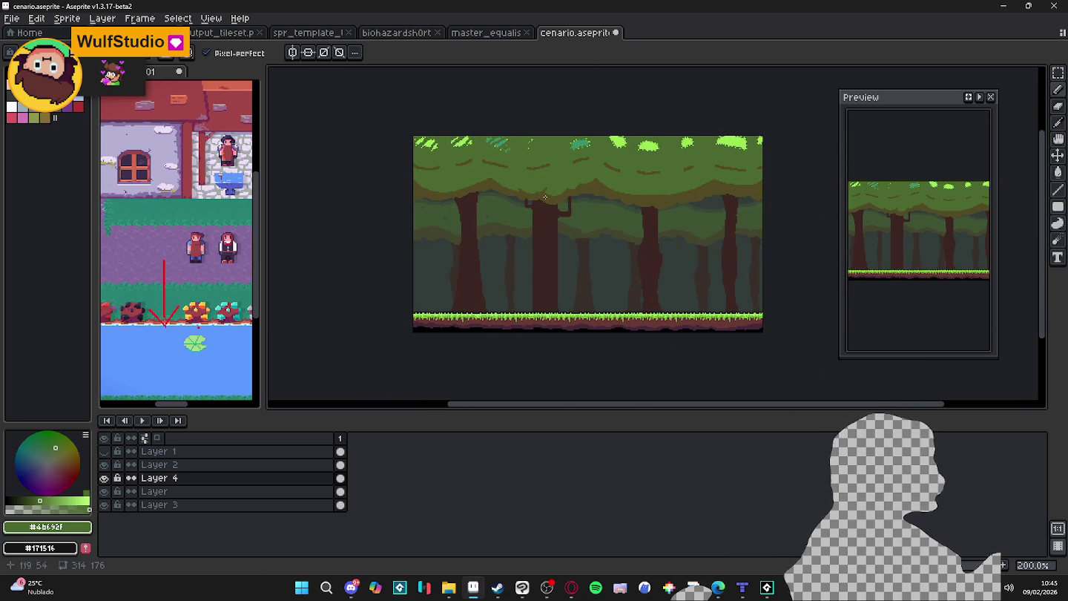
scroll(491, 224, up, 1)
scroll(544, 272, down, 1)
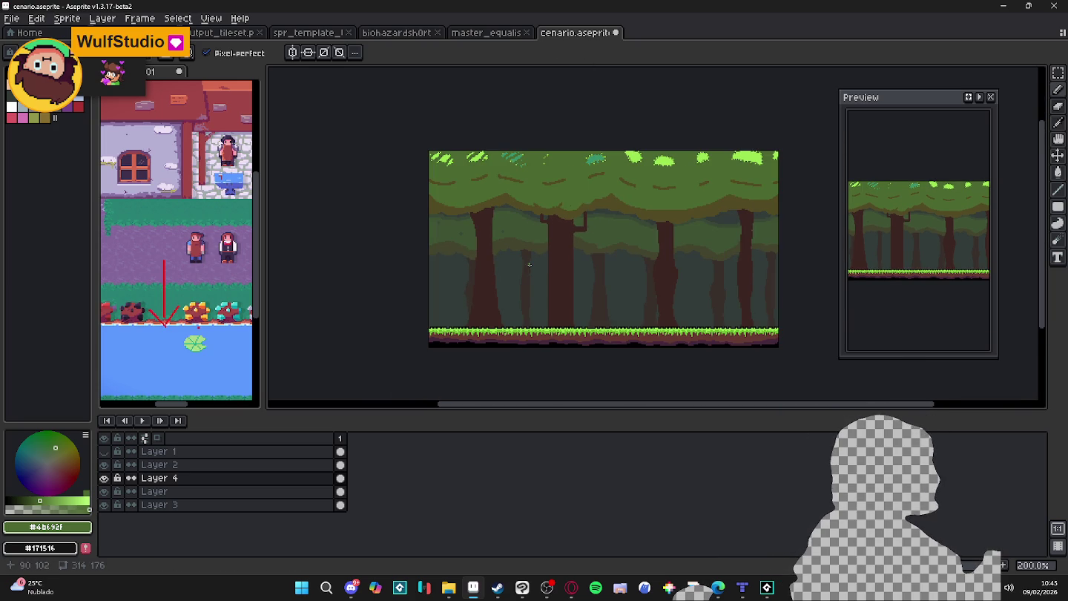
scroll(532, 264, up, 1)
scroll(532, 264, down, 1)
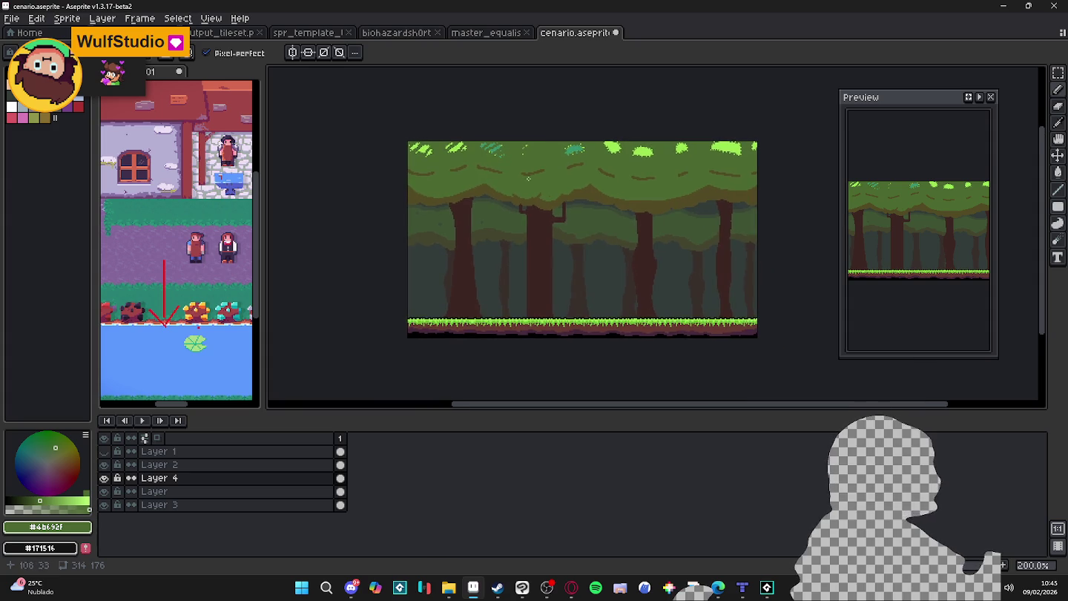
scroll(496, 225, up, 1)
scroll(497, 225, up, 1)
scroll(518, 250, down, 2)
scroll(521, 259, up, 2)
scroll(526, 250, down, 3)
scroll(520, 245, up, 3)
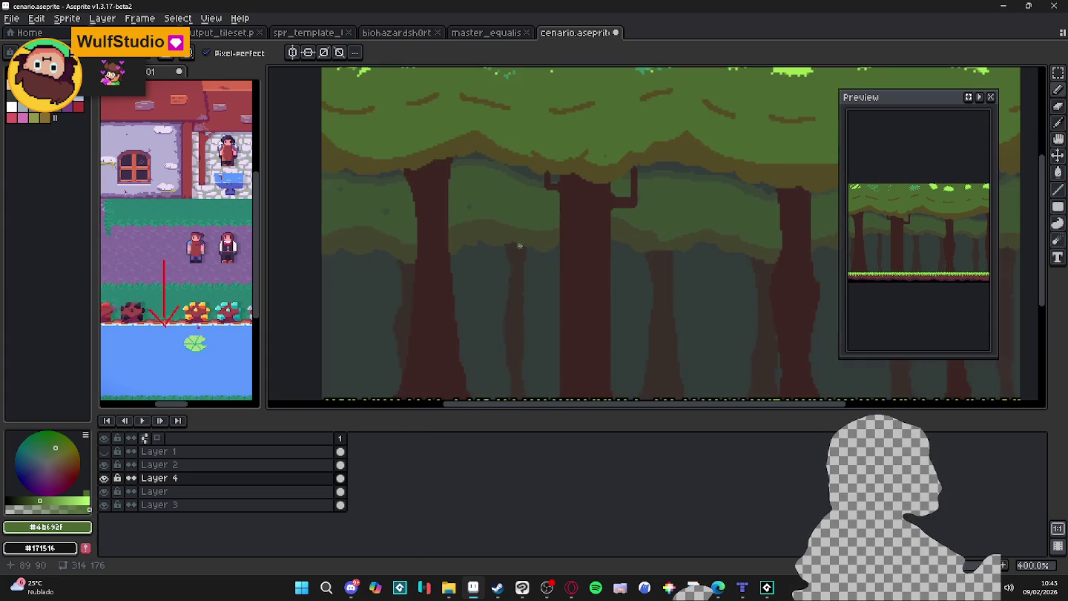
scroll(522, 236, down, 1)
scroll(522, 236, up, 1)
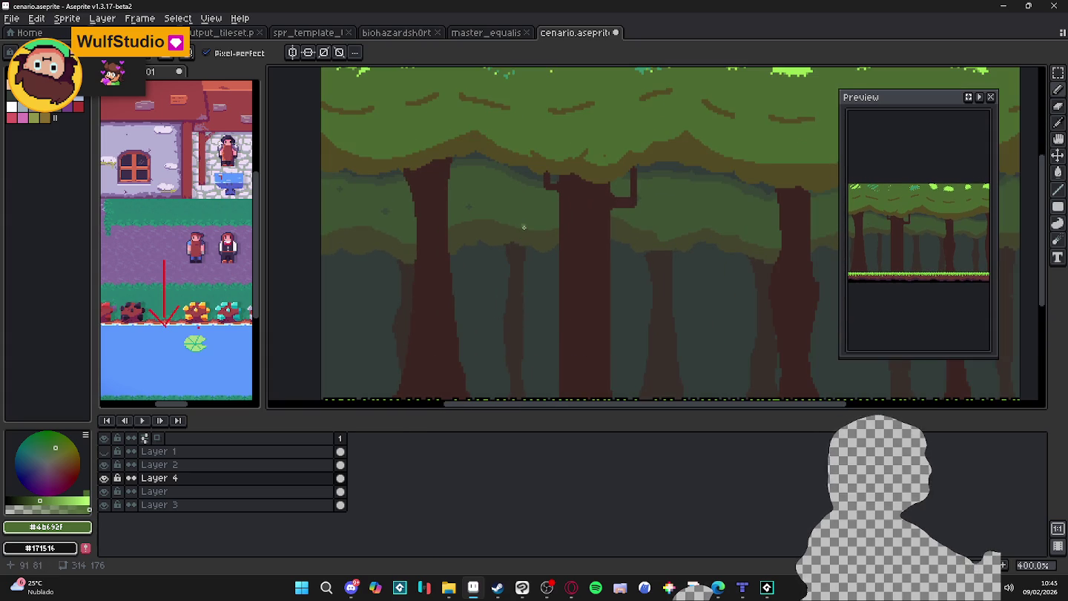
scroll(524, 230, down, 2)
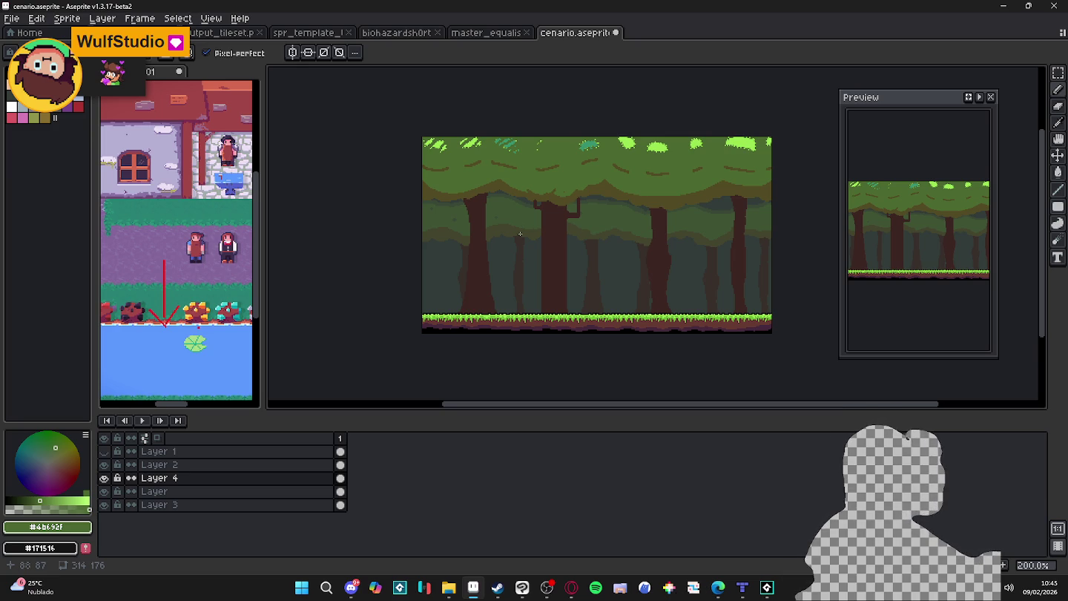
scroll(520, 234, up, 1)
scroll(518, 231, up, 1)
scroll(517, 229, down, 1)
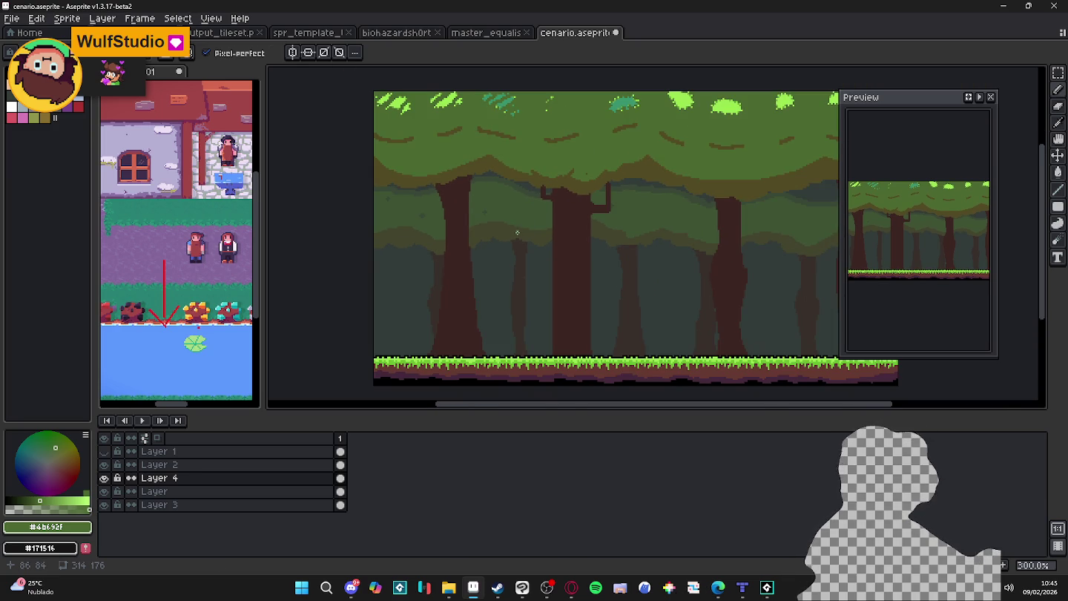
alt+click(518, 232)
key(g)
click(526, 226)
key(ctrl+z)
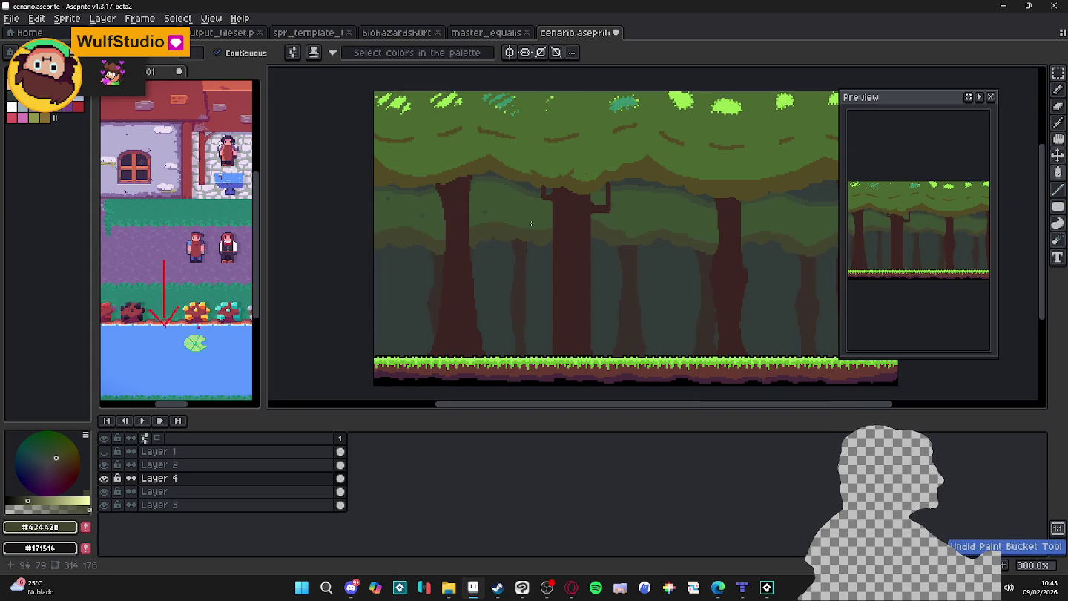
key(alt+Down)
click(532, 227)
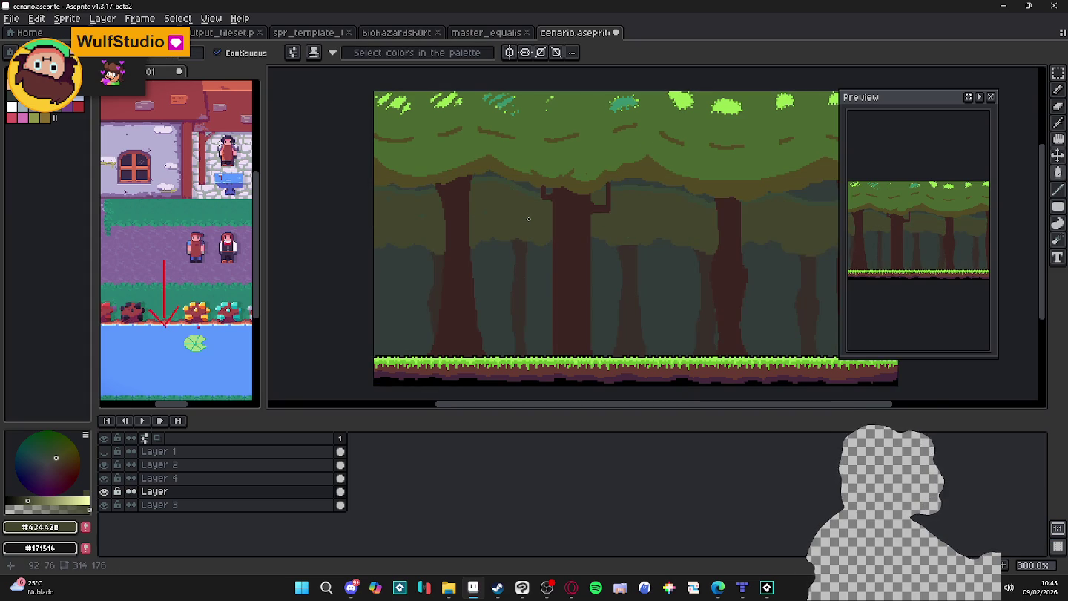
scroll(526, 217, down, 1)
scroll(524, 215, up, 3)
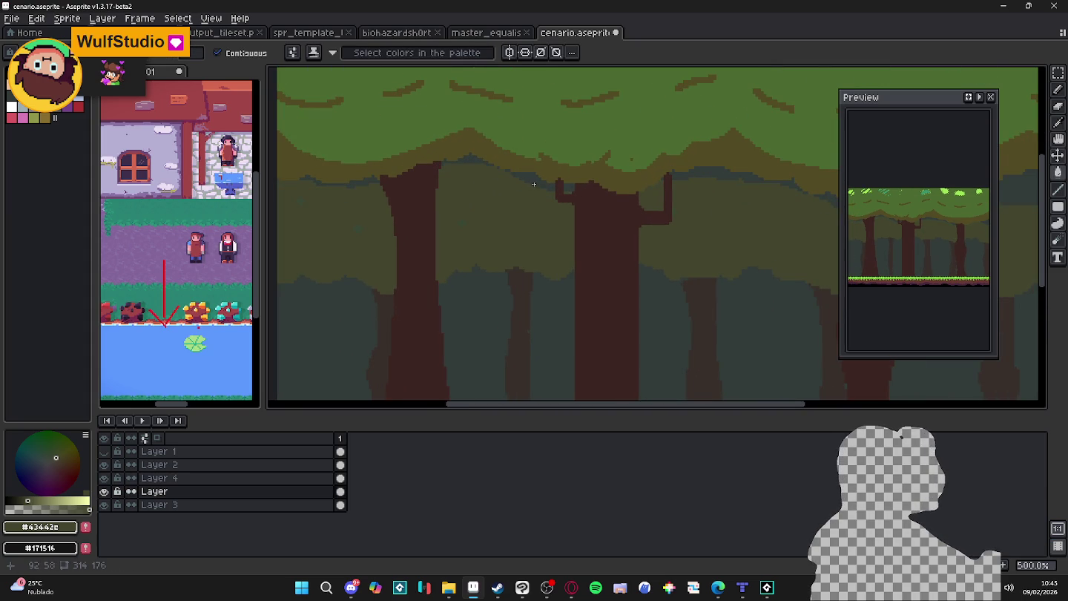
scroll(532, 184, down, 1)
scroll(531, 200, down, 2)
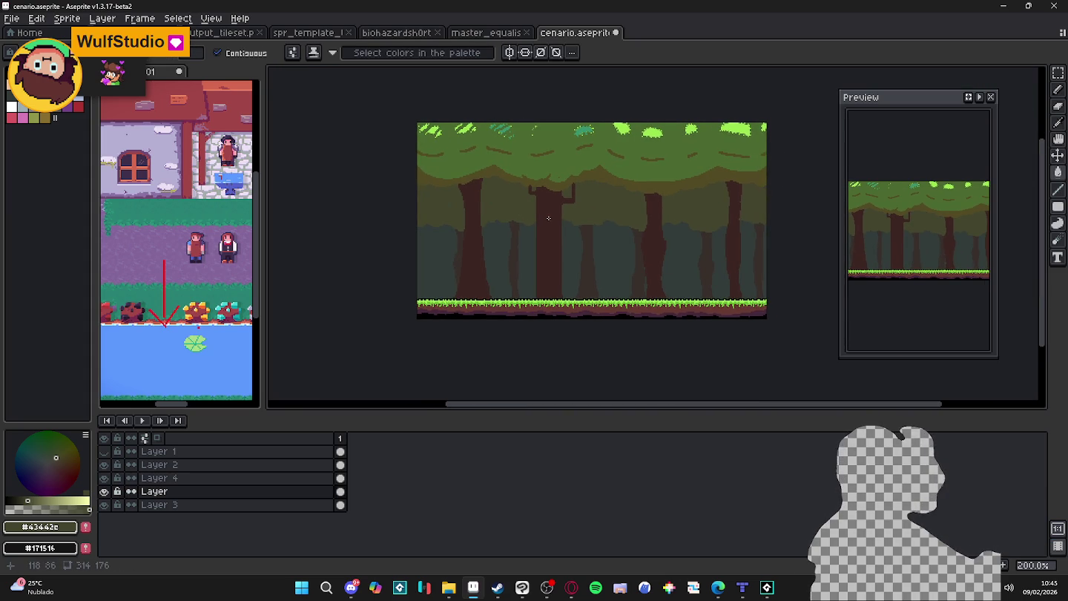
scroll(548, 228, up, 2)
scroll(519, 223, up, 3)
scroll(515, 215, up, 2)
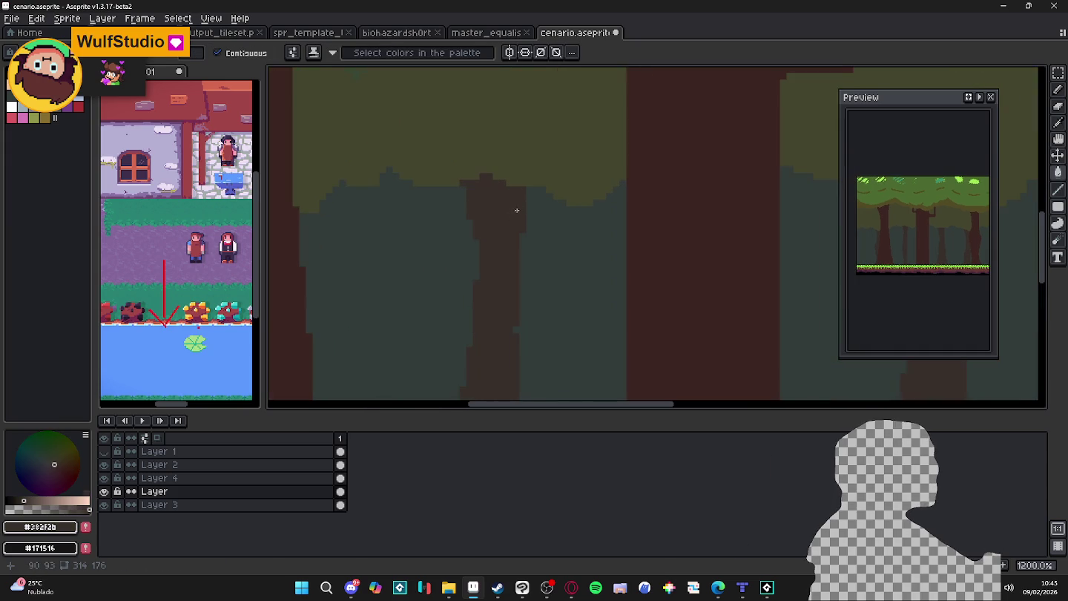
scroll(523, 195, down, 5)
scroll(518, 346, up, 1)
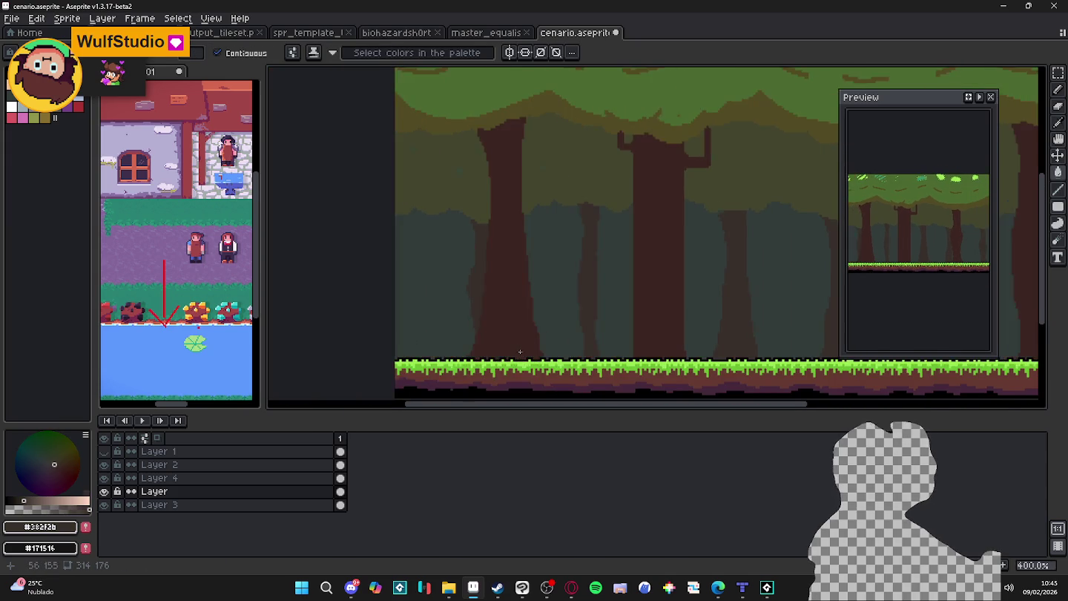
scroll(557, 253, up, 1)
key(b)
scroll(600, 156, up, 1)
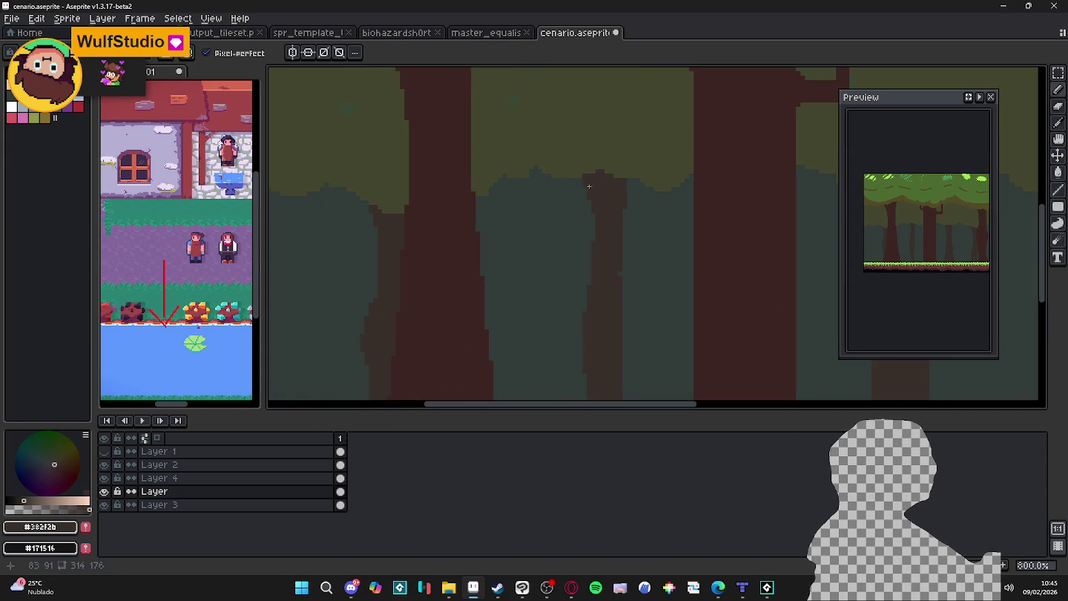
scroll(591, 182, down, 3)
scroll(539, 290, down, 1)
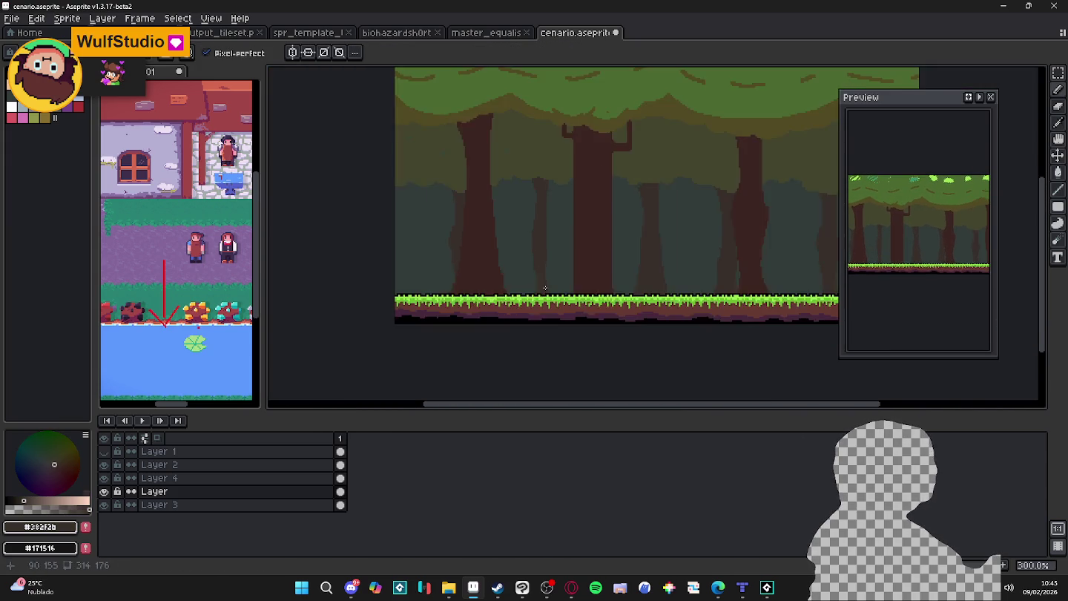
scroll(530, 138, down, 1)
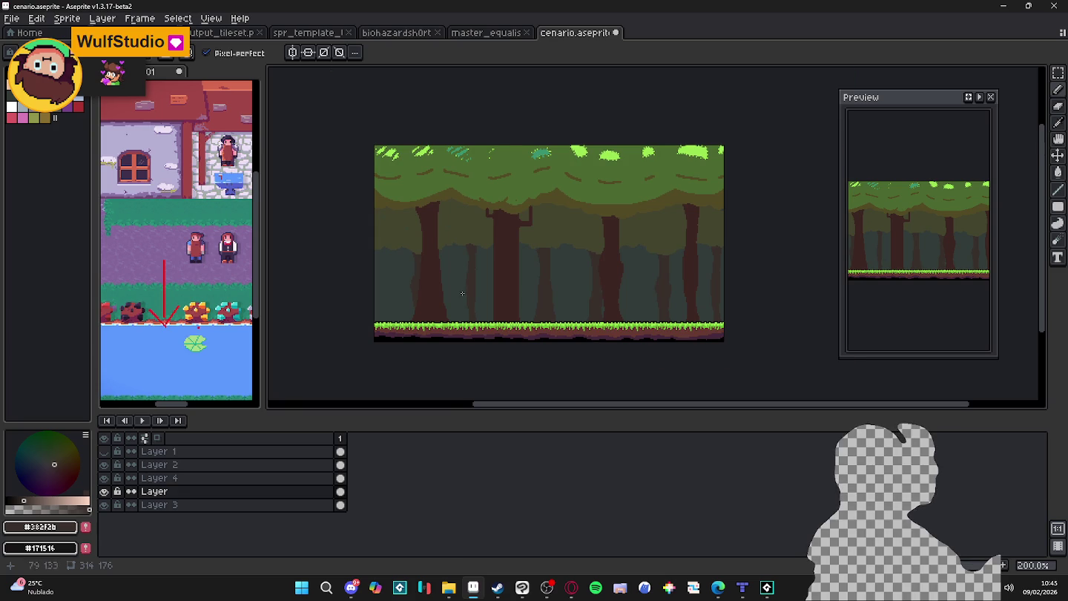
scroll(462, 293, up, 1)
scroll(425, 295, up, 1)
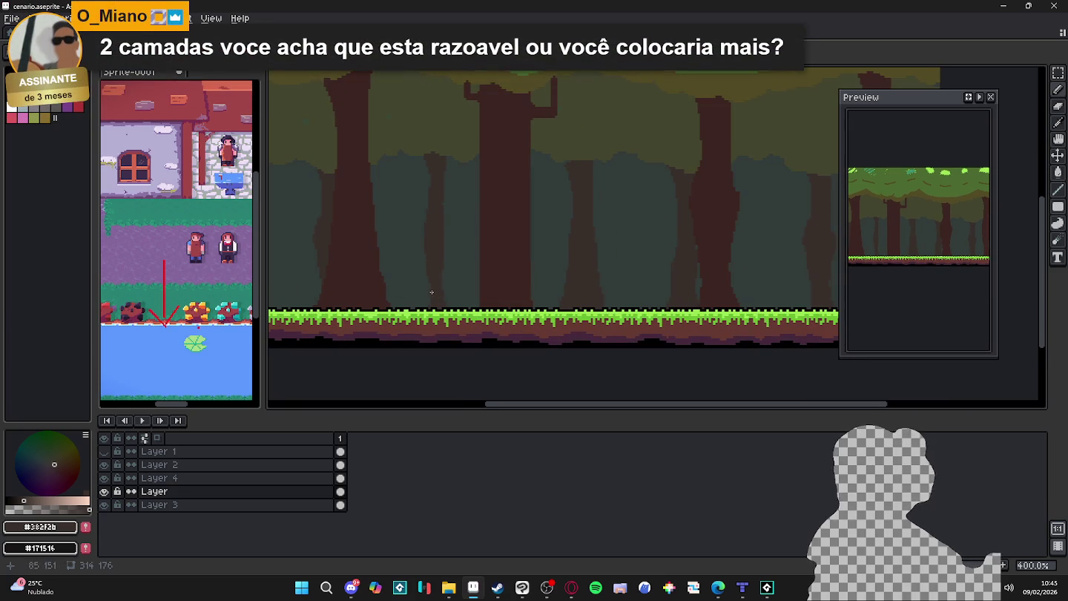
scroll(425, 293, down, 1)
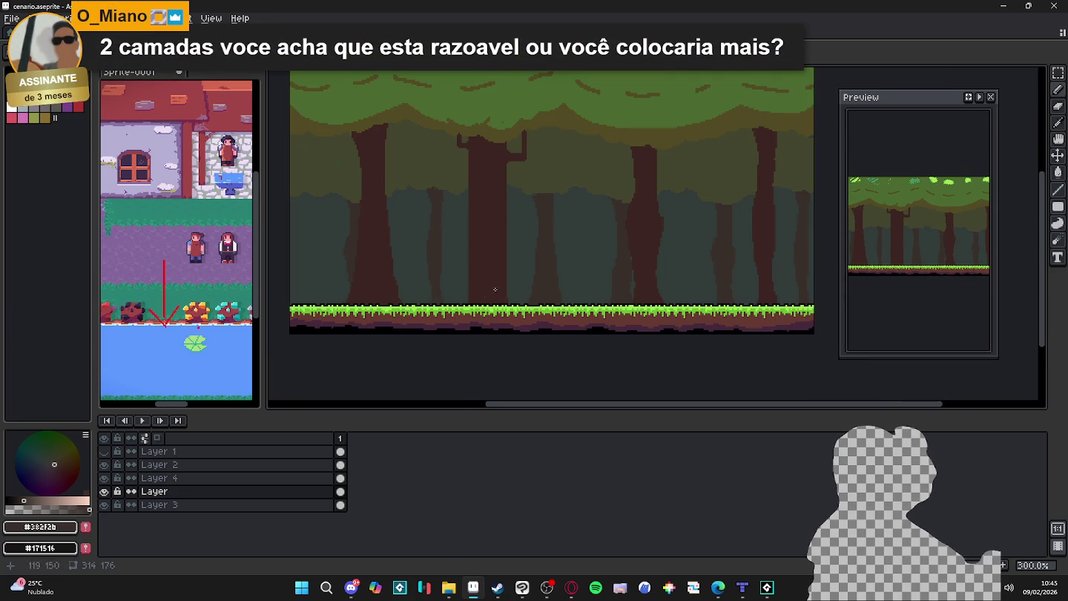
drag(540, 273, 556, 287)
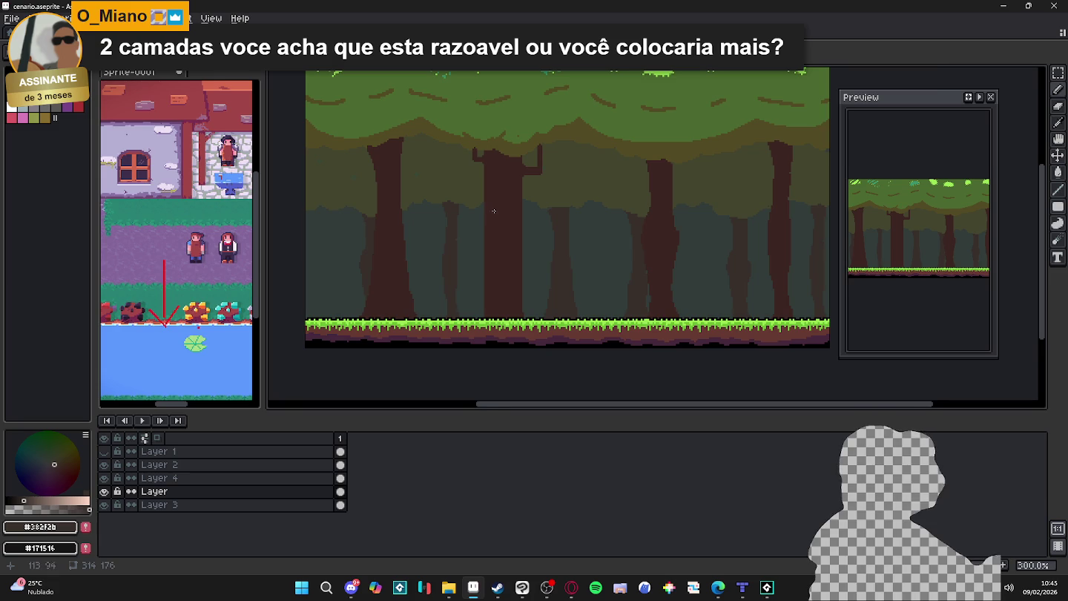
scroll(494, 211, up, 1)
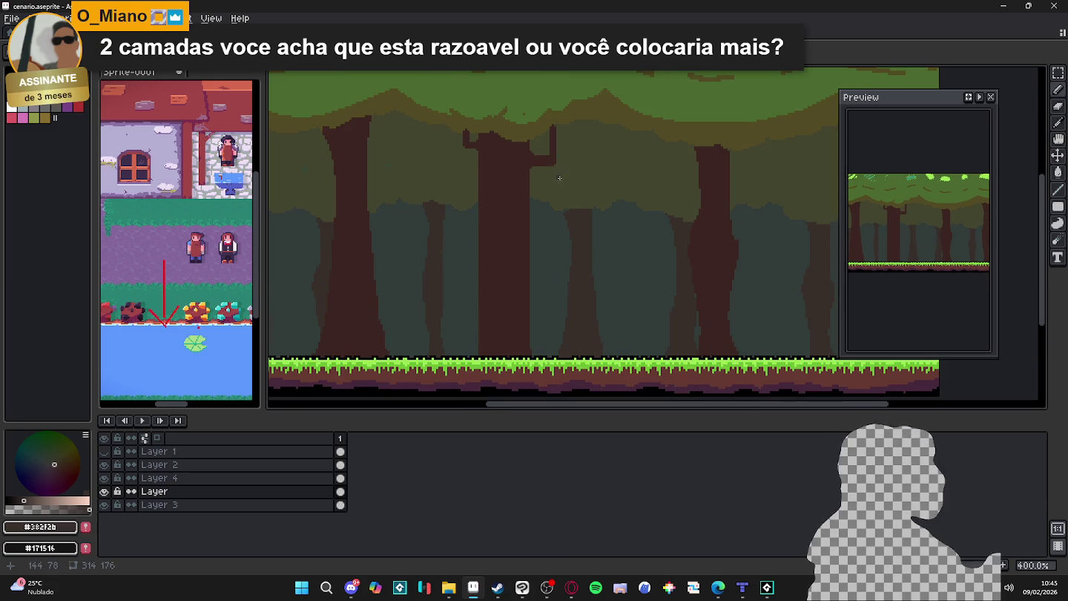
scroll(532, 229, down, 1)
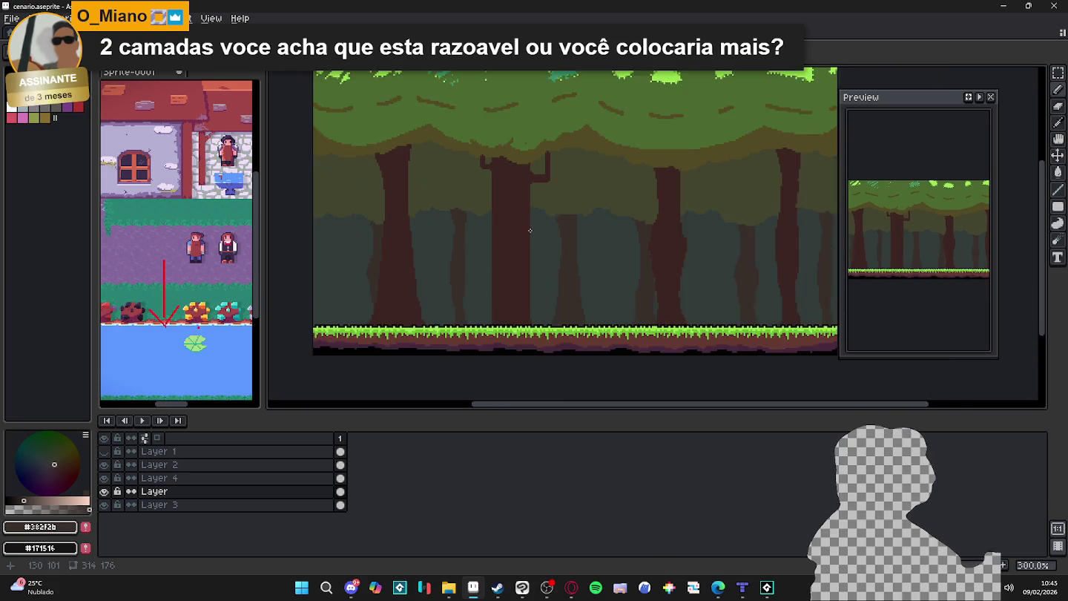
scroll(535, 223, down, 1)
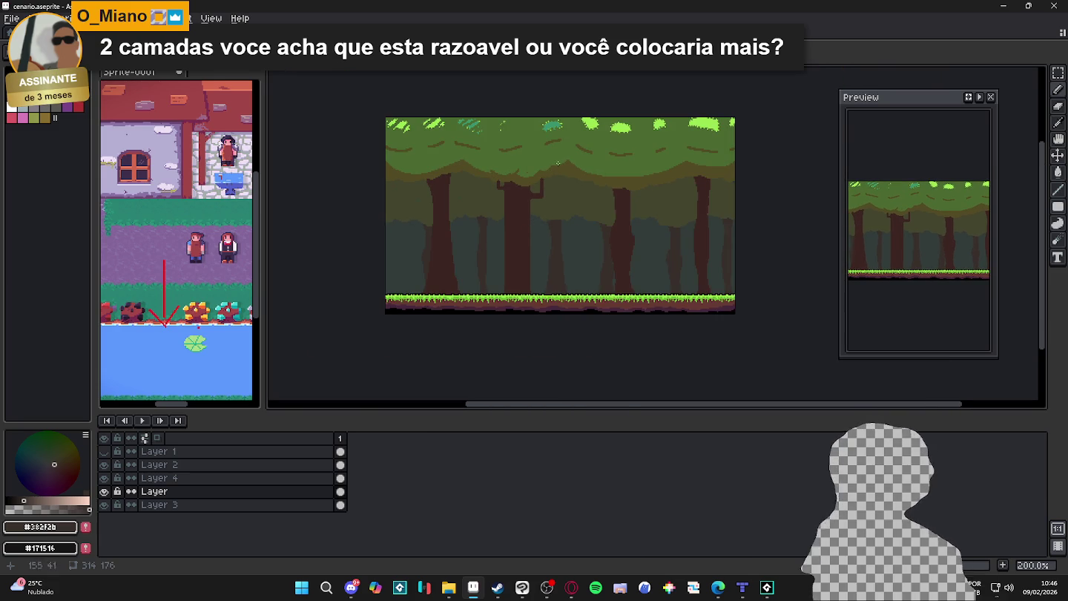
scroll(564, 228, up, 1)
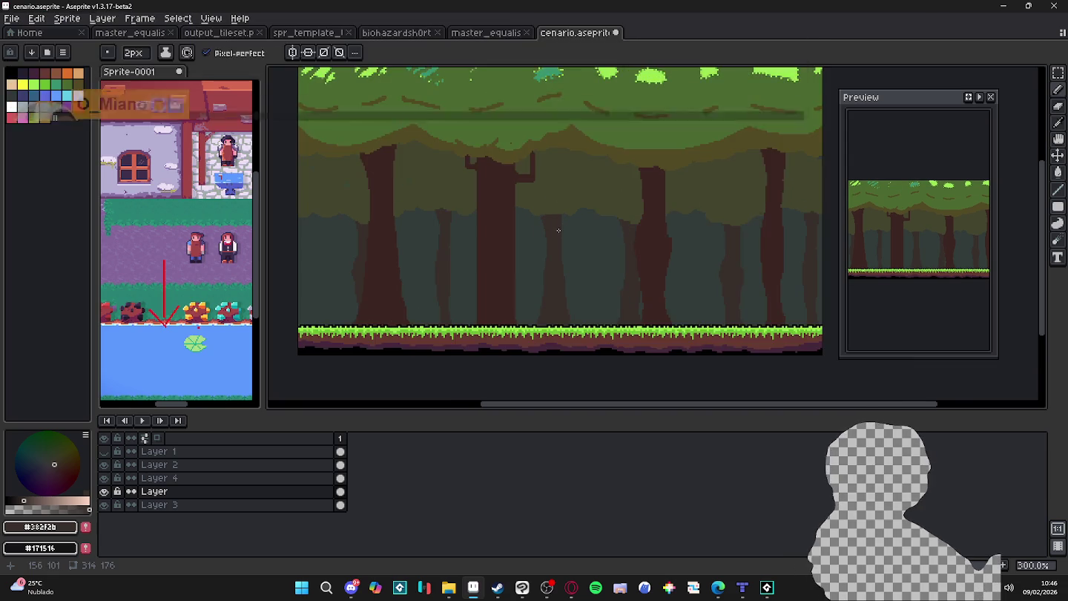
scroll(550, 213, up, 1)
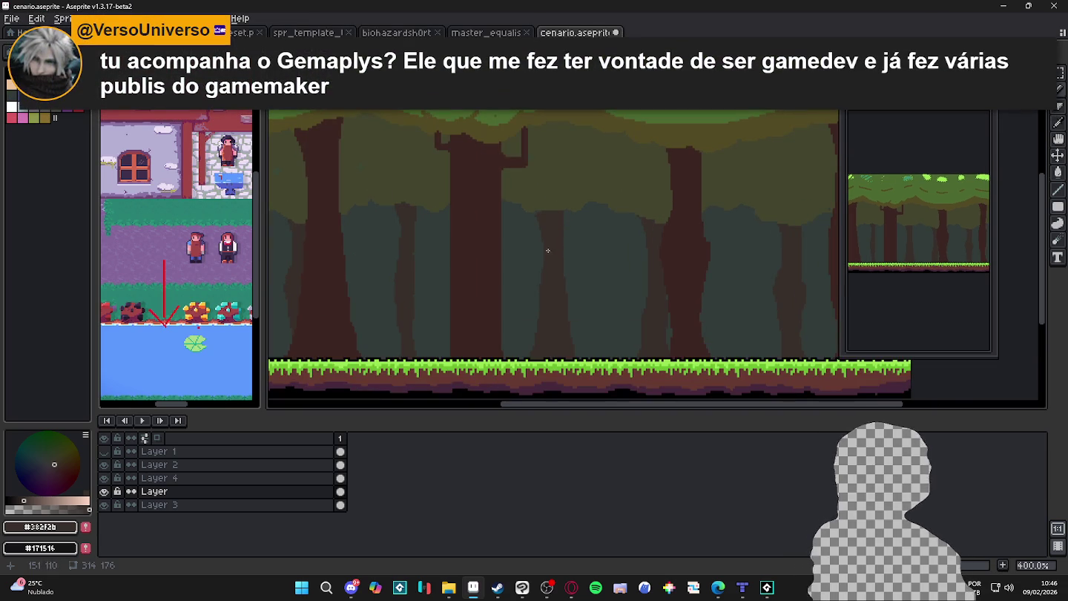
scroll(550, 251, up, 2)
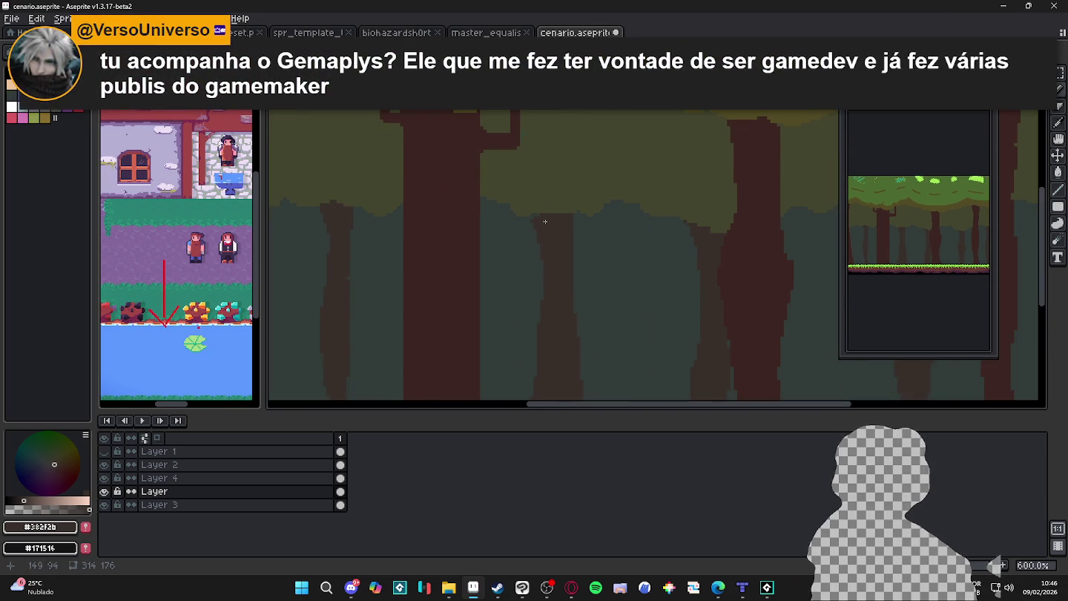
scroll(545, 221, down, 2)
scroll(545, 221, down, 1)
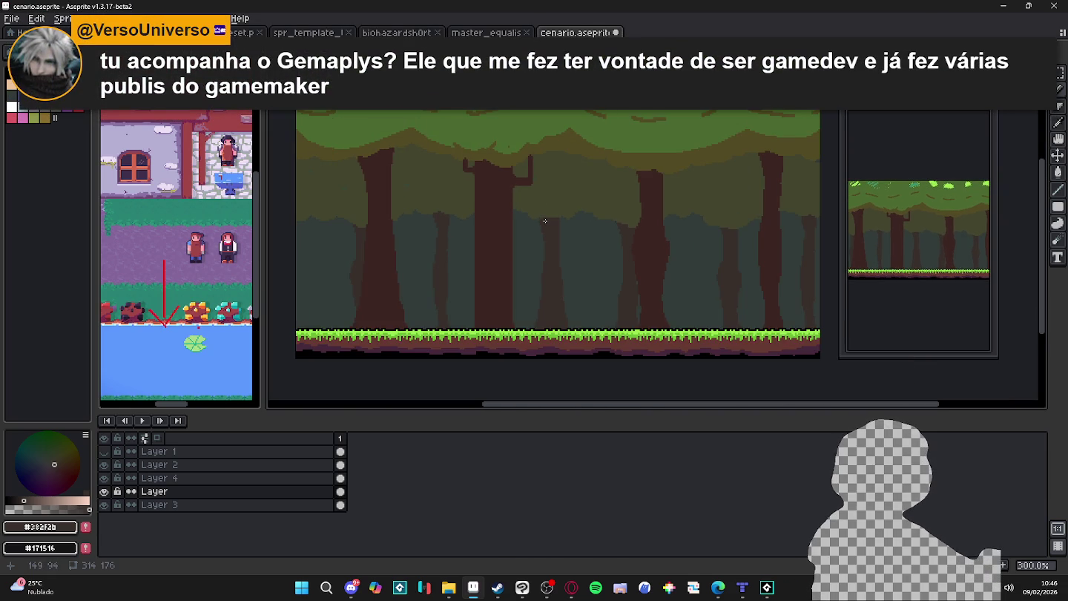
scroll(550, 214, down, 1)
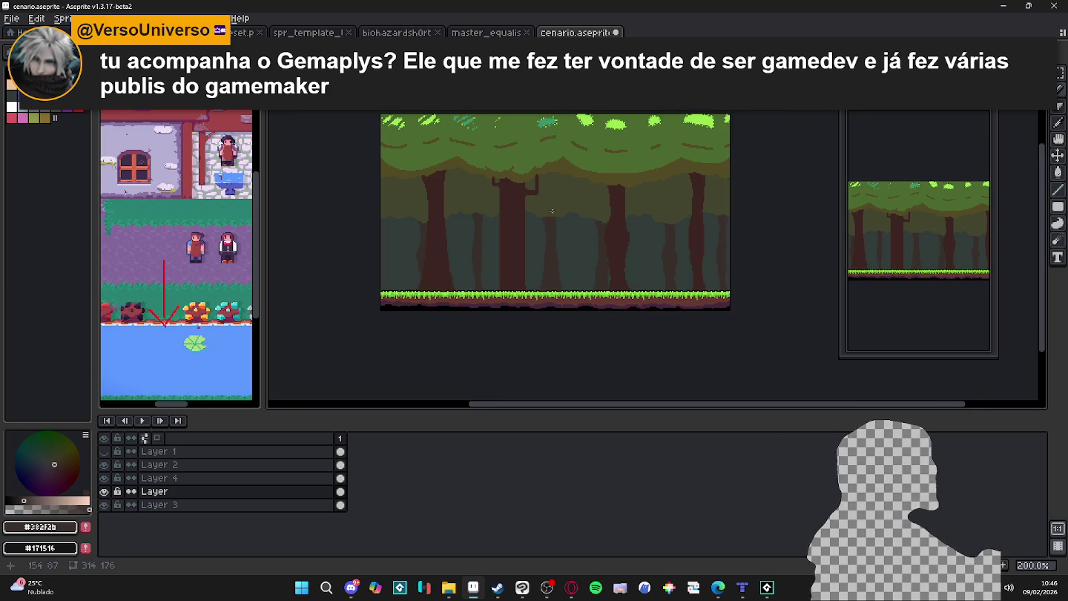
scroll(552, 212, up, 1)
scroll(556, 220, down, 1)
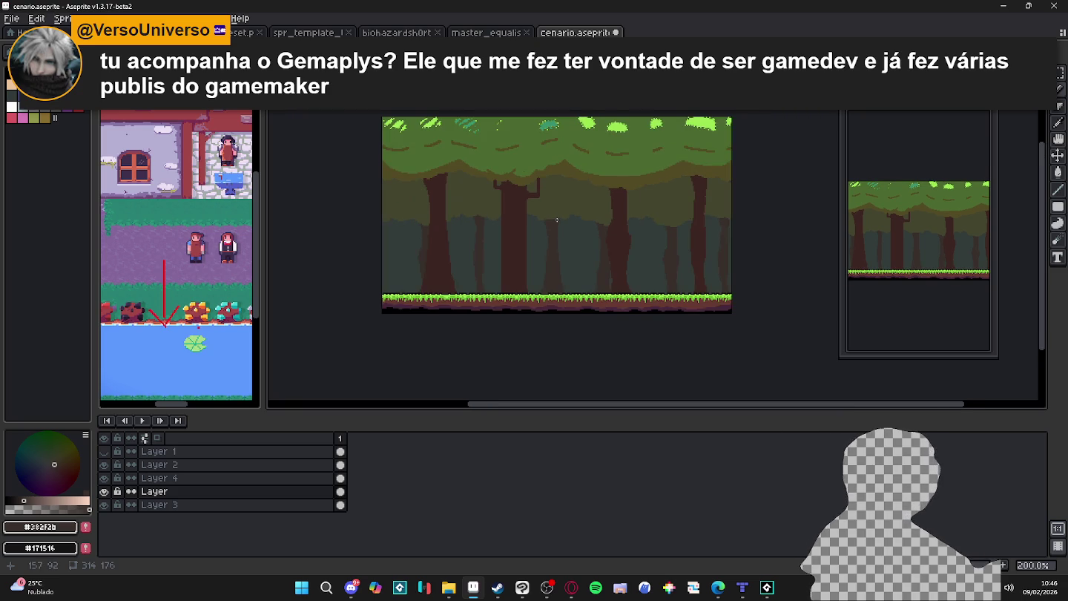
scroll(497, 180, up, 2)
scroll(533, 213, down, 1)
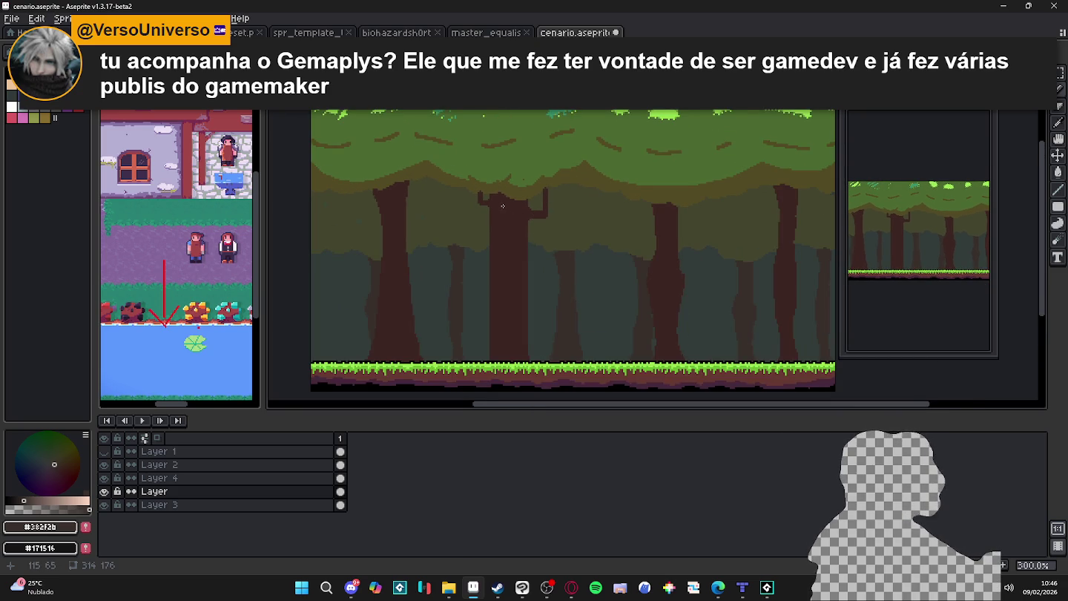
scroll(512, 327, down, 1)
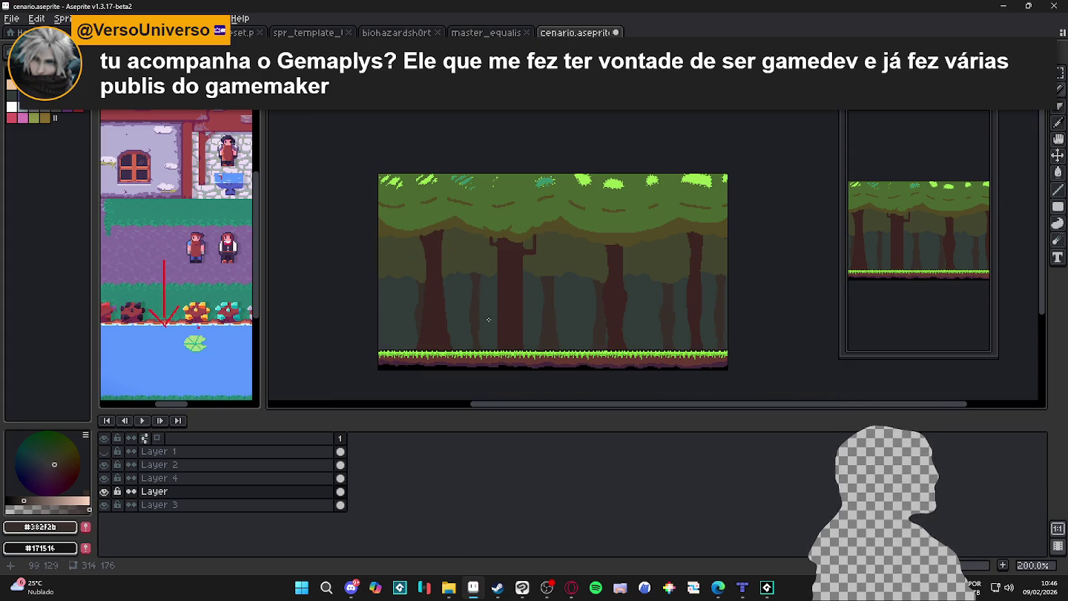
scroll(526, 216, up, 3)
Sample canopy green #4b692f and make Layer 4 the active layer
alt+click(530, 236)
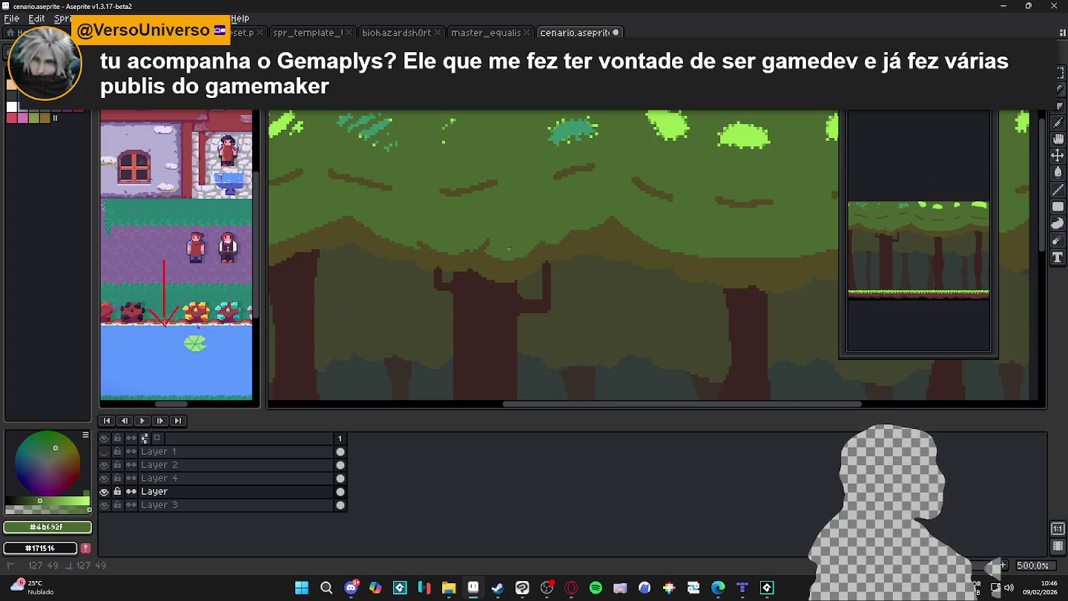
scroll(511, 247, up, 2)
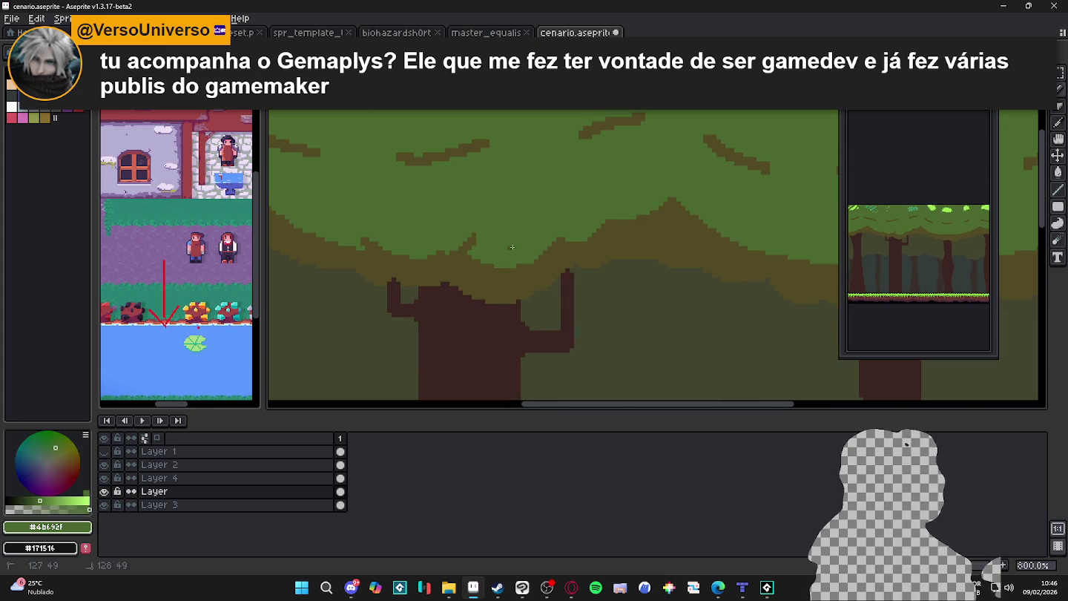
ctrl+click(518, 256)
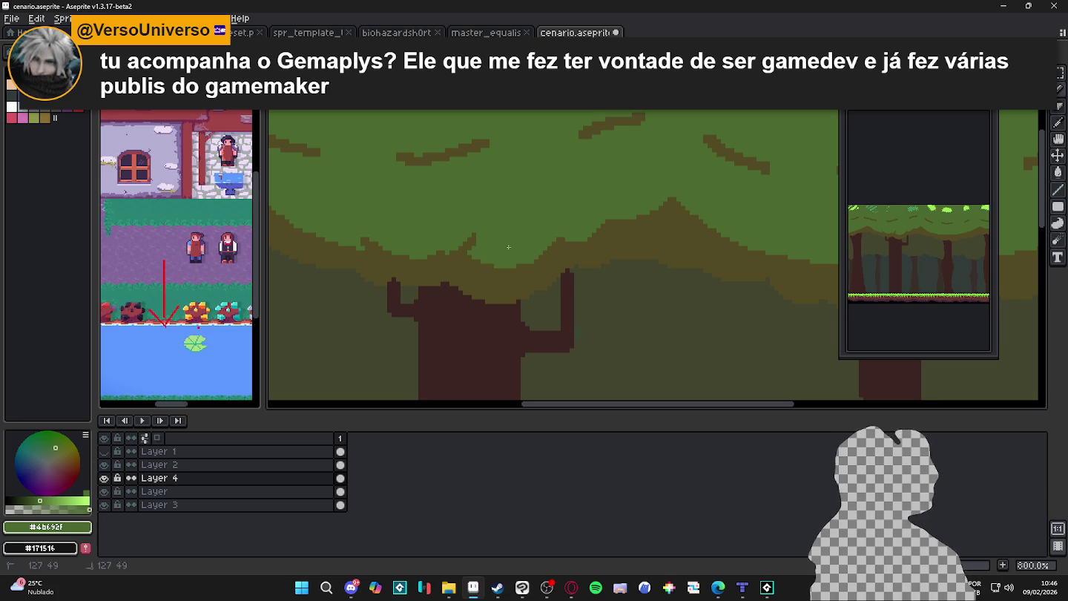
scroll(507, 268, down, 2)
scroll(526, 252, down, 1)
scroll(536, 221, up, 5)
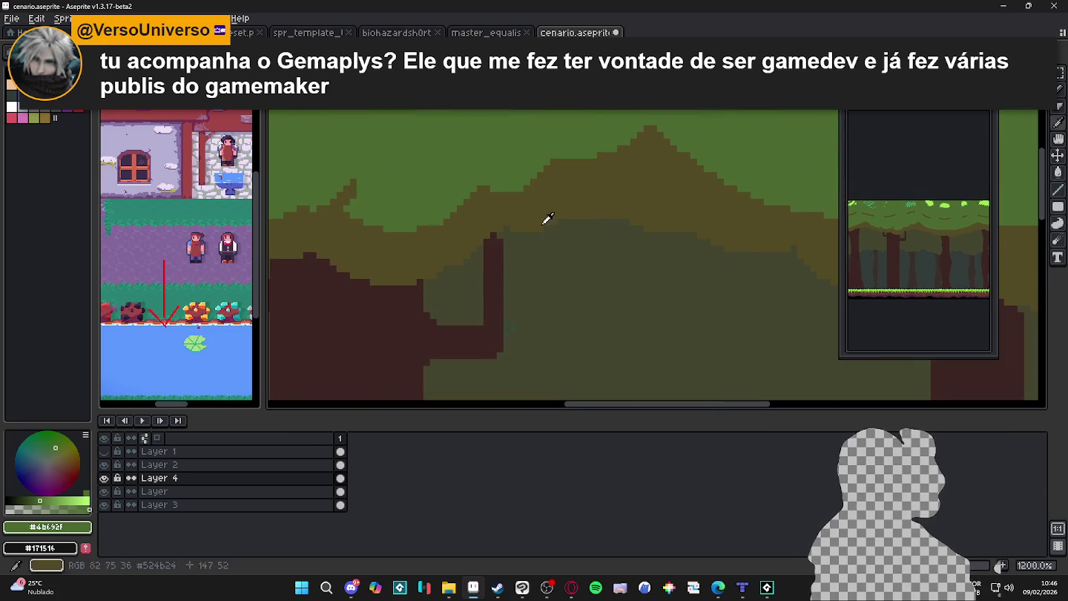
Settle on olive-brown #524b24 from the canopy and make Layer 2 active
alt+click(545, 219)
scroll(549, 226, down, 2)
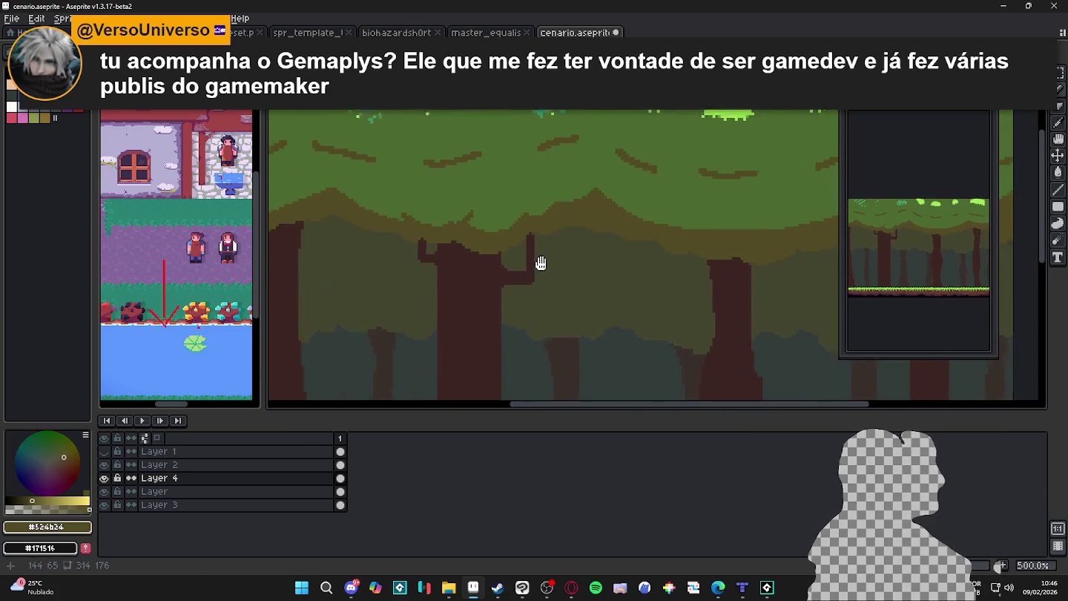
scroll(545, 264, down, 2)
scroll(687, 308, down, 2)
scroll(687, 308, up, 1)
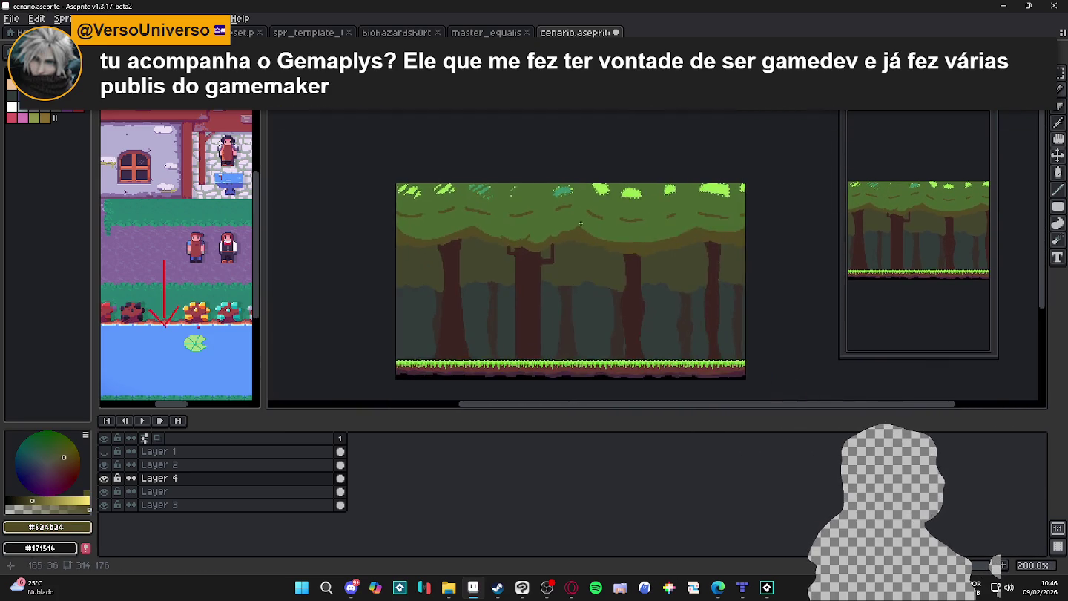
scroll(623, 252, up, 2)
alt+click(603, 219)
alt+click(604, 245)
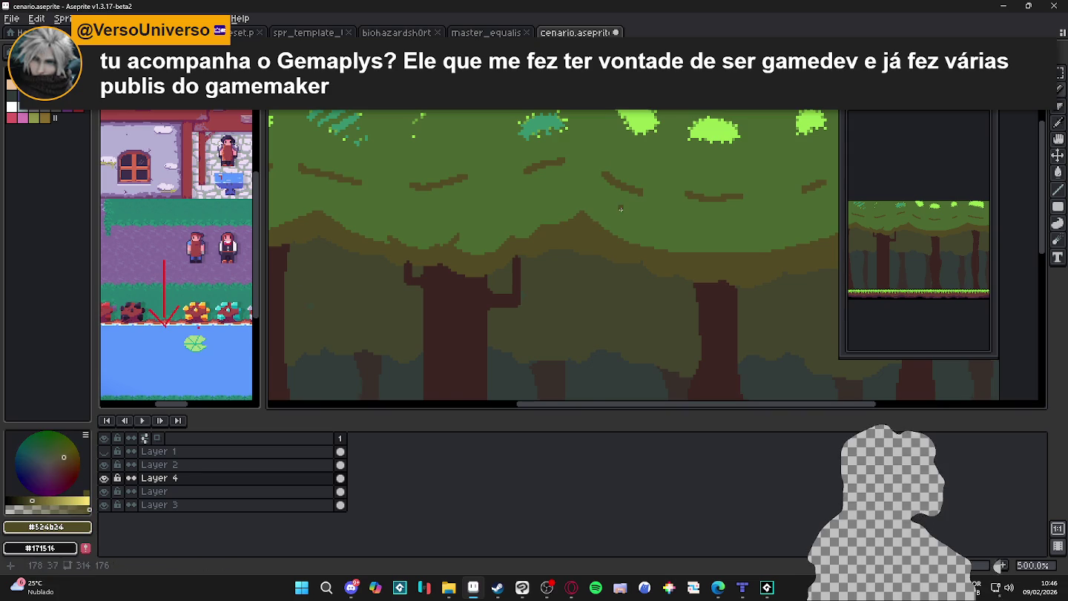
scroll(597, 267, down, 3)
scroll(593, 282, up, 1)
scroll(592, 284, down, 1)
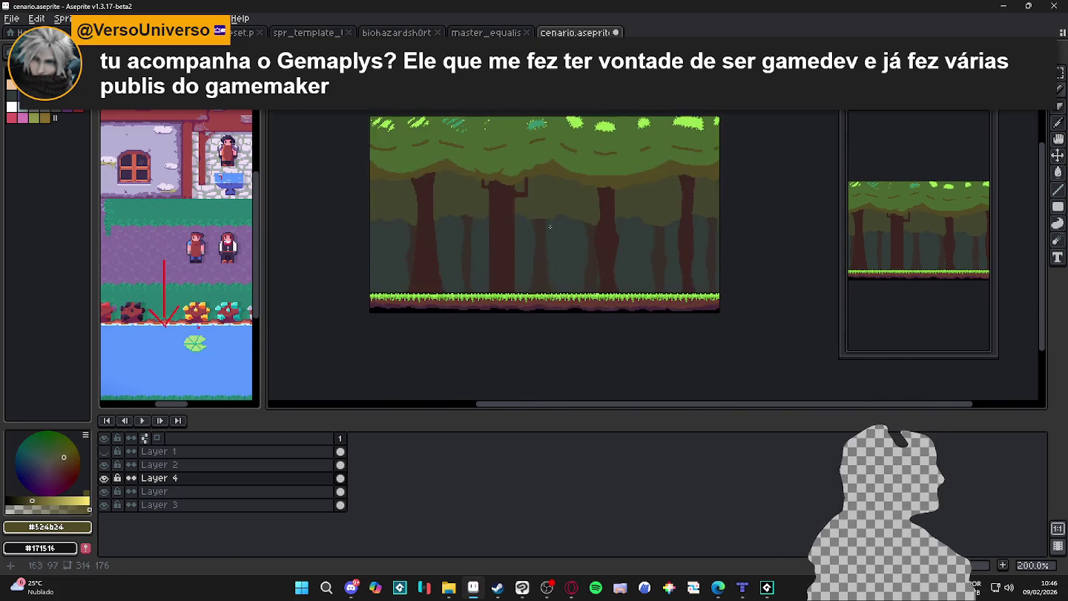
scroll(565, 298, up, 6)
scroll(541, 308, up, 1)
scroll(535, 311, up, 1)
scroll(535, 310, down, 2)
ctrl+click(519, 303)
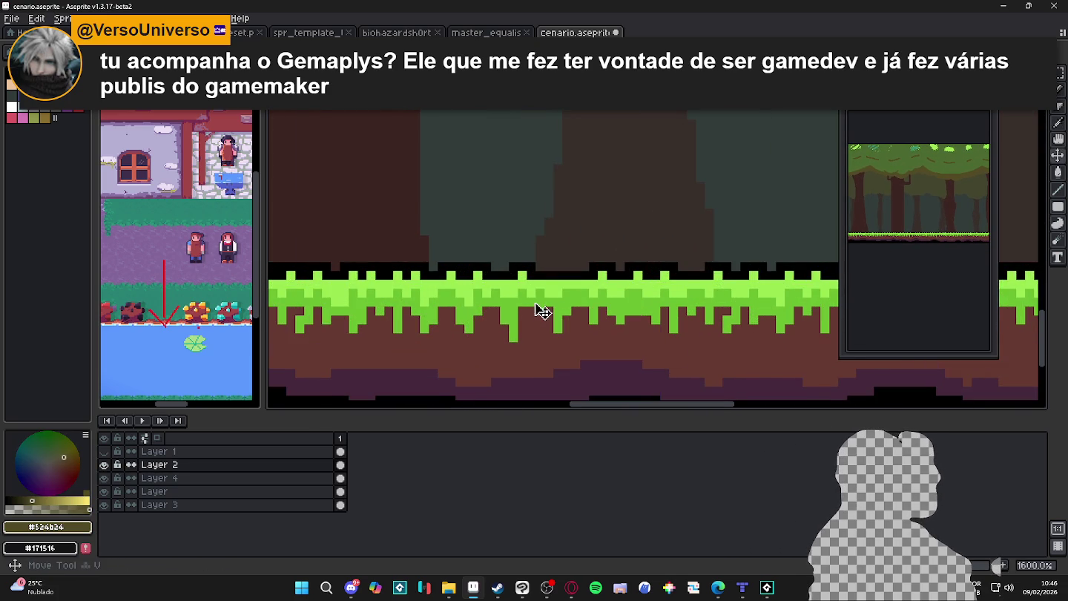
Sample bright grass green #6abe30 and paint pixels just below the grass strip
scroll(504, 298, down, 1)
alt+click(482, 293)
scroll(476, 285, down, 1)
scroll(475, 291, down, 1)
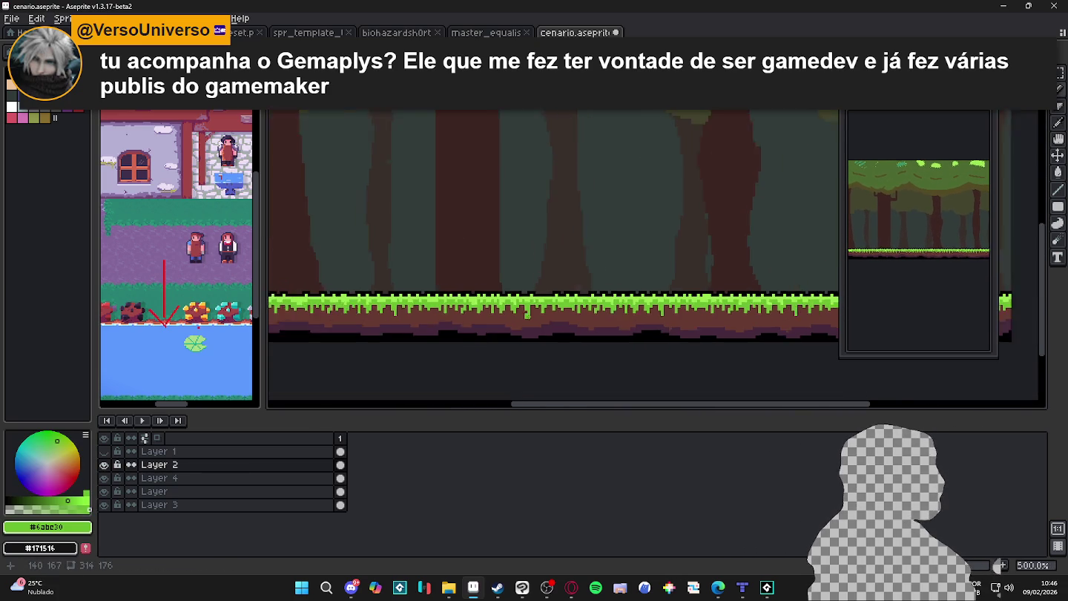
scroll(531, 315, down, 1)
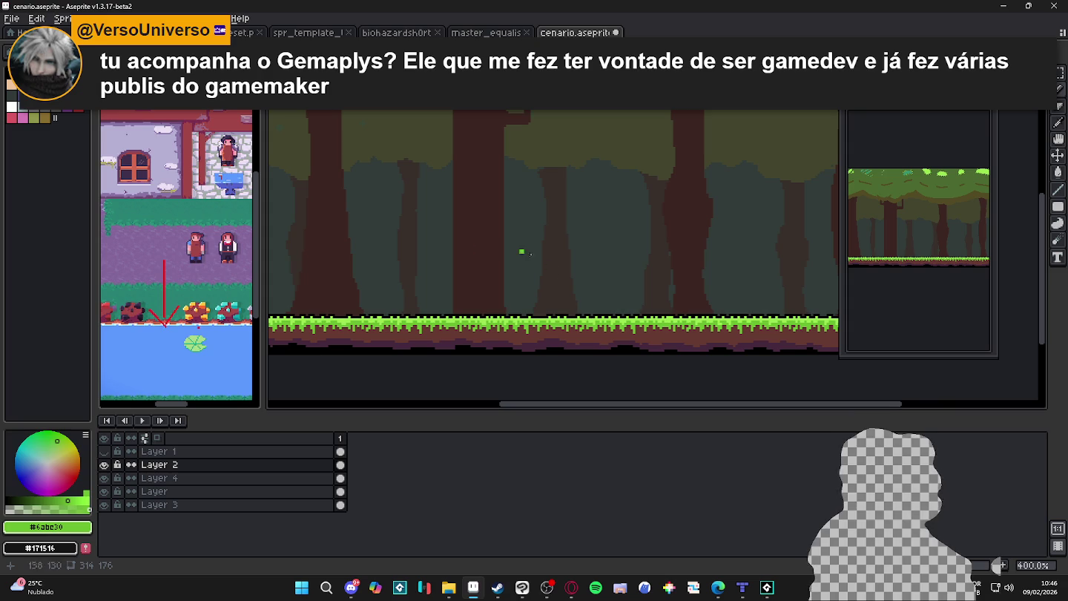
scroll(532, 337, up, 1)
scroll(532, 337, up, 2)
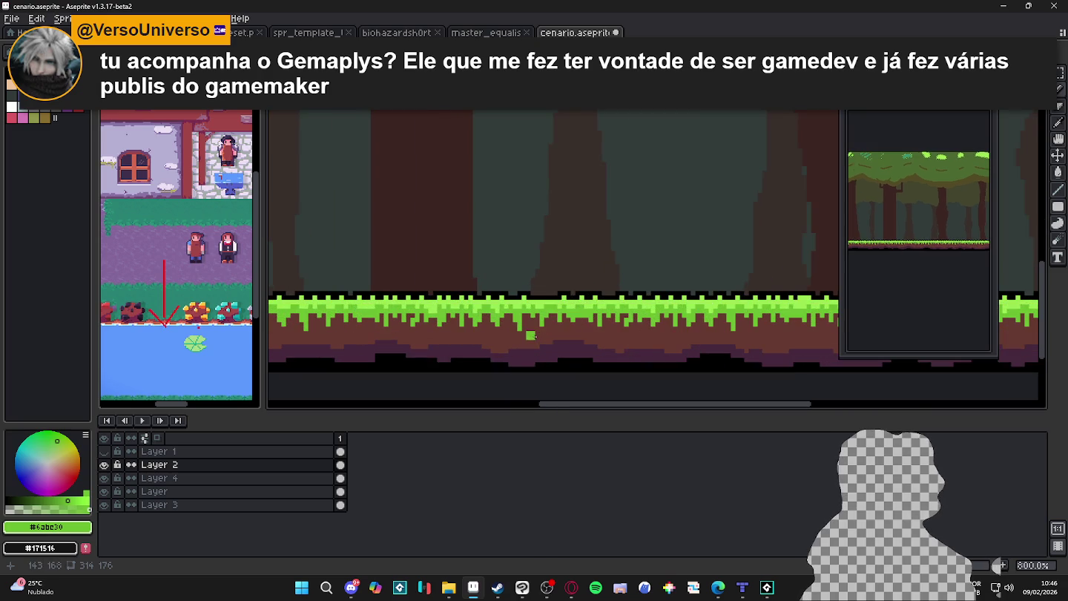
scroll(562, 330, down, 2)
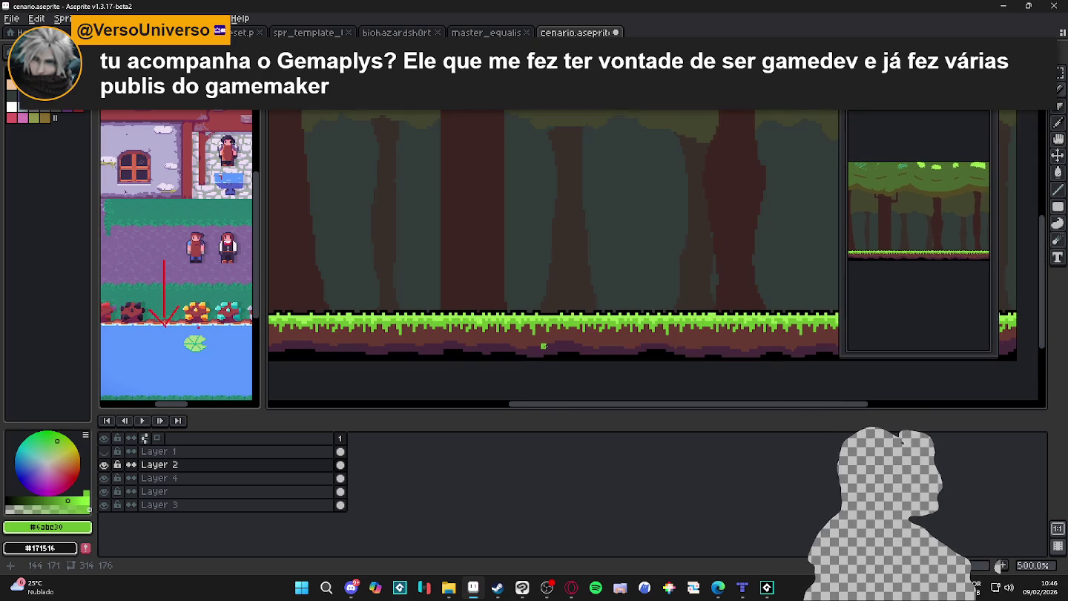
scroll(542, 340, down, 1)
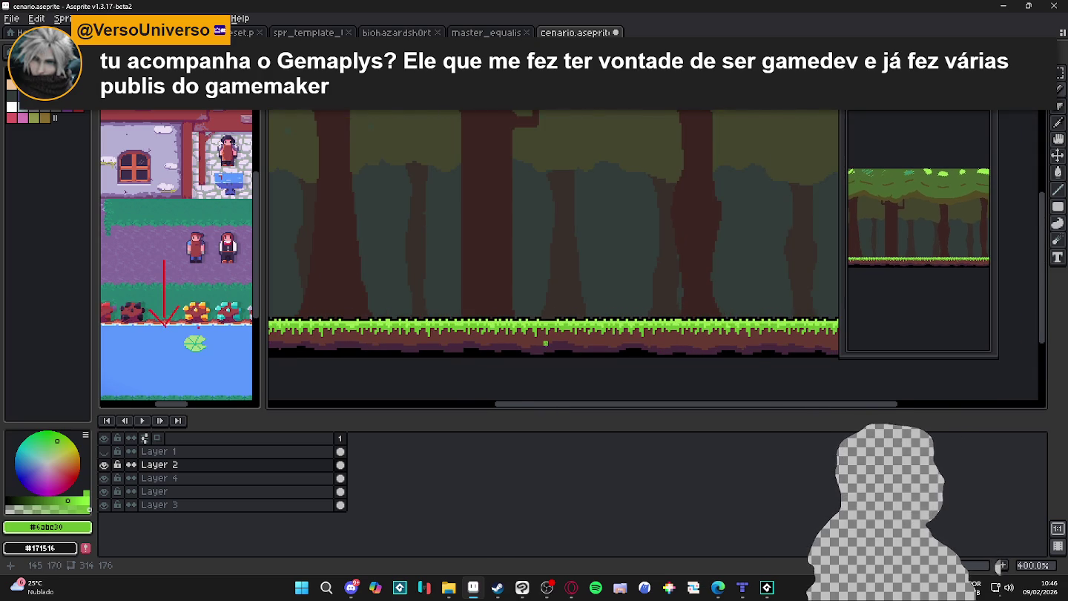
scroll(545, 343, up, 2)
scroll(546, 342, down, 3)
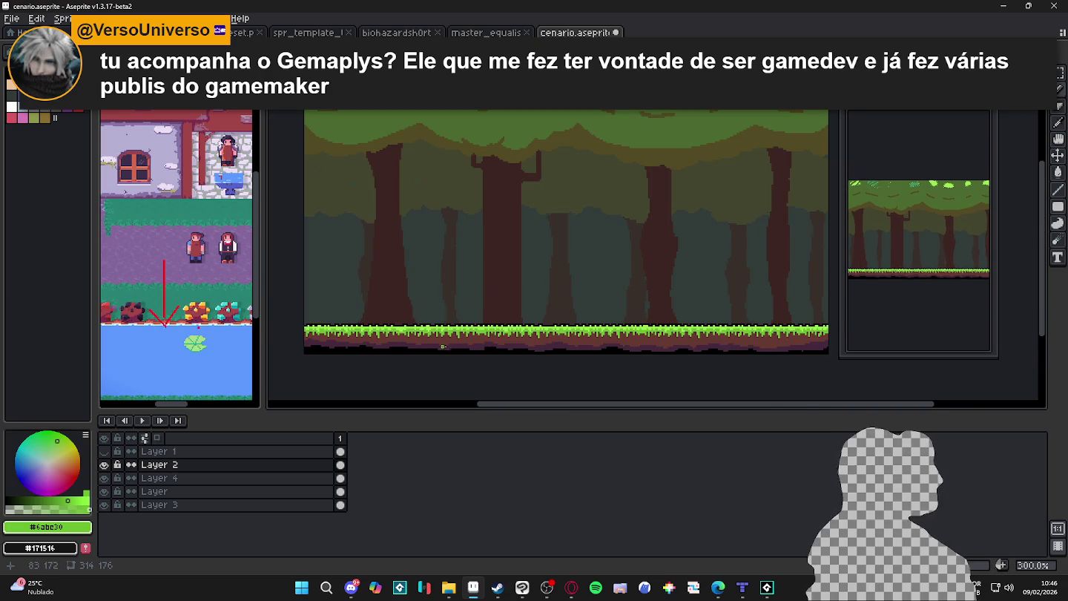
scroll(444, 346, up, 6)
scroll(519, 349, up, 2)
scroll(544, 351, down, 1)
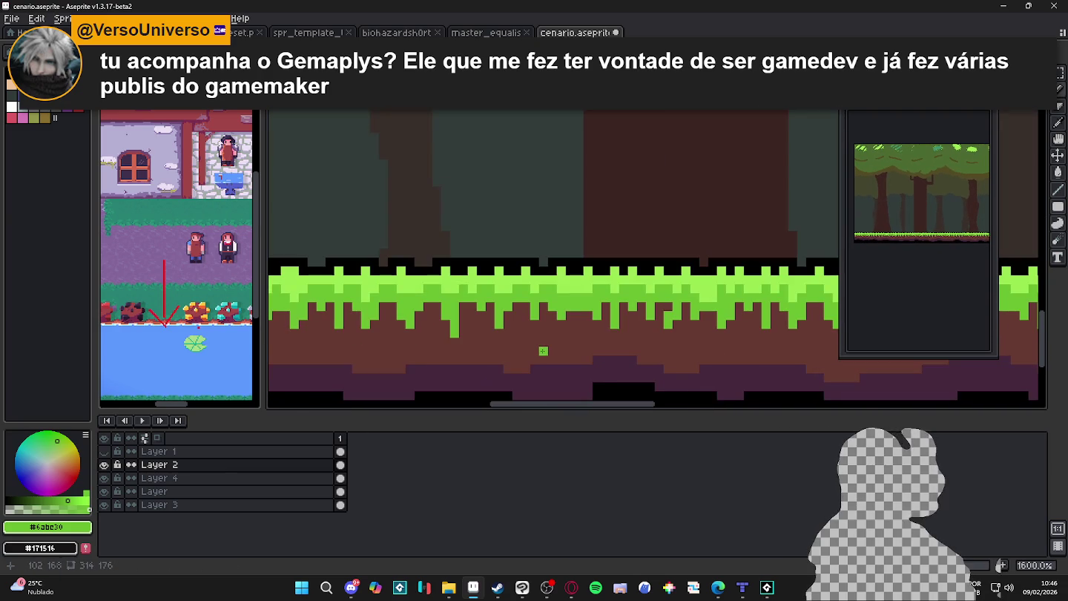
drag(544, 350, 557, 331)
Darken and shorten a bright green drip hanging from the grass
scroll(558, 349, down, 1)
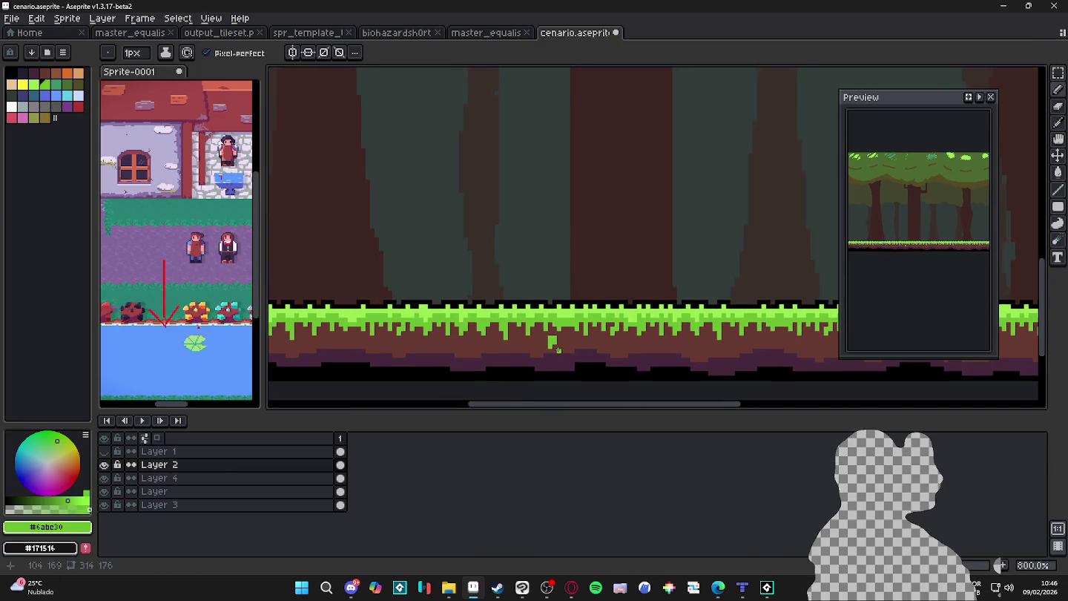
scroll(570, 344, down, 3)
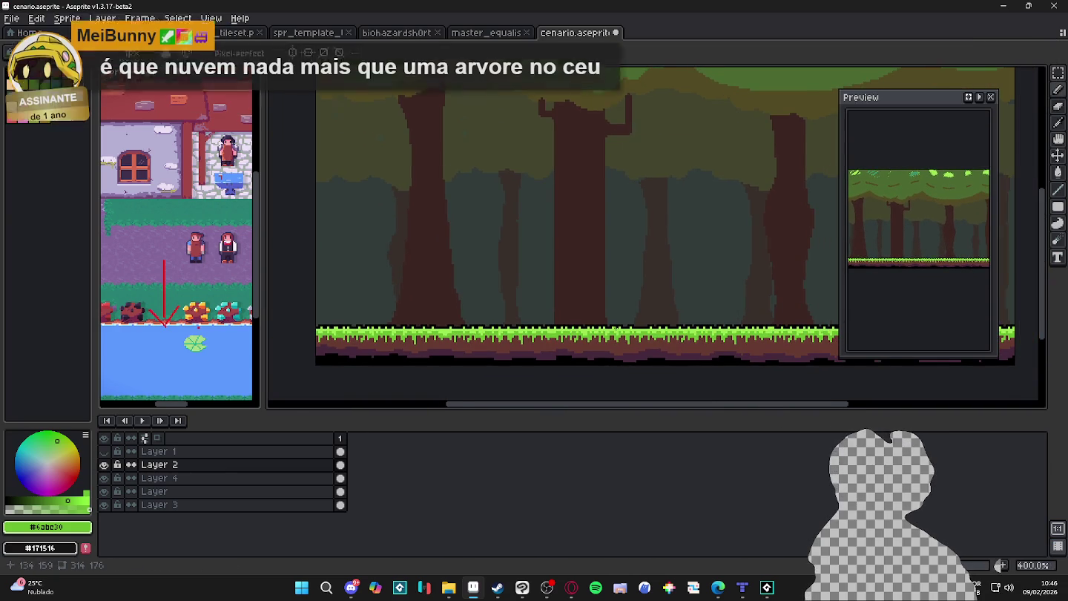
scroll(624, 296, up, 2)
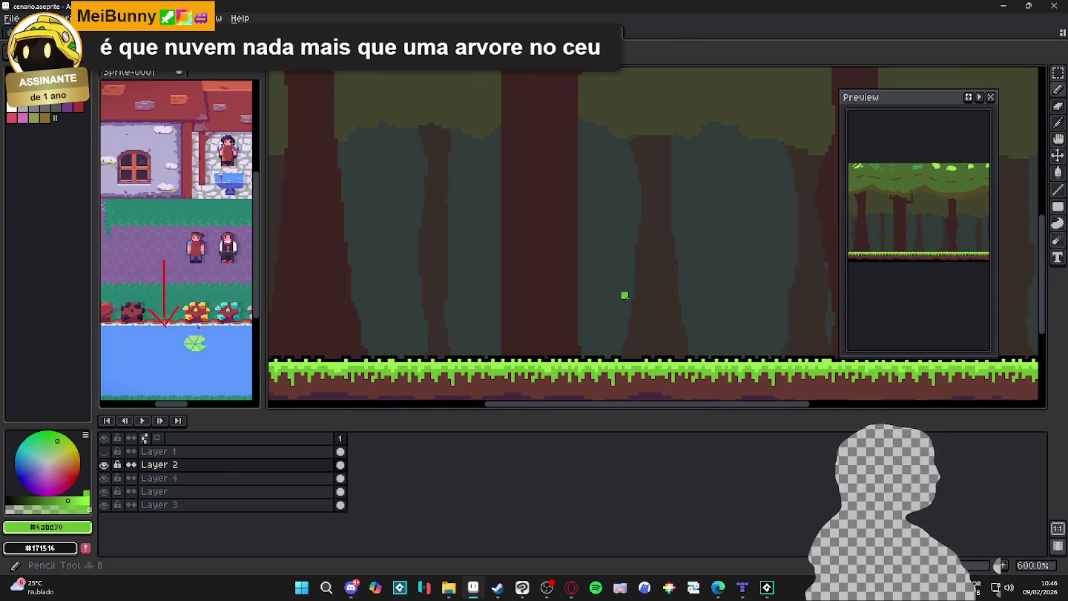
scroll(624, 295, down, 1)
scroll(630, 304, down, 1)
scroll(667, 319, down, 1)
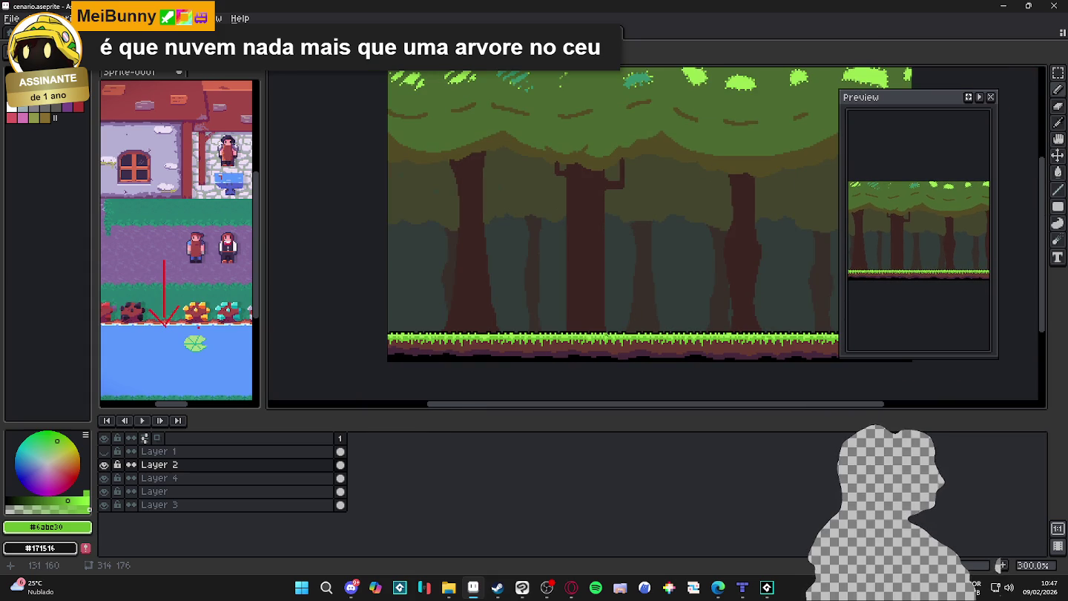
scroll(689, 324, up, 1)
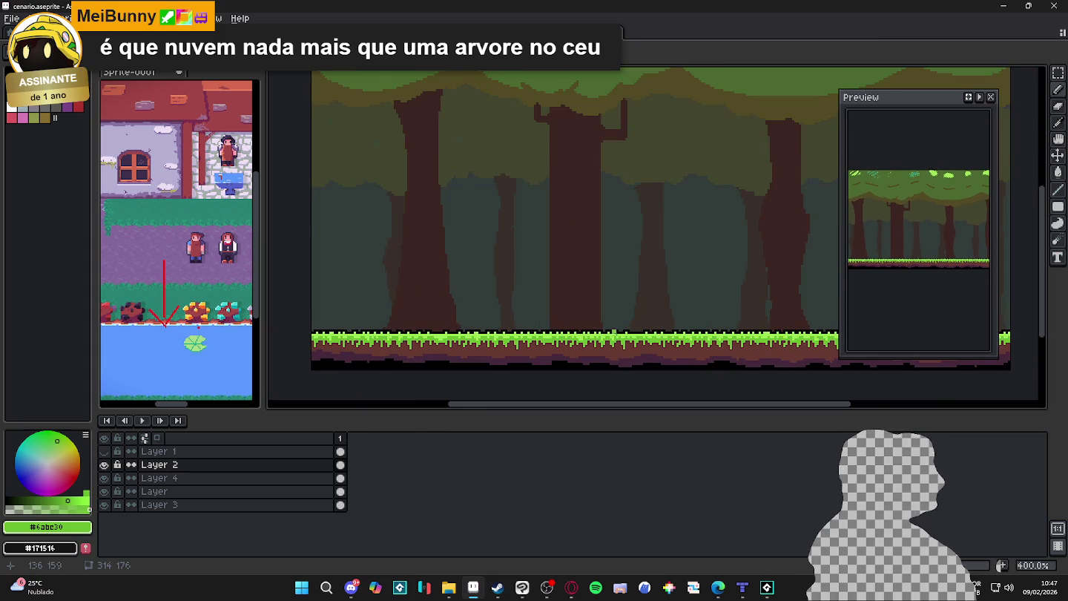
scroll(618, 329, up, 2)
scroll(592, 339, up, 3)
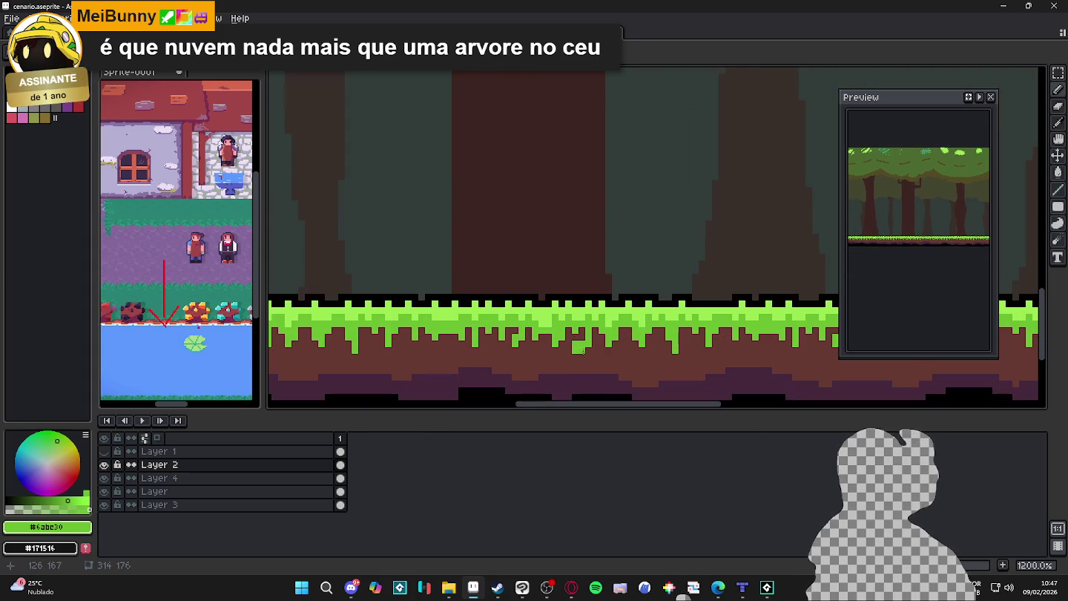
drag(565, 349, 570, 337)
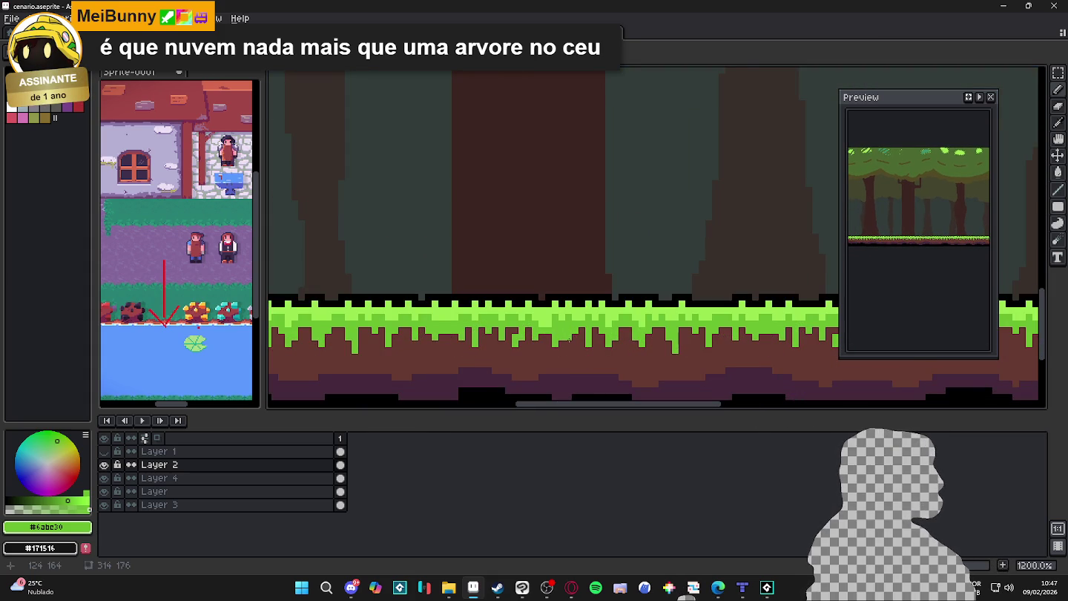
Add a few more green pixels to the grass strip and zoom back out
scroll(592, 340, up, 3)
scroll(592, 341, up, 1)
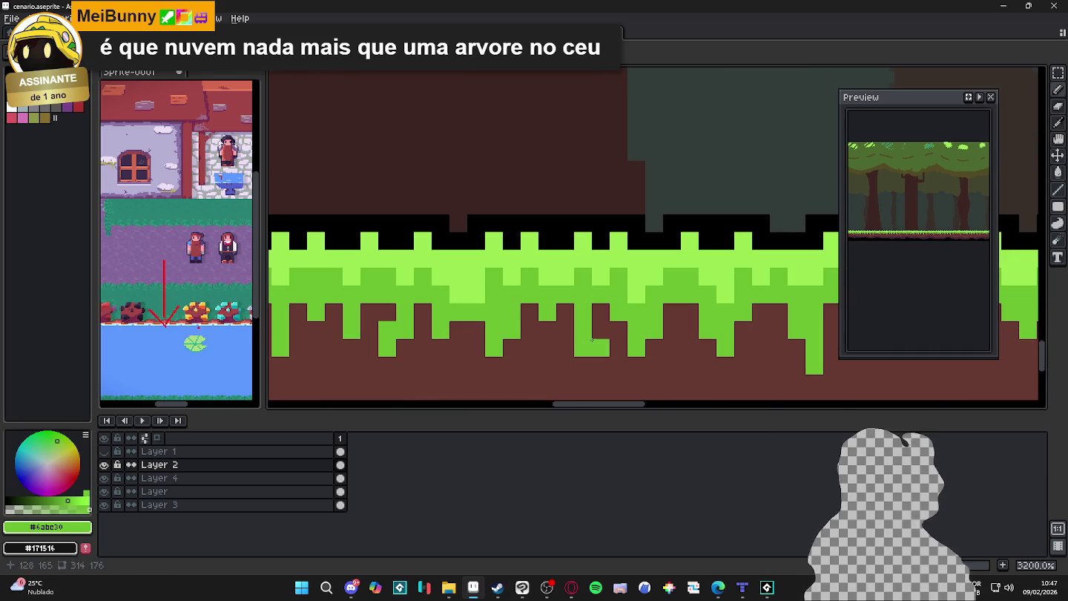
scroll(583, 331, down, 6)
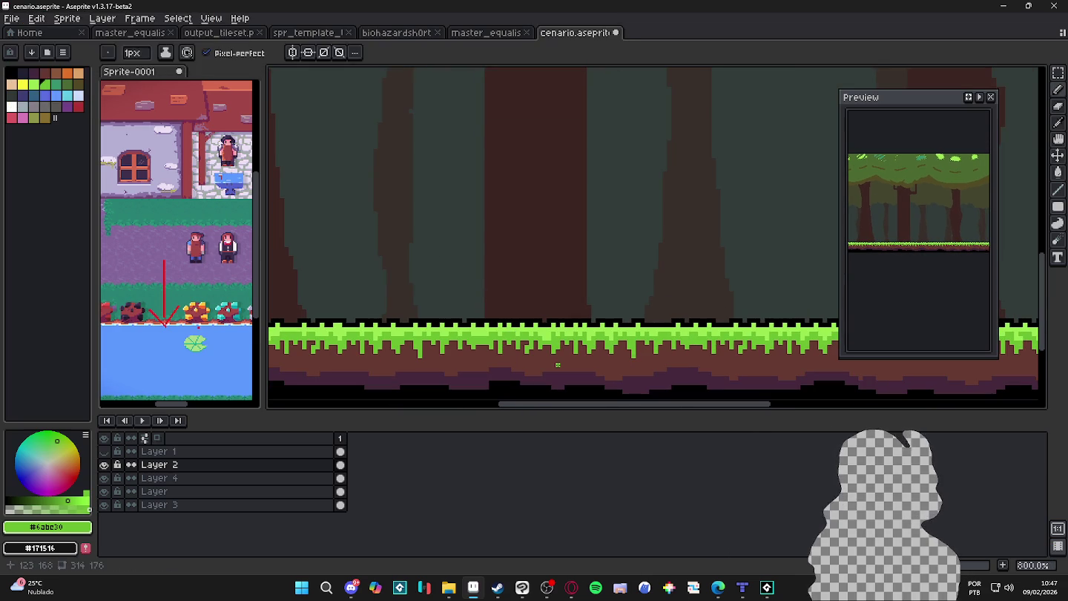
scroll(558, 364, up, 1)
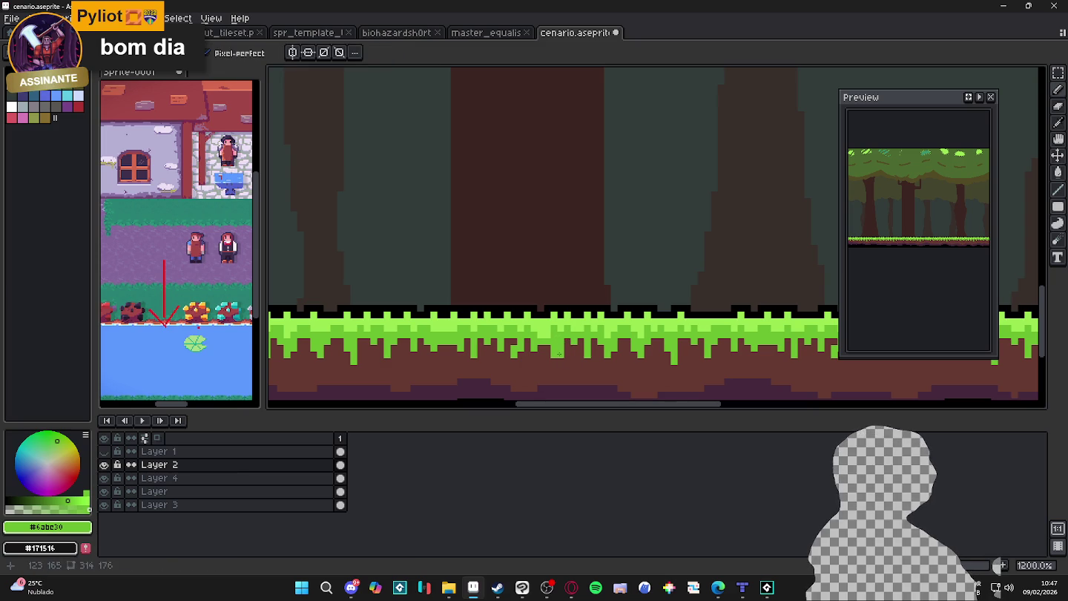
drag(561, 352, 565, 355)
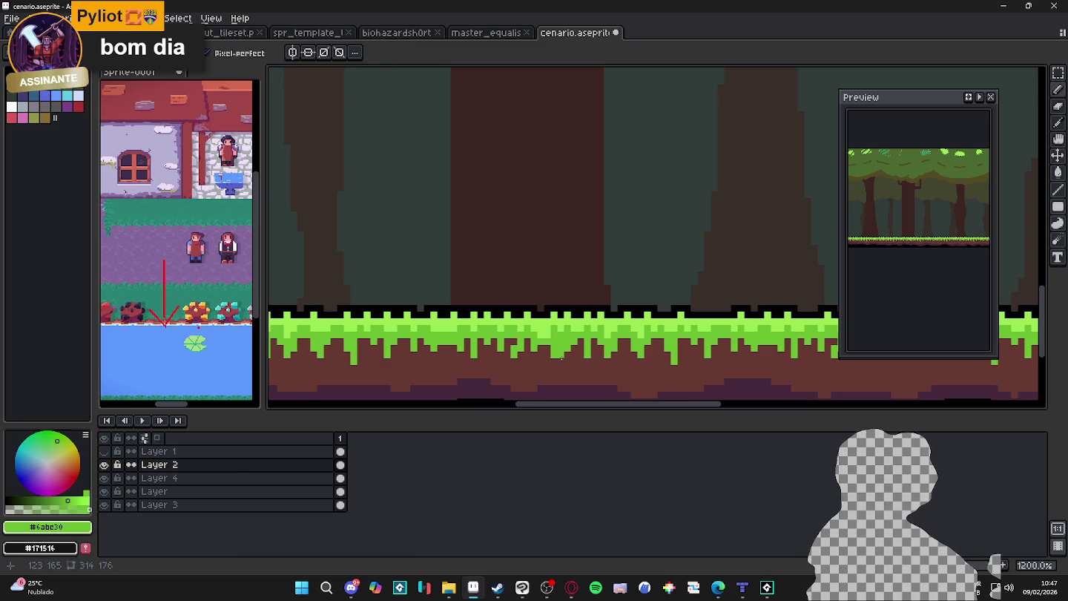
scroll(572, 331, down, 2)
scroll(570, 334, down, 1)
scroll(569, 336, down, 1)
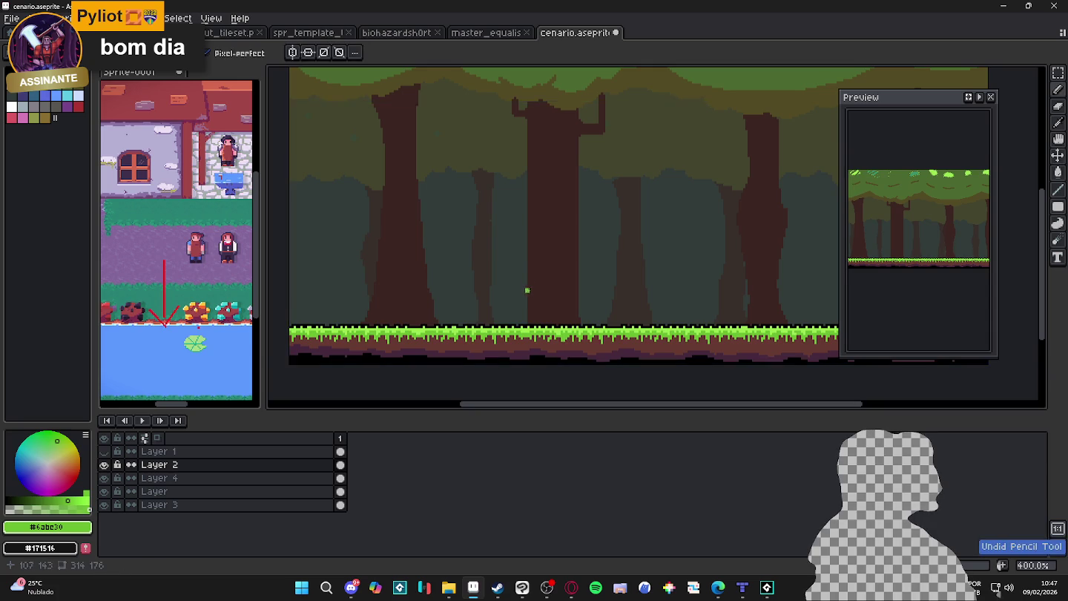
scroll(527, 290, down, 1)
scroll(531, 267, up, 1)
click(12, 17)
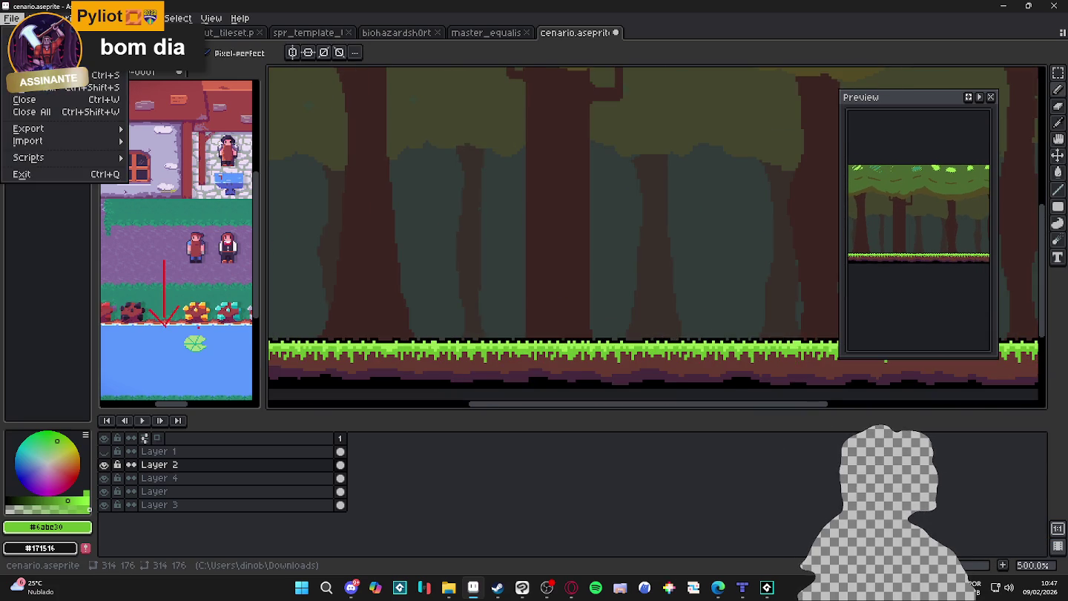
Create a new 16x16 sprite with Tiled Mode set to Tiled in X Axis
click(10, 33)
click(478, 404)
scroll(645, 245, up, 4)
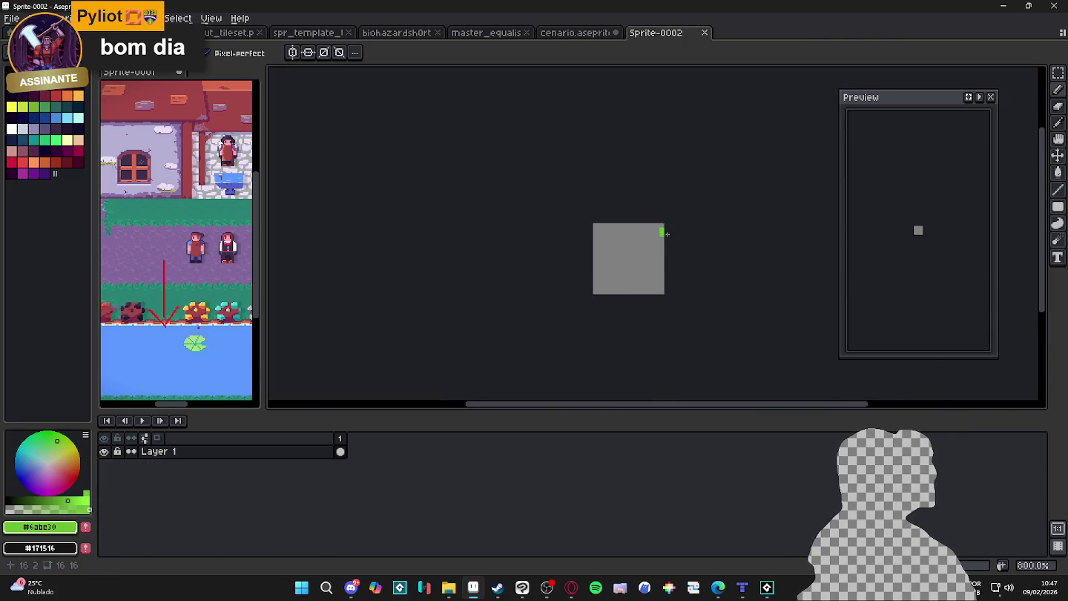
scroll(644, 244, up, 5)
click(212, 18)
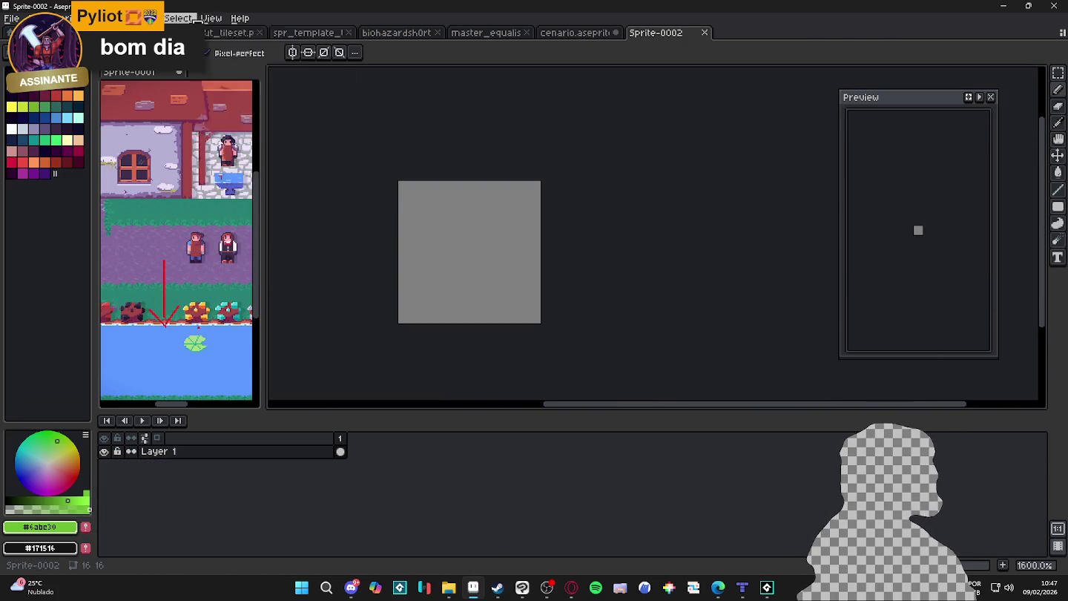
click(411, 142)
click(422, 254)
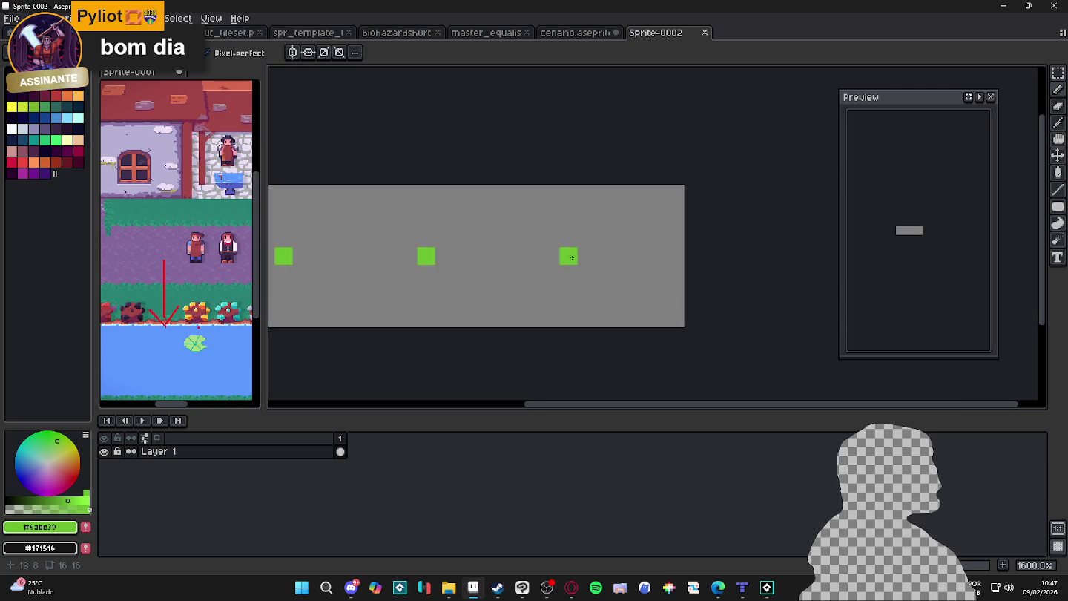
Draw a wavy green grass line across the tile and bucket-fill above it green
scroll(422, 254, up, 2)
mouse_move(402, 244)
mouse_down()
mouse_move(487, 284)
mouse_move(562, 231)
mouse_up()
key(g)
click(548, 186)
scroll(548, 245, down, 3)
scroll(548, 244, up, 5)
Erase stray green pixels along the grass ridge
key(e)
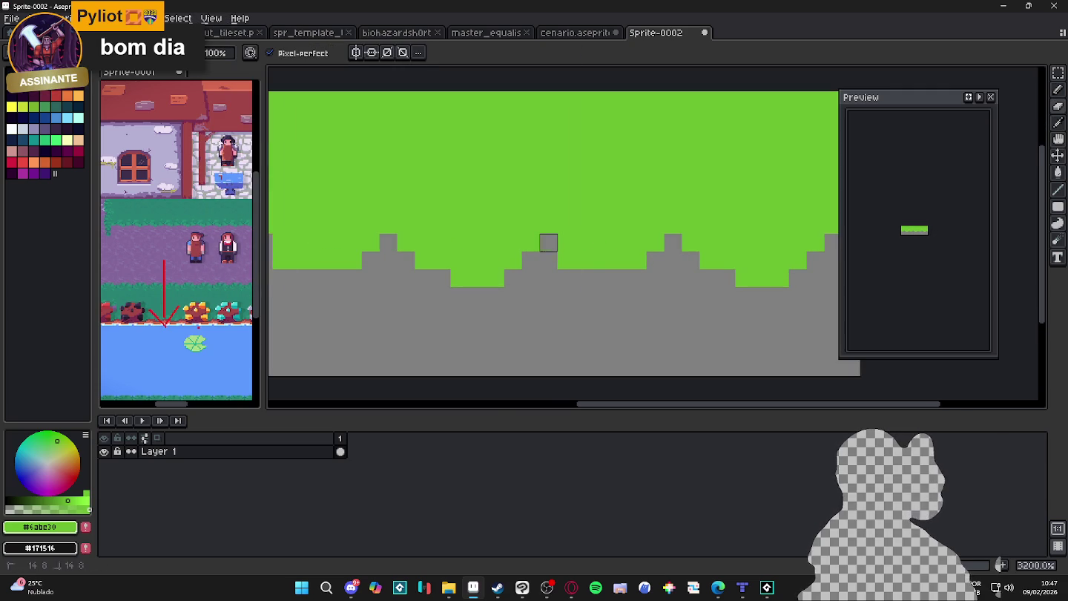
scroll(539, 298, down, 3)
scroll(482, 232, up, 2)
scroll(469, 235, down, 3)
scroll(508, 287, up, 3)
click(506, 261)
key(ctrl+z)
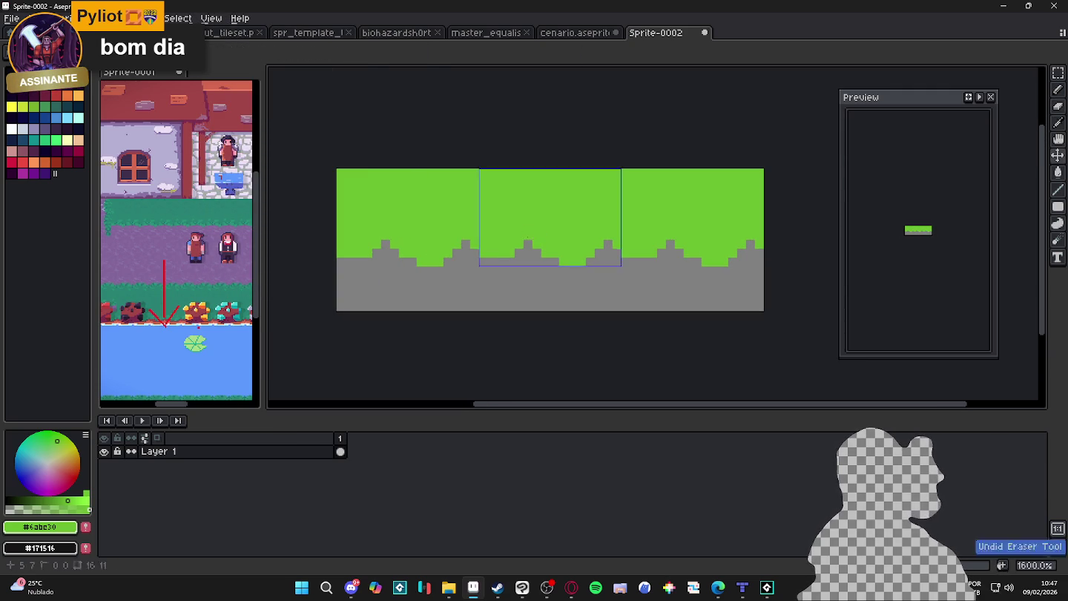
drag(545, 262, 667, 253)
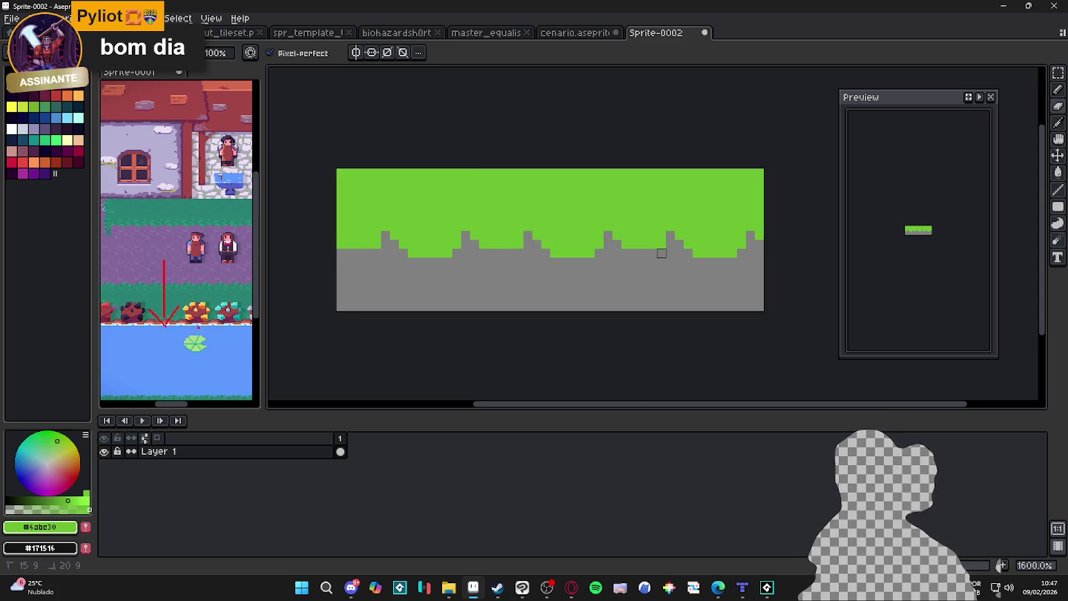
scroll(669, 257, down, 1)
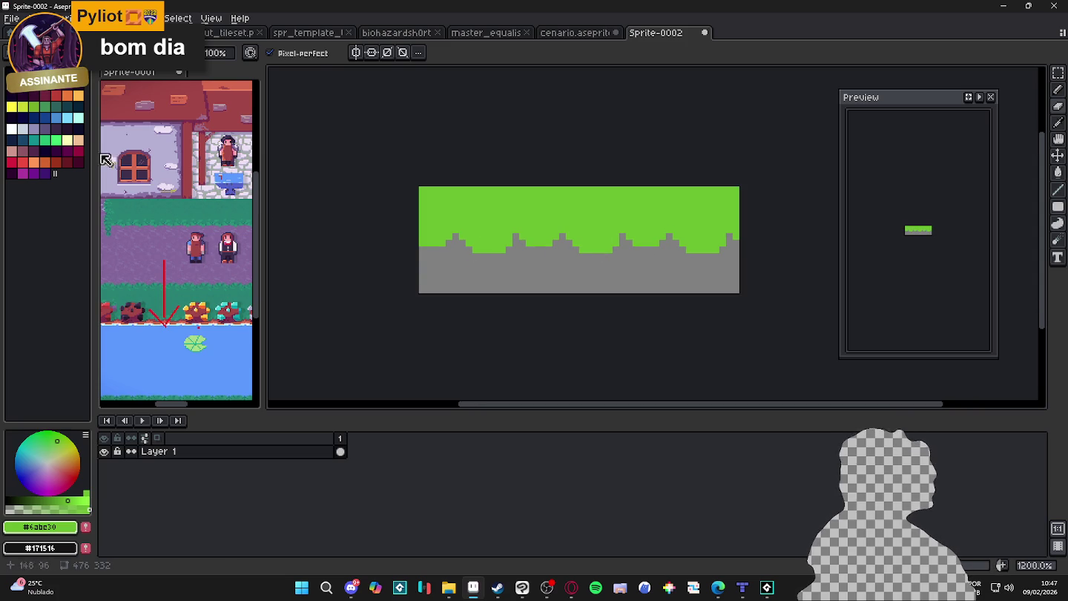
Bucket-fill the grey ground below the grass with dark purple
click(72, 162)
key(g)
click(474, 266)
scroll(512, 264, down, 3)
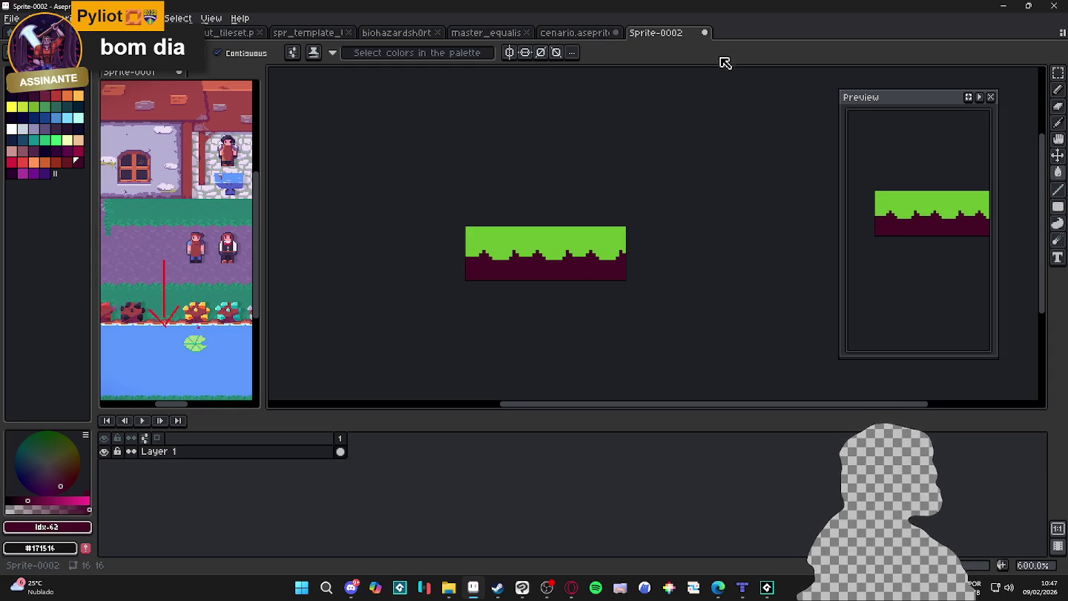
Close the Sprite-0002 test sprite, answering the save prompt
click(705, 31)
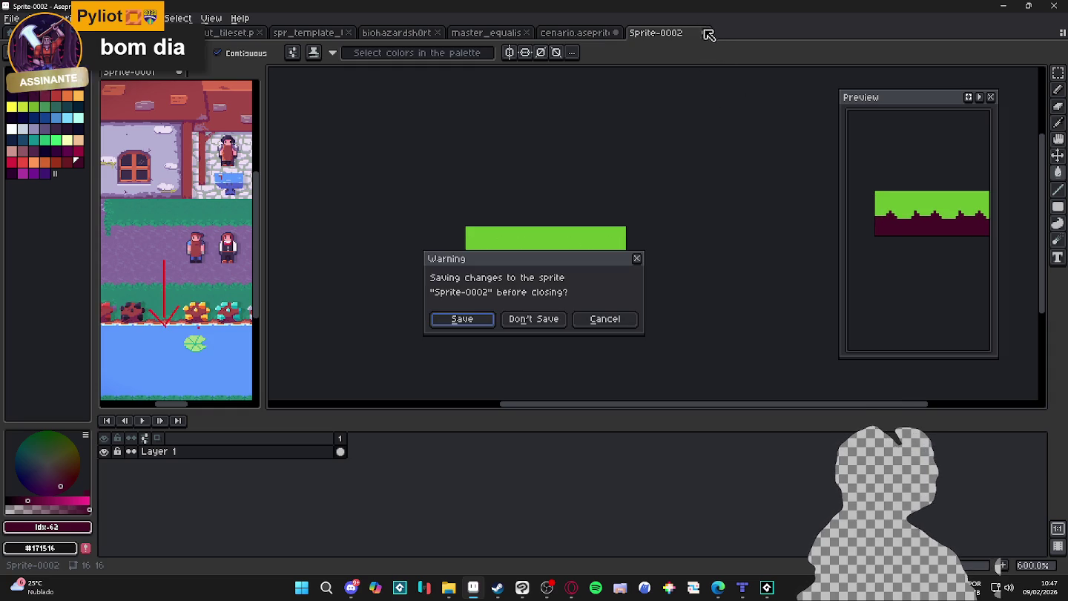
click(529, 319)
scroll(628, 239, down, 2)
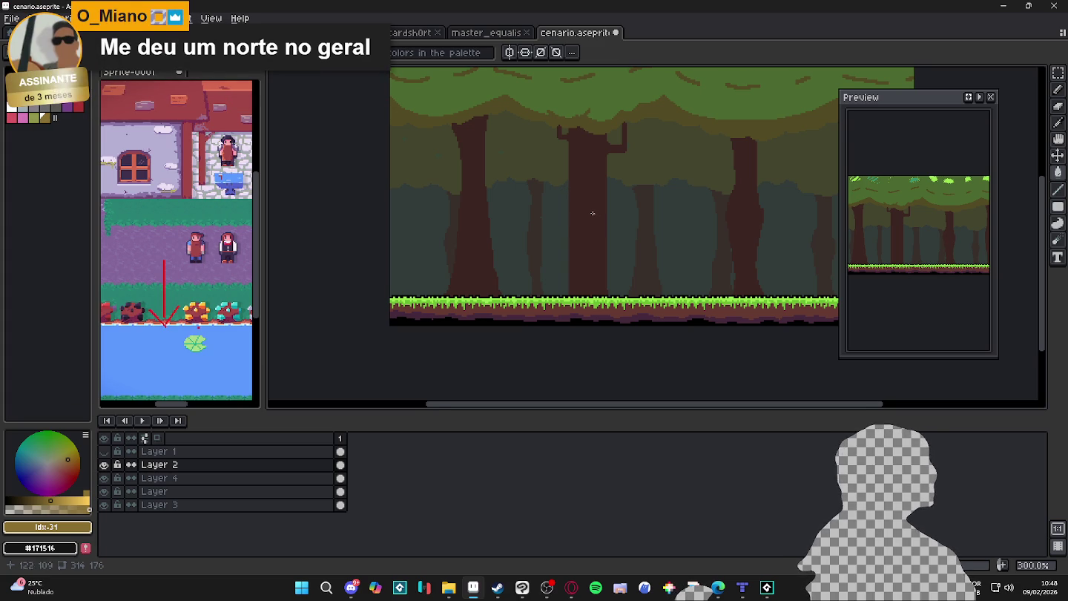
scroll(472, 162, up, 2)
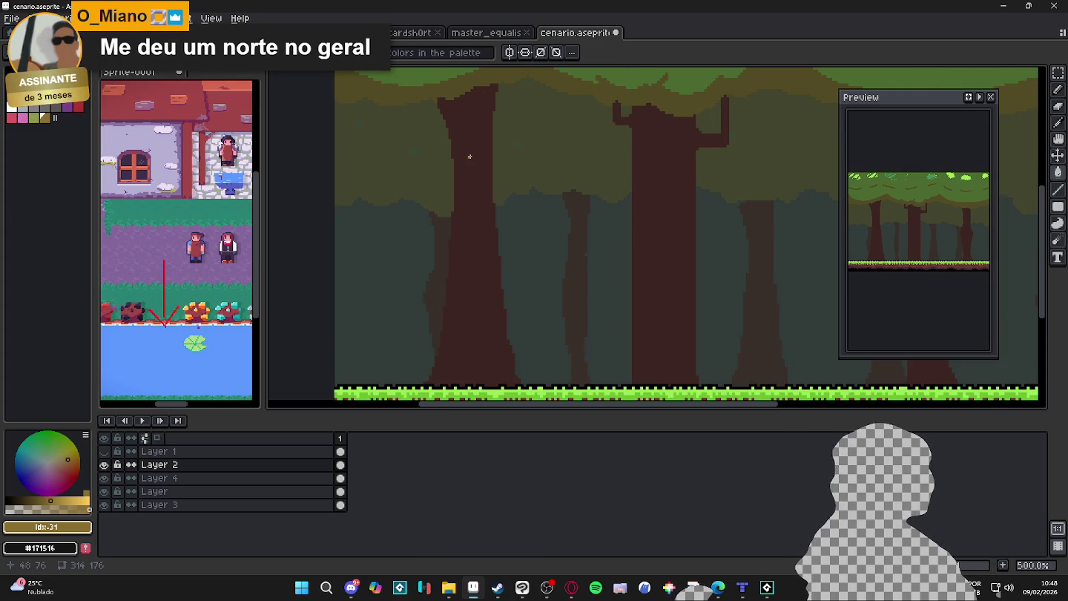
scroll(469, 158, down, 2)
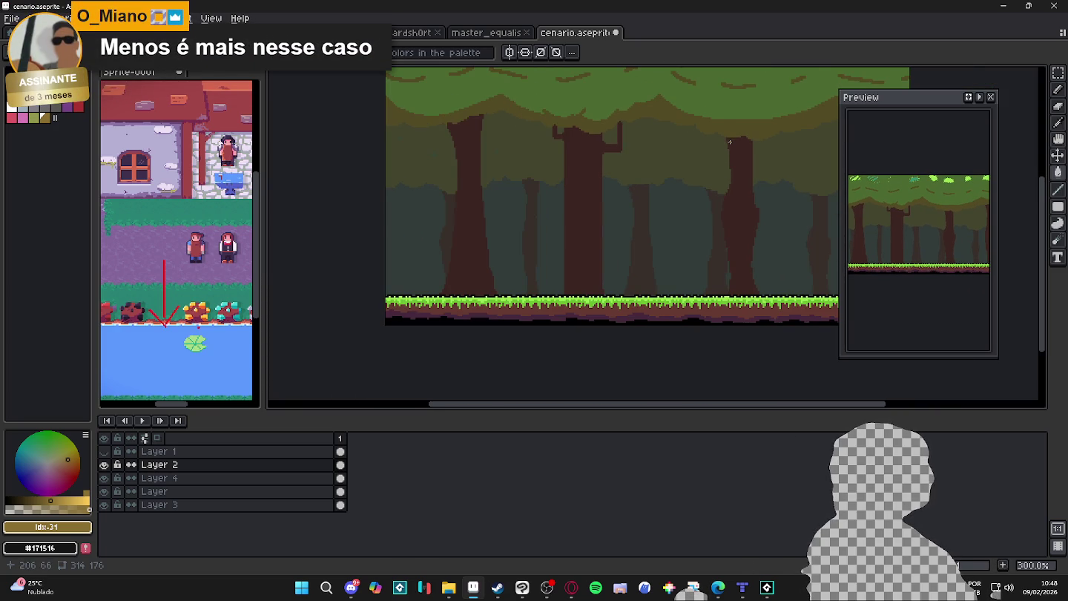
scroll(731, 144, up, 2)
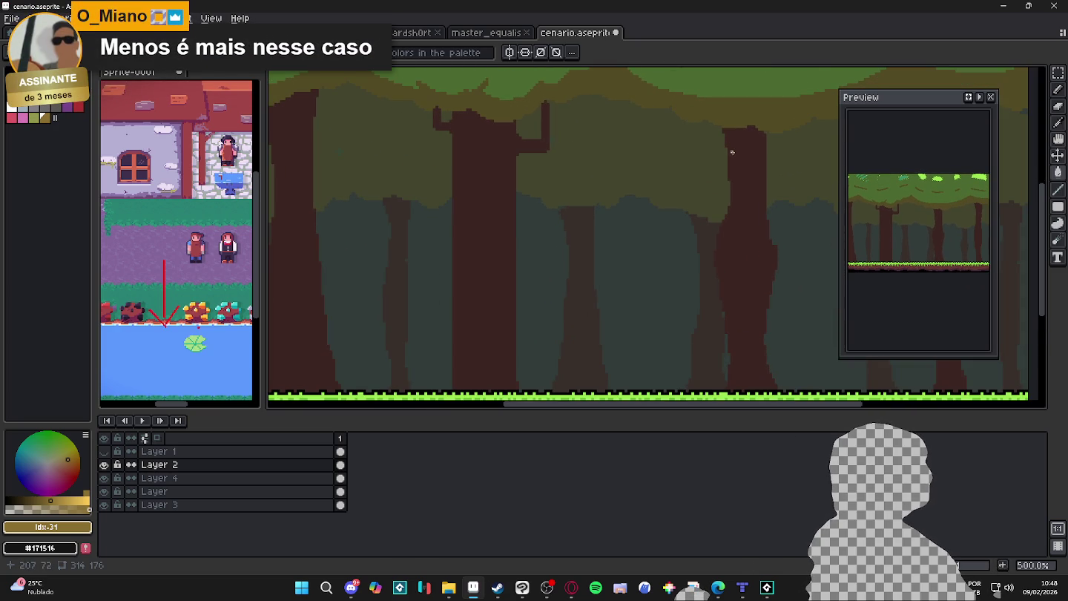
scroll(729, 149, down, 2)
scroll(734, 159, up, 1)
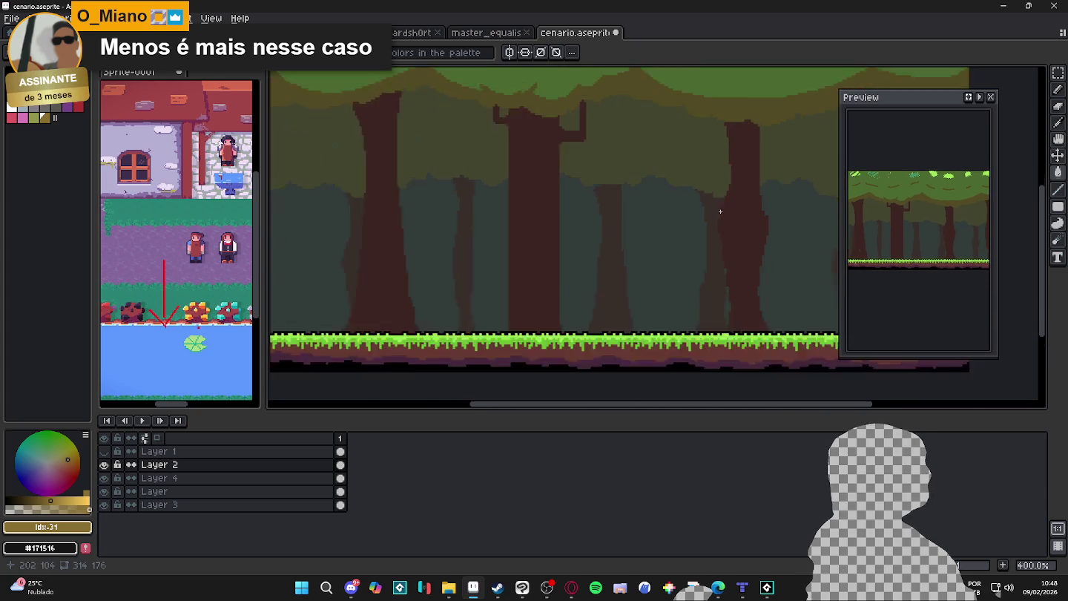
scroll(738, 171, down, 1)
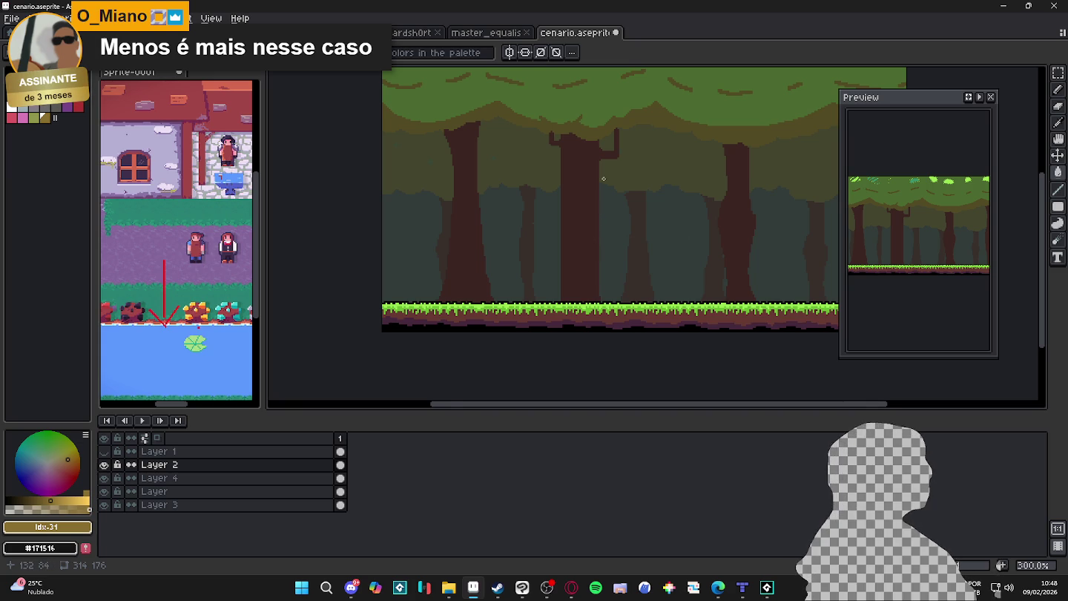
scroll(605, 179, up, 1)
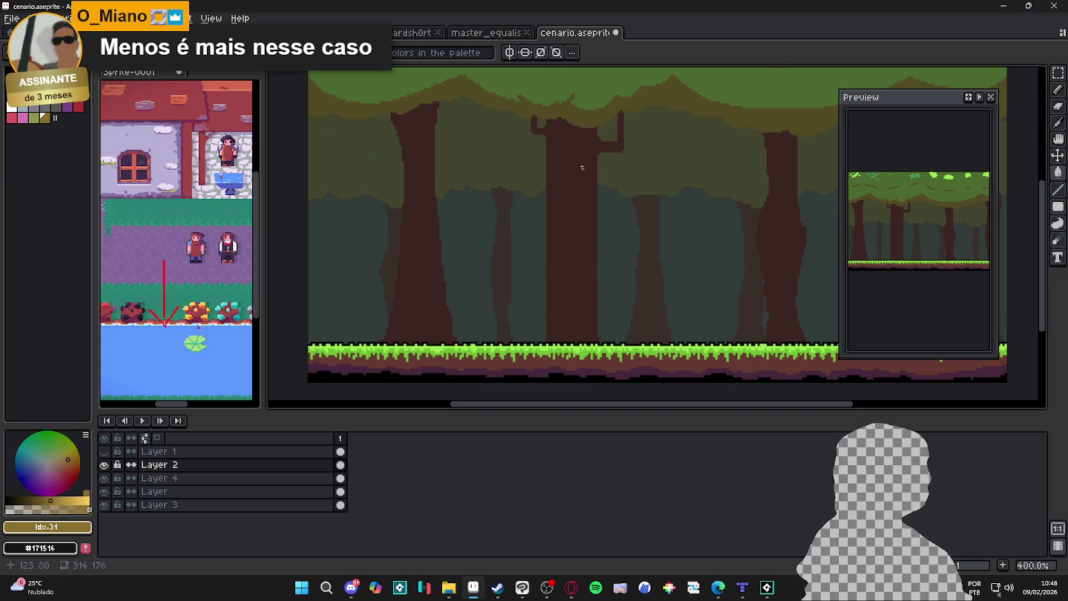
scroll(667, 227, up, 1)
click(653, 227)
click(708, 181)
click(756, 194)
drag(771, 274, 624, 350)
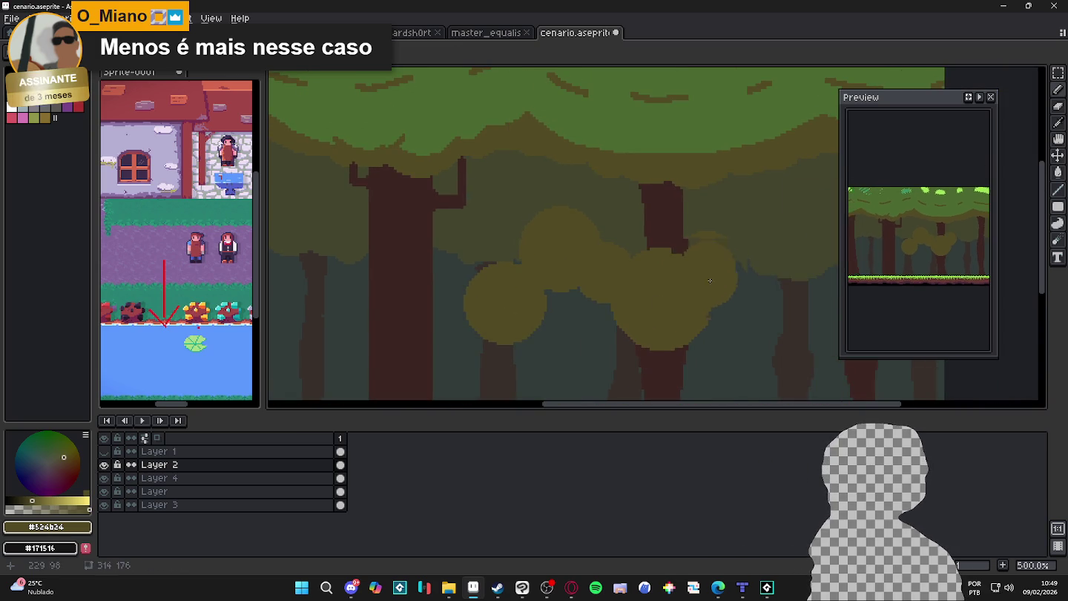
scroll(674, 281, down, 5)
scroll(675, 282, up, 5)
key(ctrl+z)
key(ctrl+z)
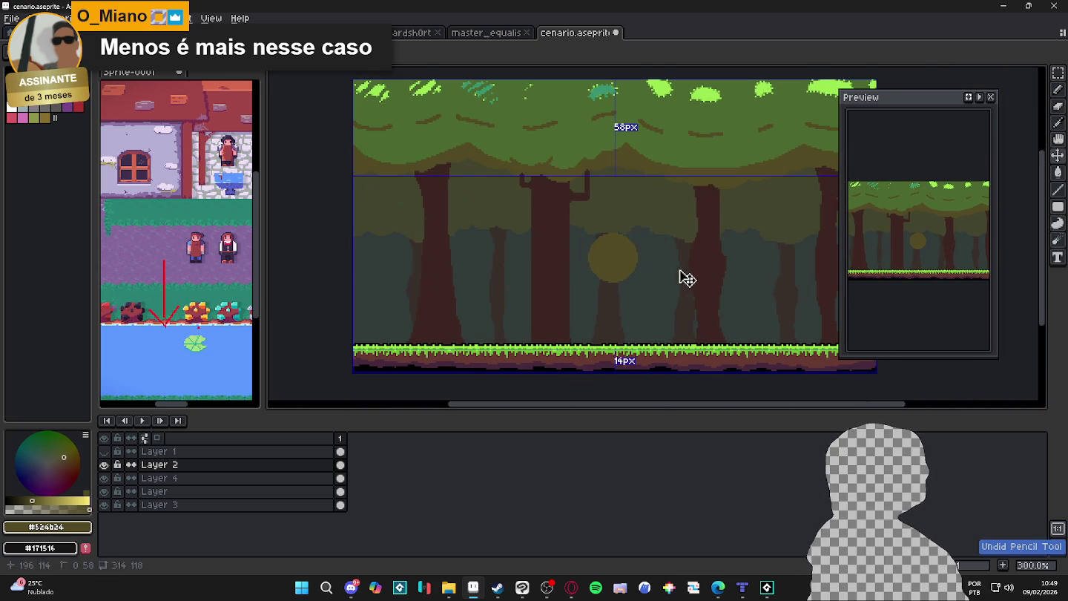
key(ctrl+z)
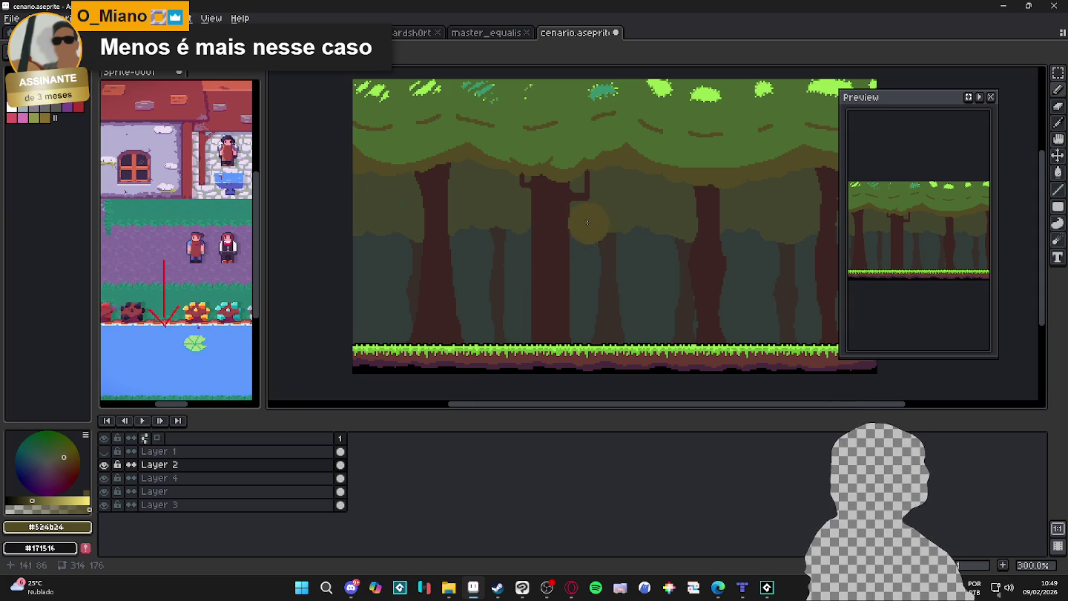
key(minus)
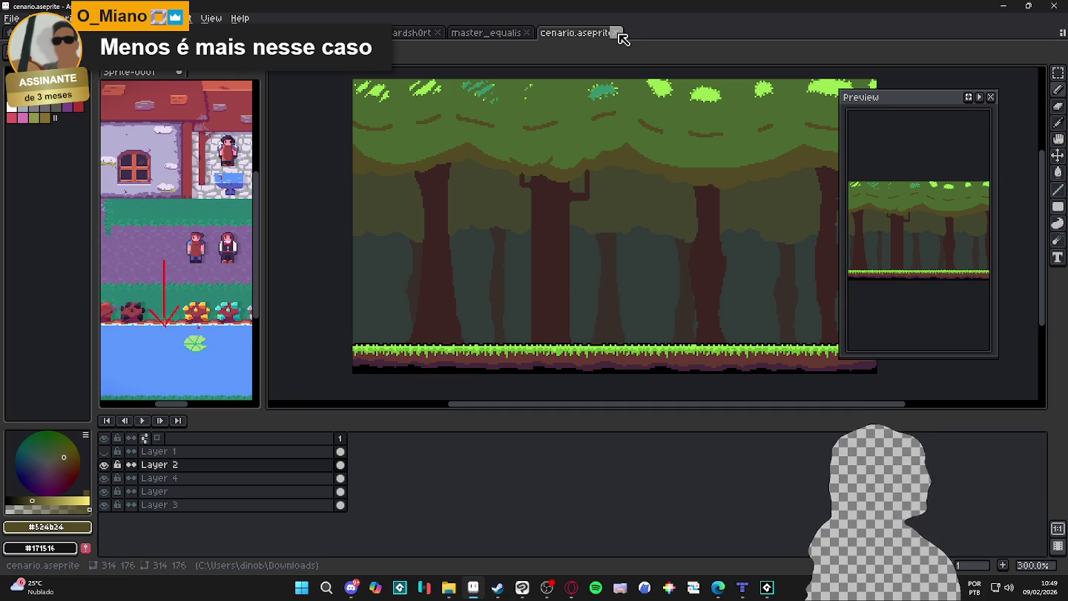
Close cenario.aseprite unsaved, switch to master_equalist_tileset, and launch File Explorer
click(617, 33)
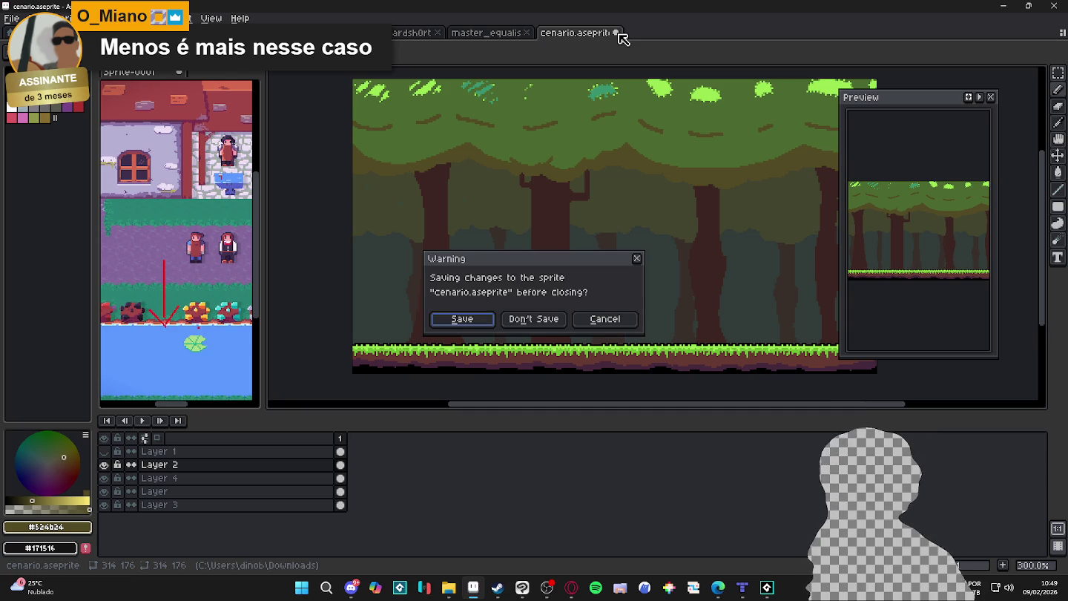
click(534, 319)
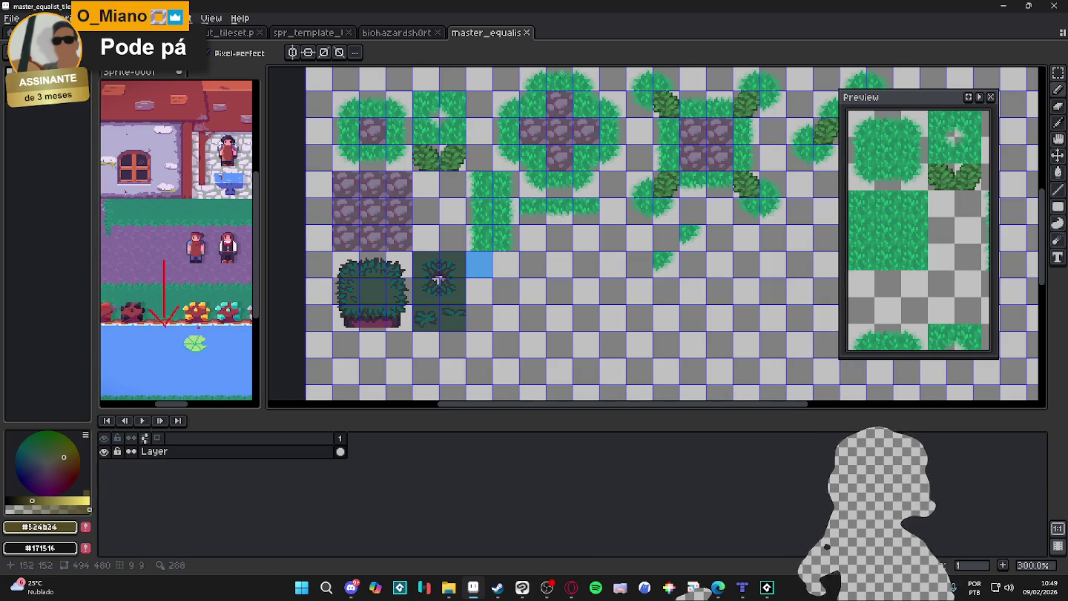
click(398, 32)
click(308, 33)
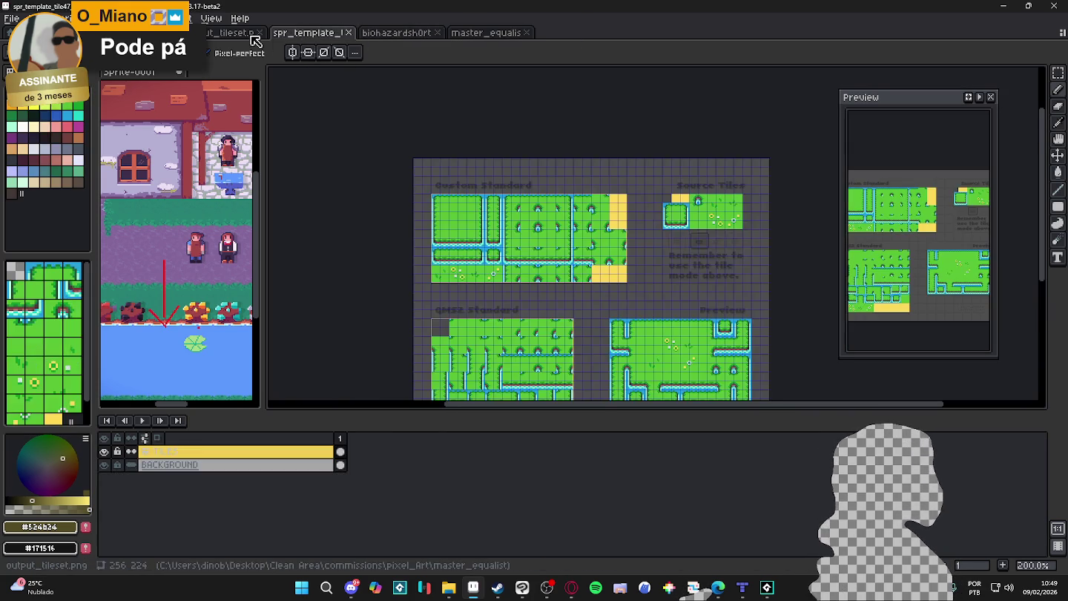
click(249, 34)
key(ctrl+shift+Tab)
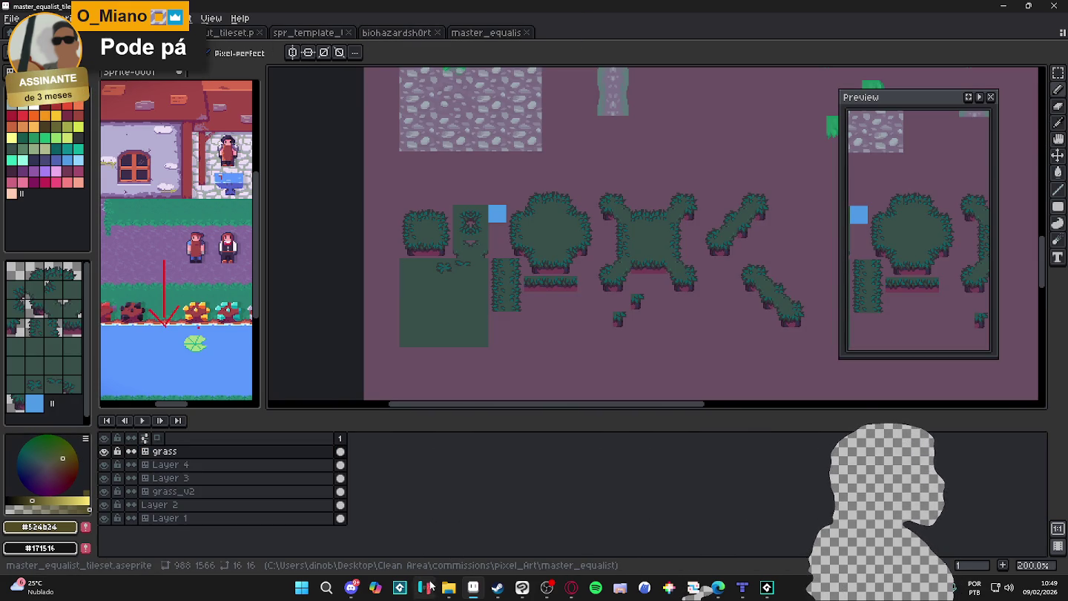
click(446, 589)
Open the Clean Area folder in a maximized Explorer and browse into minecraft_2
click(288, 36)
click(67, 245)
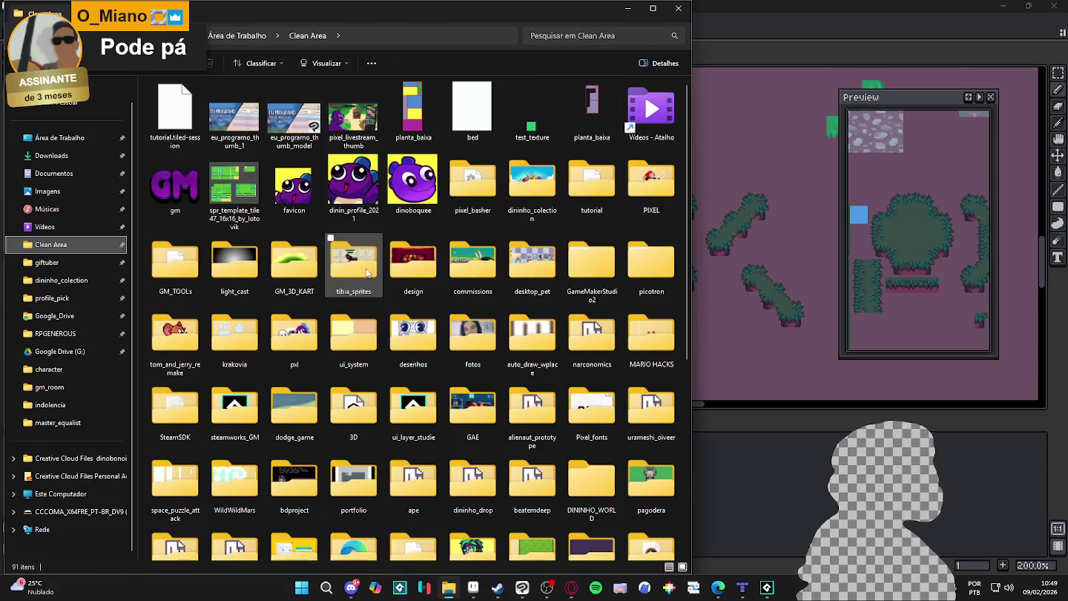
click(653, 9)
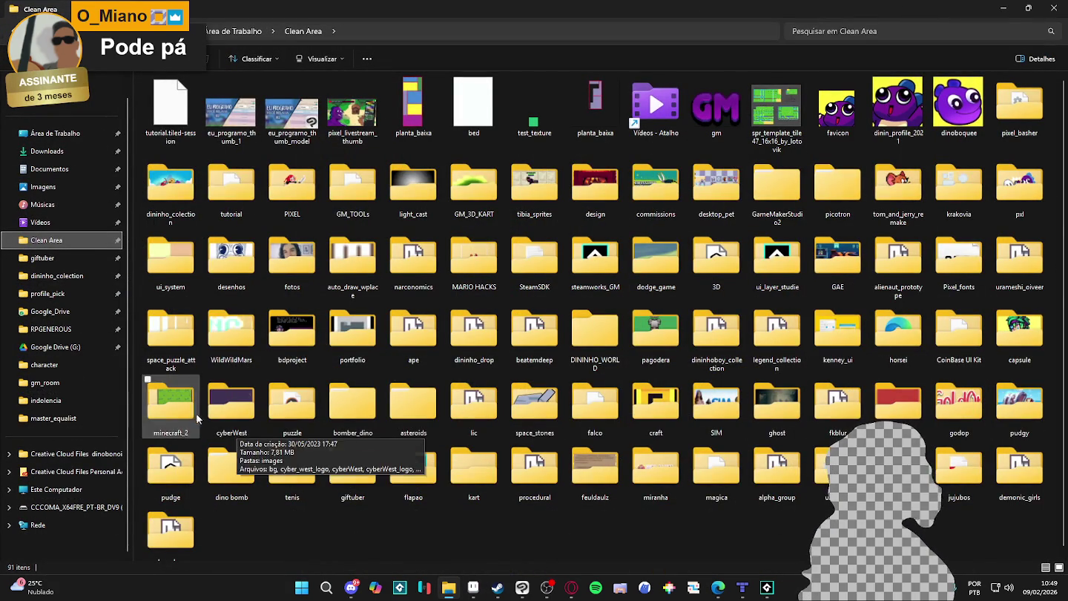
double_click(187, 407)
scroll(445, 219, up, 2)
scroll(580, 193, up, 2)
scroll(589, 196, up, 2)
scroll(519, 237, up, 2)
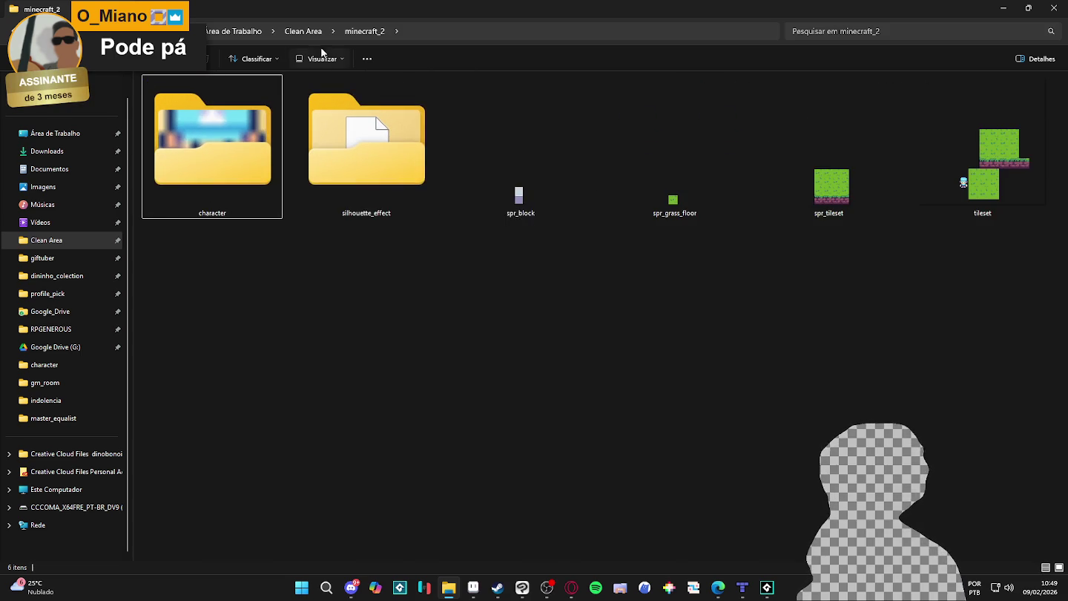
Return to Clean Area, visit RPGENEROUS, and select the fabricio_kal folder
key(alt+Up)
click(66, 330)
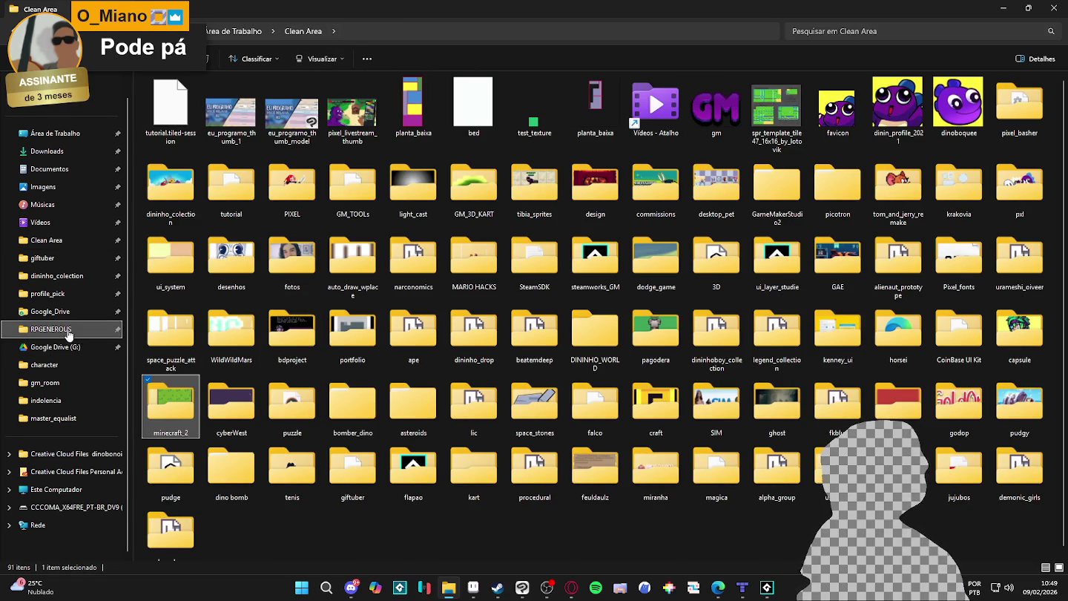
click(427, 31)
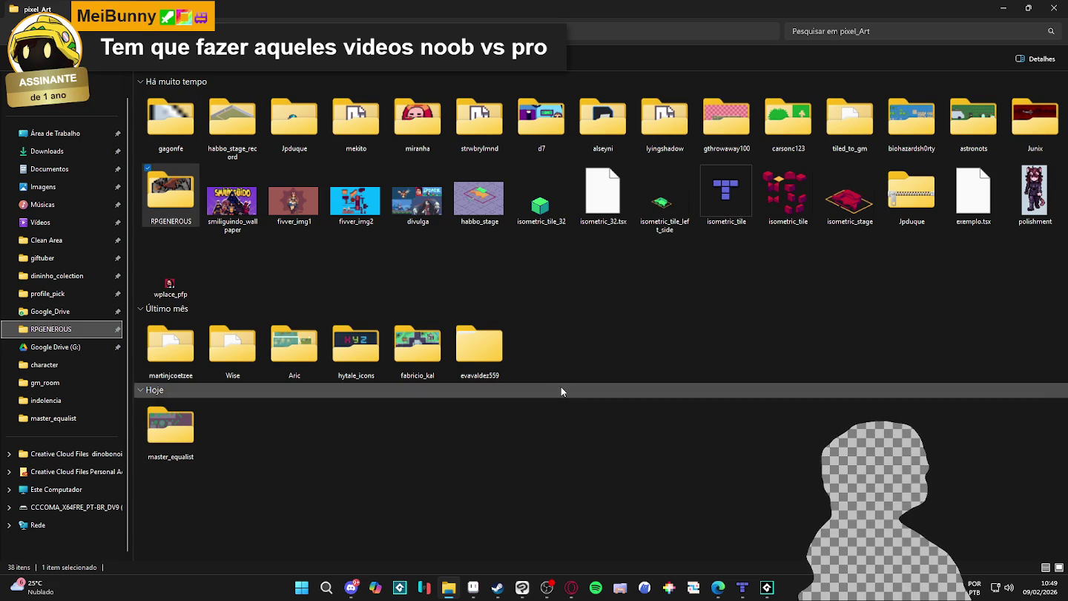
click(437, 354)
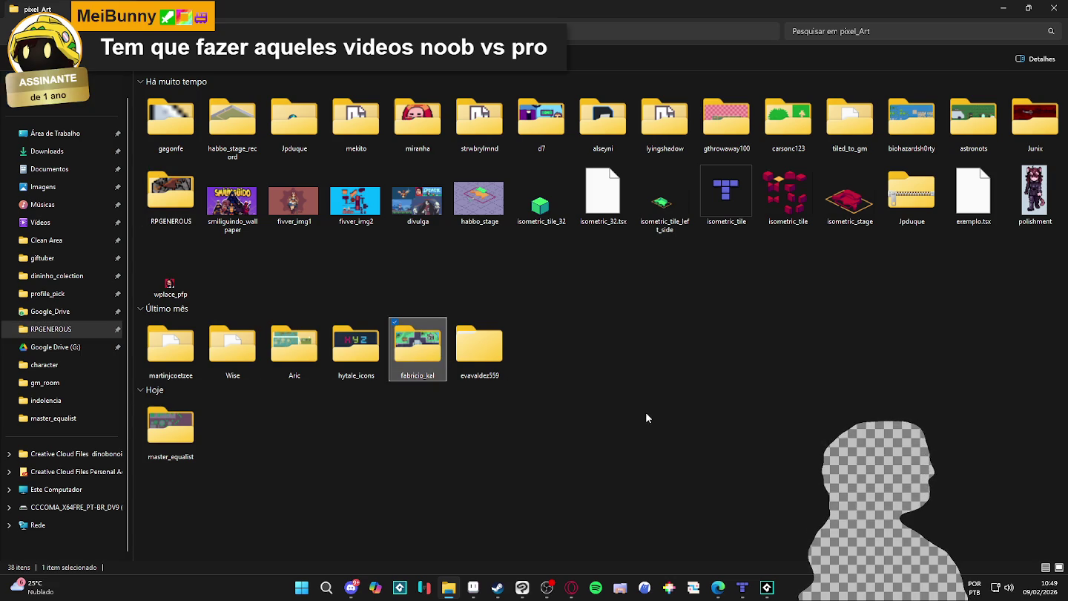
Open a new Explorer window on the Desktop folder and select remake_do_dinao
right_click(444, 592)
click(417, 517)
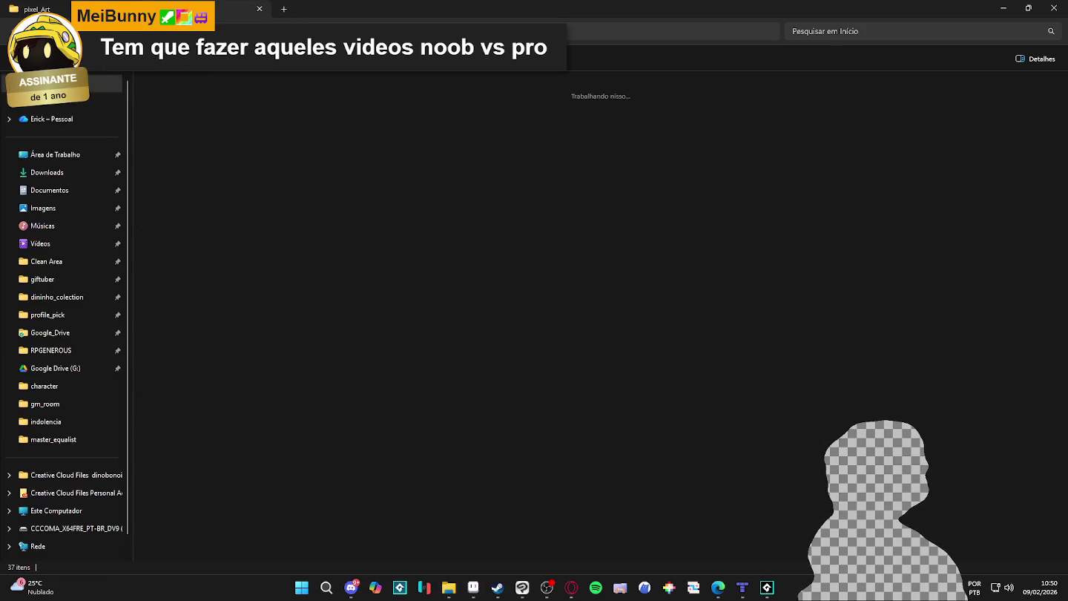
click(56, 154)
click(795, 103)
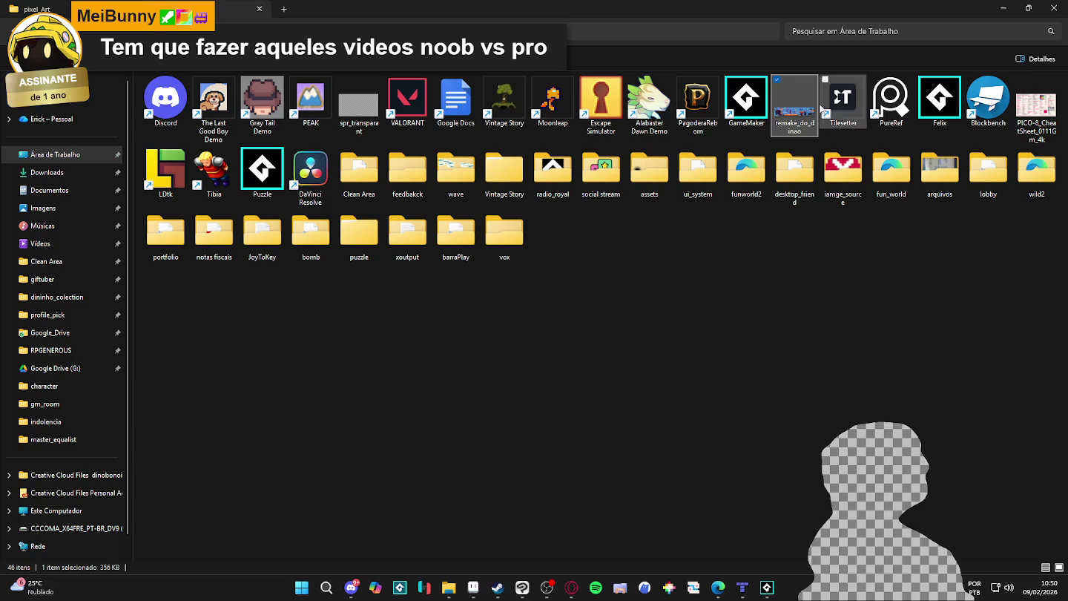
Open remake_do_dinao in Aseprite and zoom around the level sprite sheet
key(Return)
scroll(567, 220, down, 1)
scroll(565, 220, up, 1)
scroll(566, 221, up, 1)
scroll(512, 253, down, 1)
scroll(511, 253, up, 1)
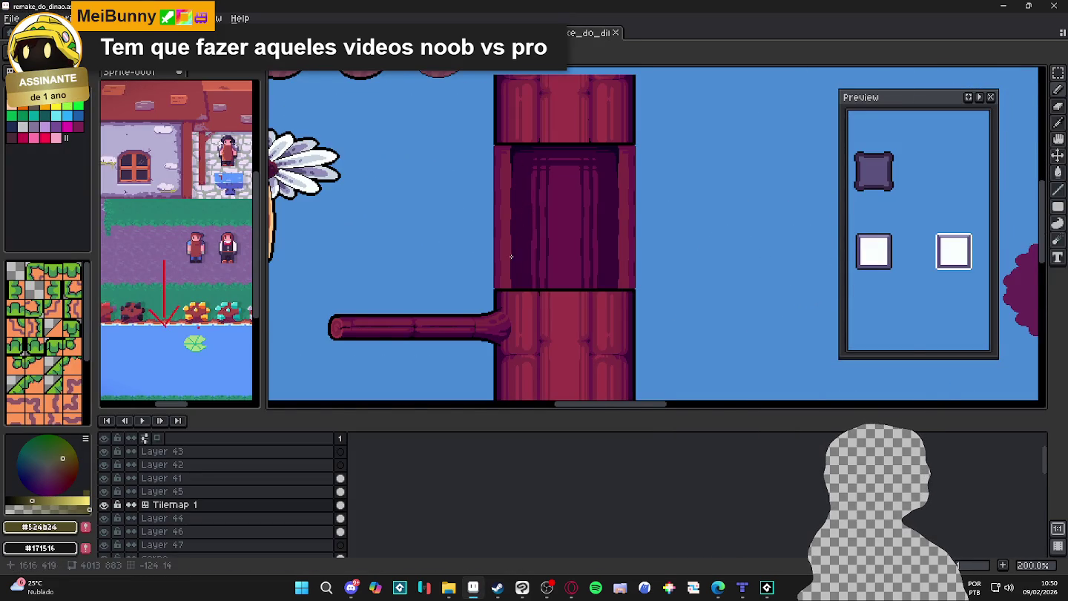
scroll(512, 253, down, 1)
scroll(525, 285, down, 1)
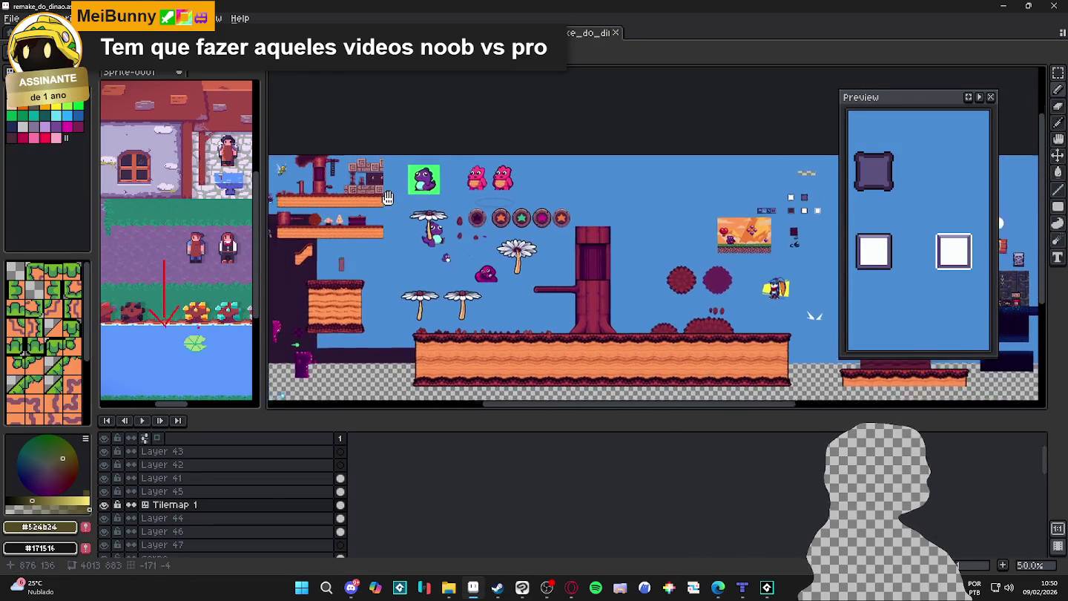
scroll(644, 247, up, 2)
scroll(645, 247, up, 1)
scroll(645, 247, right, 3)
scroll(645, 247, down, 1)
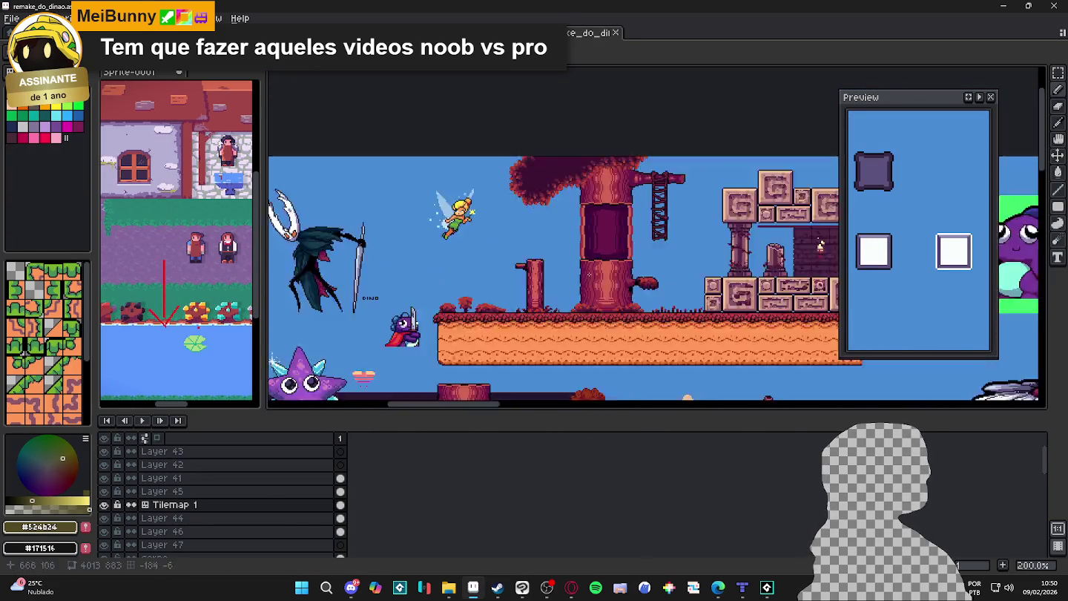
scroll(641, 296, down, 1)
scroll(644, 298, up, 1)
scroll(644, 299, right, 3)
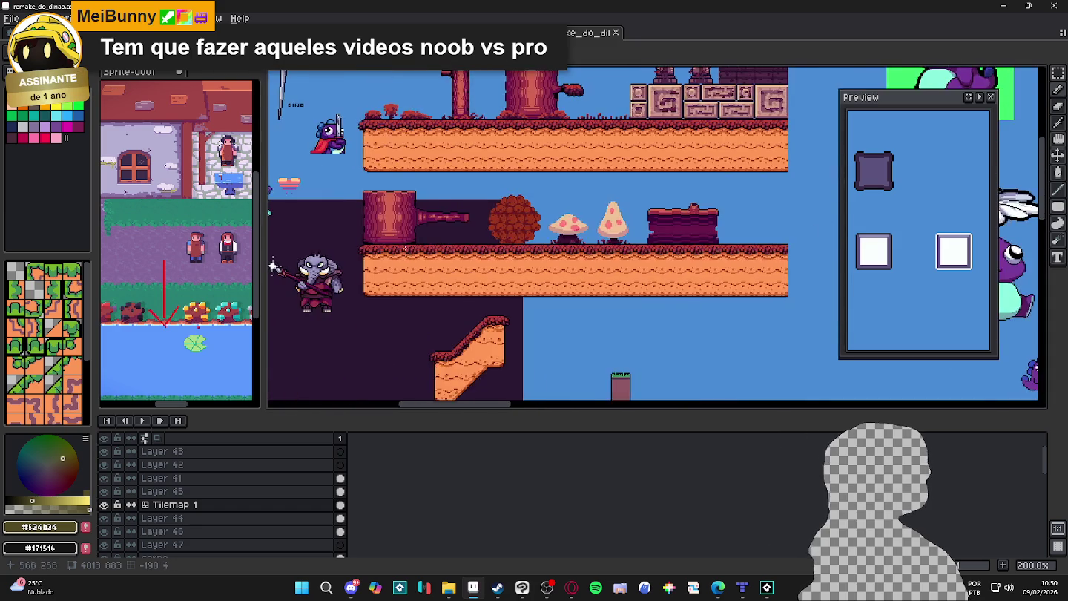
scroll(519, 245, down, 1)
scroll(379, 168, right, 2)
Scroll right across the sheet, then return to Explorer's RPGENEROUS folder
scroll(379, 168, down, 1)
scroll(519, 222, right, 3)
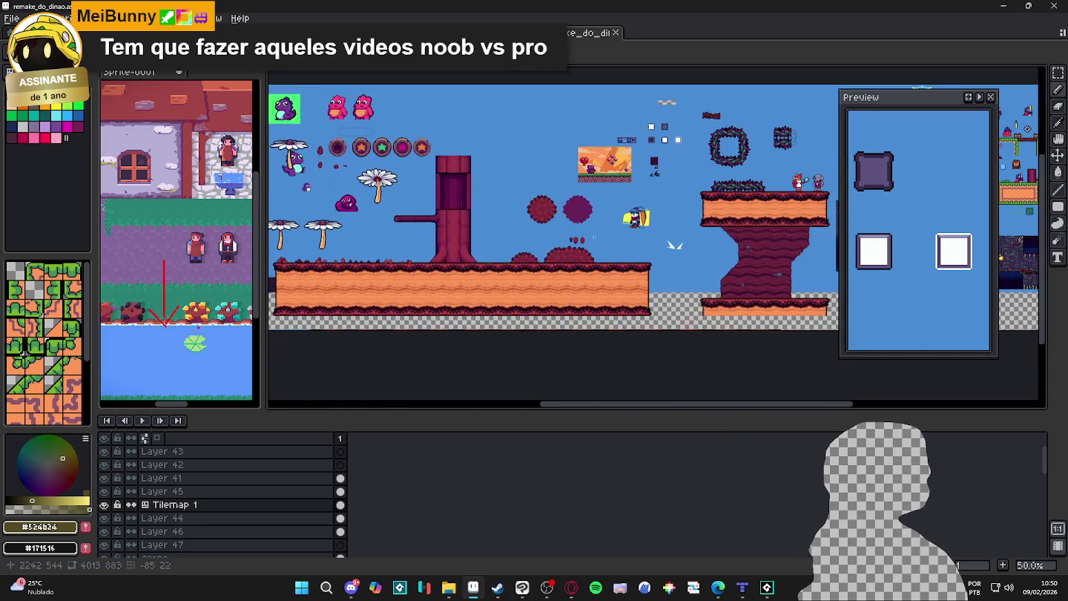
scroll(593, 236, right, 2)
scroll(625, 246, right, 1)
scroll(625, 246, up, 1)
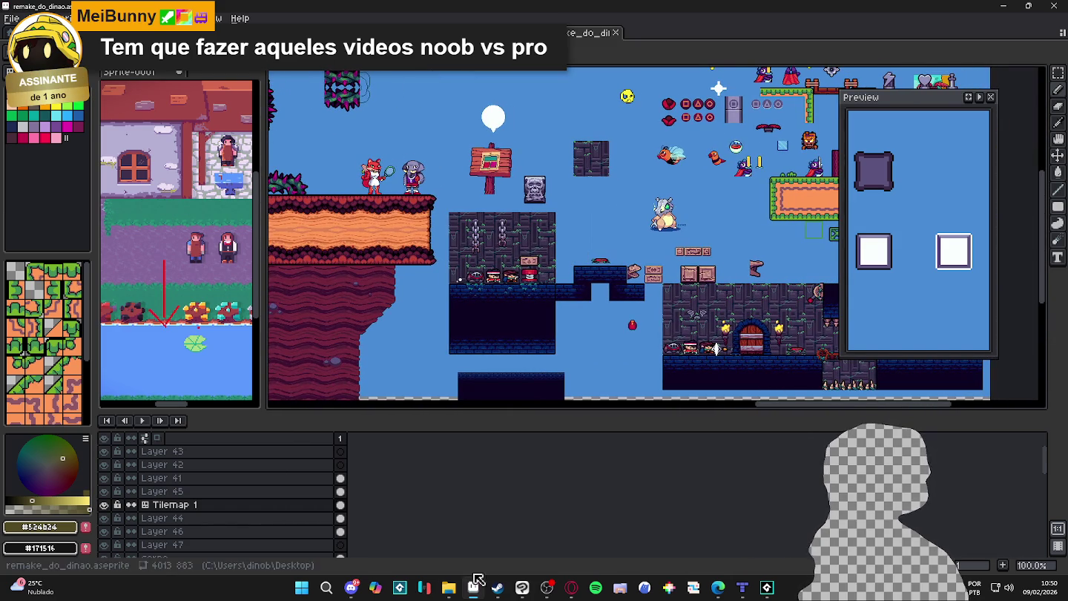
click(449, 588)
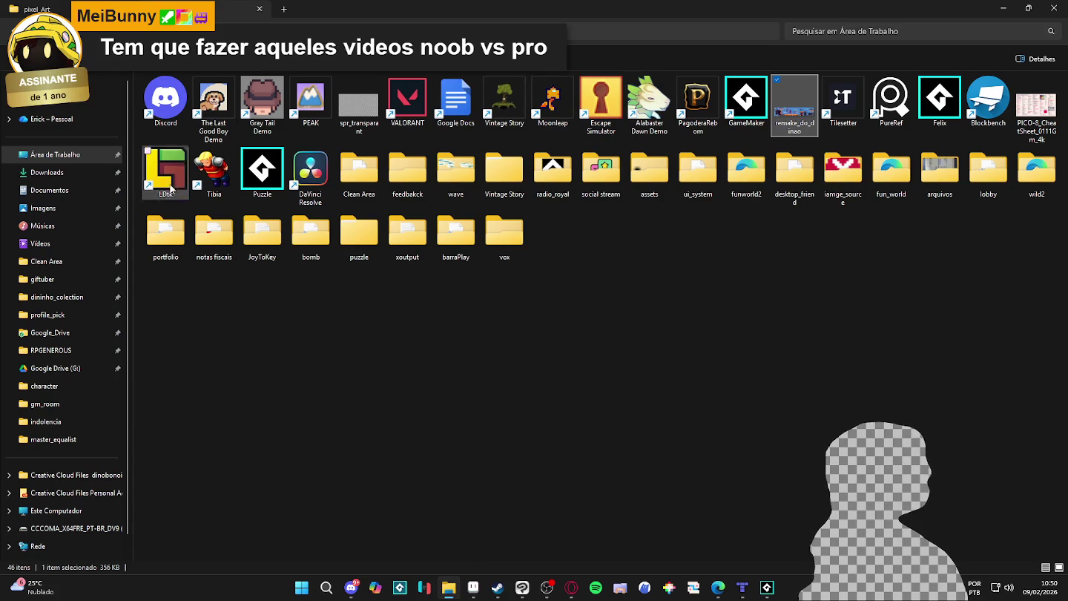
click(87, 350)
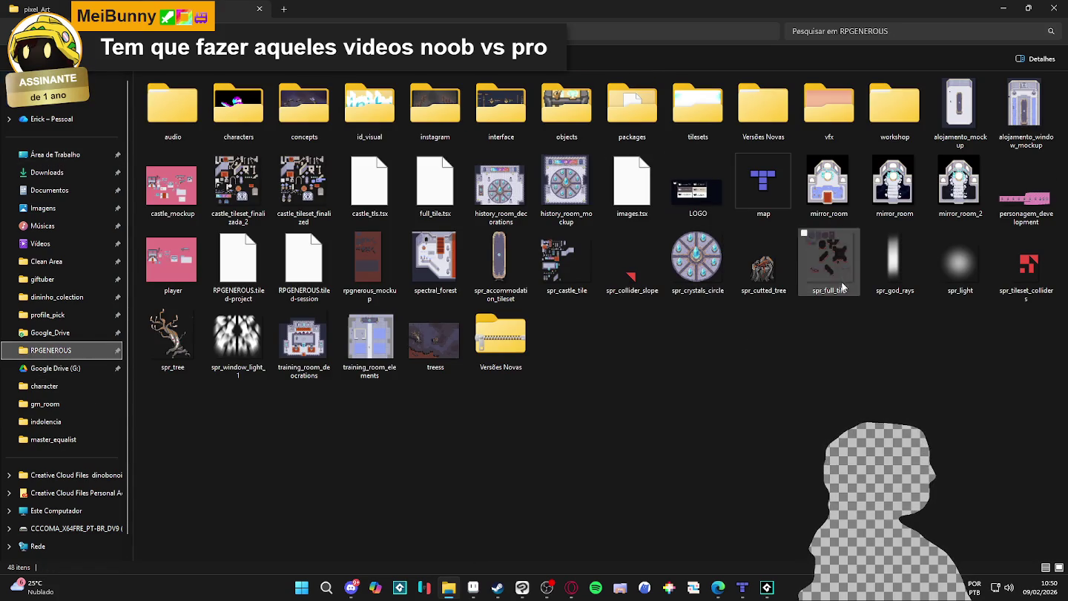
Open treess.aseprite from the RPGENEROUS folder in Aseprite
double_click(428, 338)
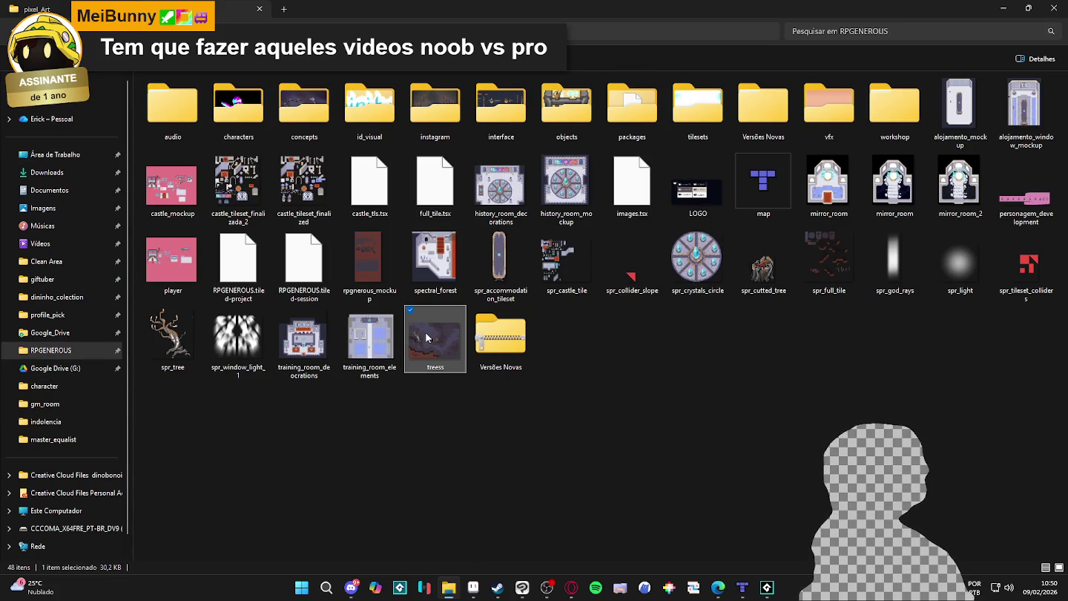
scroll(614, 243, up, 1)
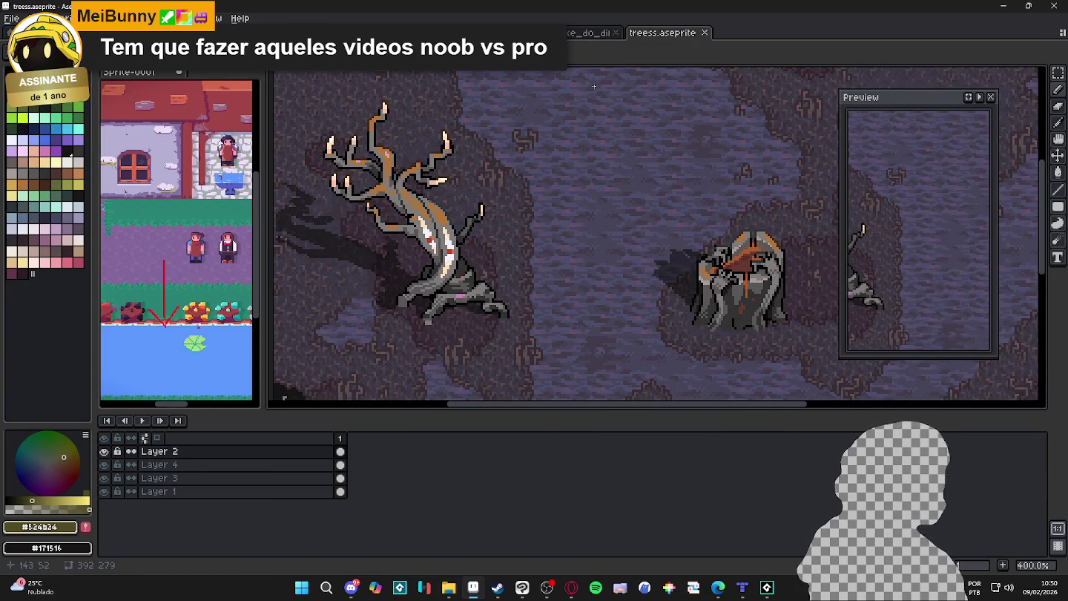
Switch to remake_do_dinao and pan over to the large tree and bushes
click(569, 40)
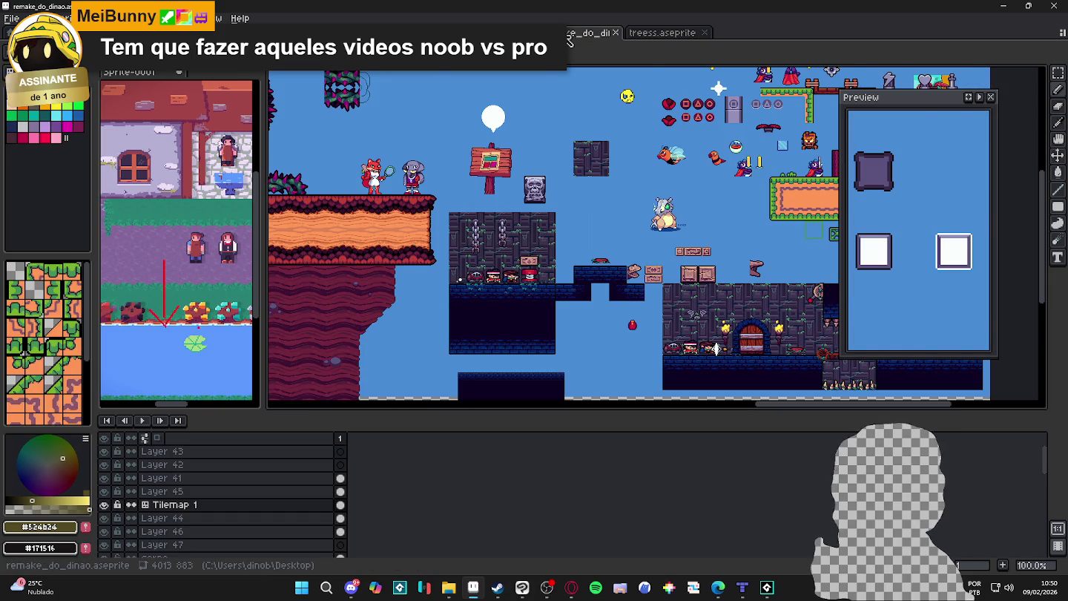
key(ctrl+Tab)
click(585, 35)
drag(527, 220, 735, 302)
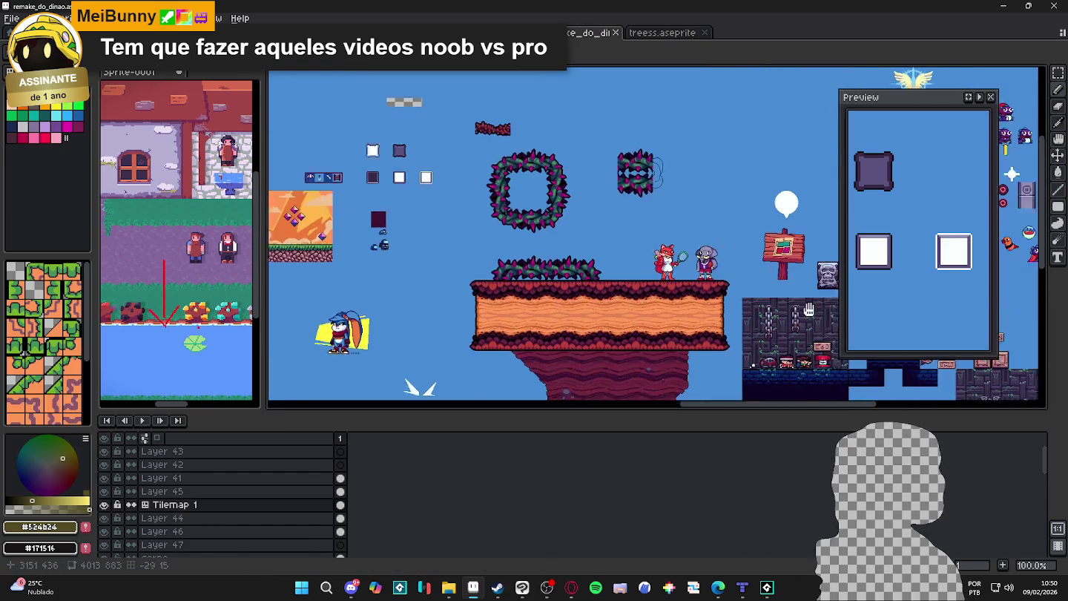
drag(445, 244, 742, 267)
drag(334, 223, 534, 277)
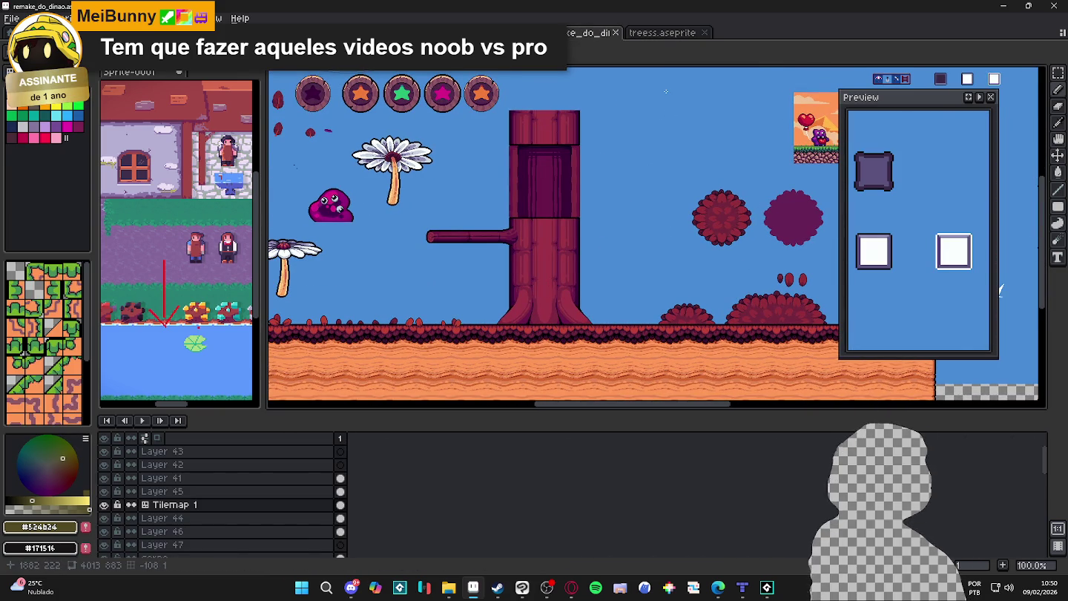
scroll(483, 244, up, 1)
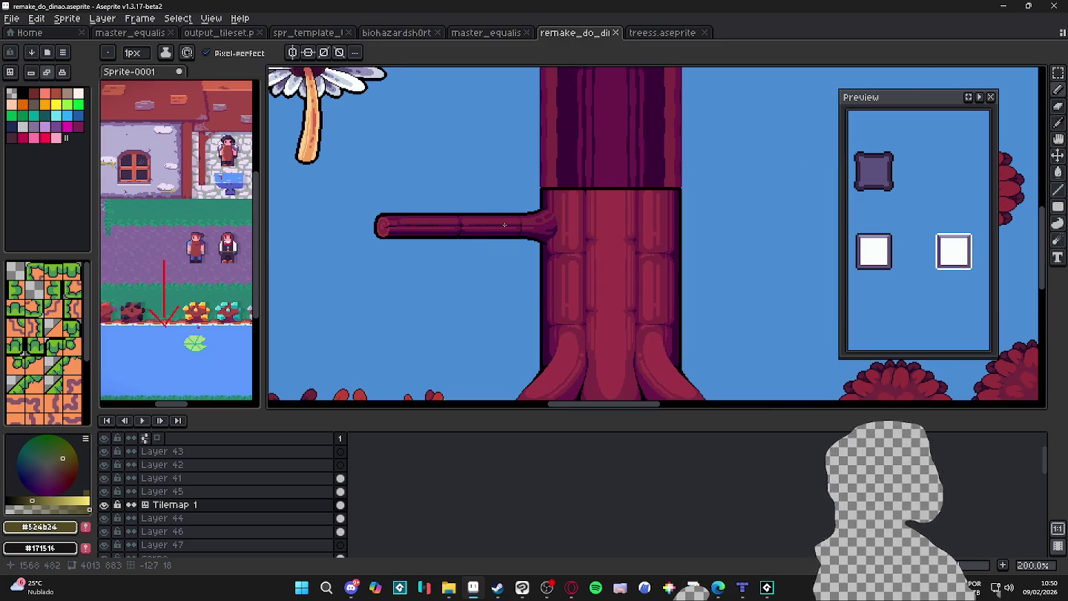
Inspect the treess sprite by zooming and scrolling across it
click(660, 32)
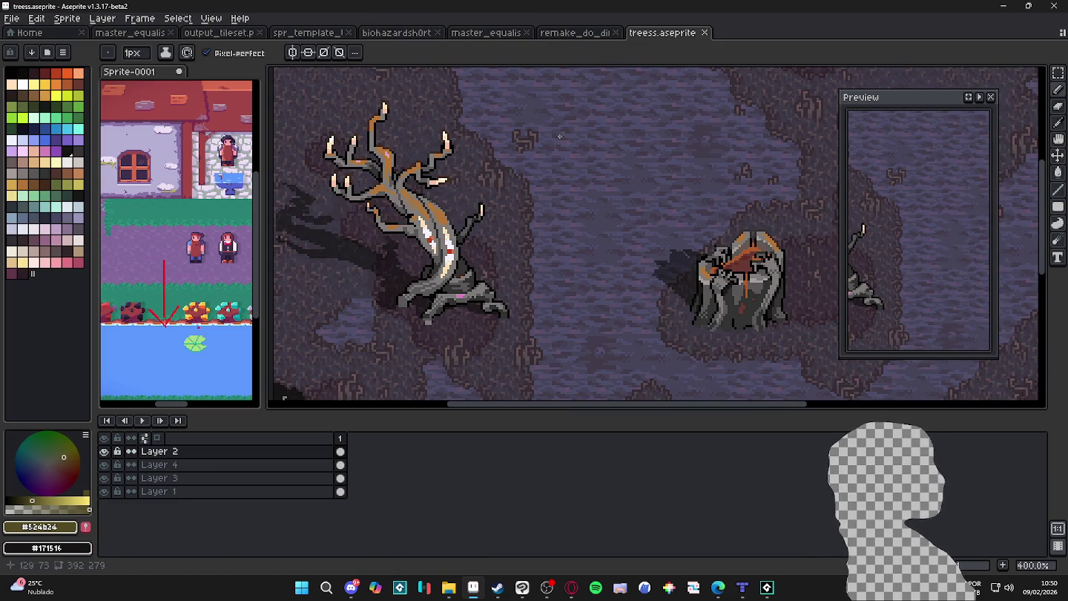
scroll(553, 156, down, 1)
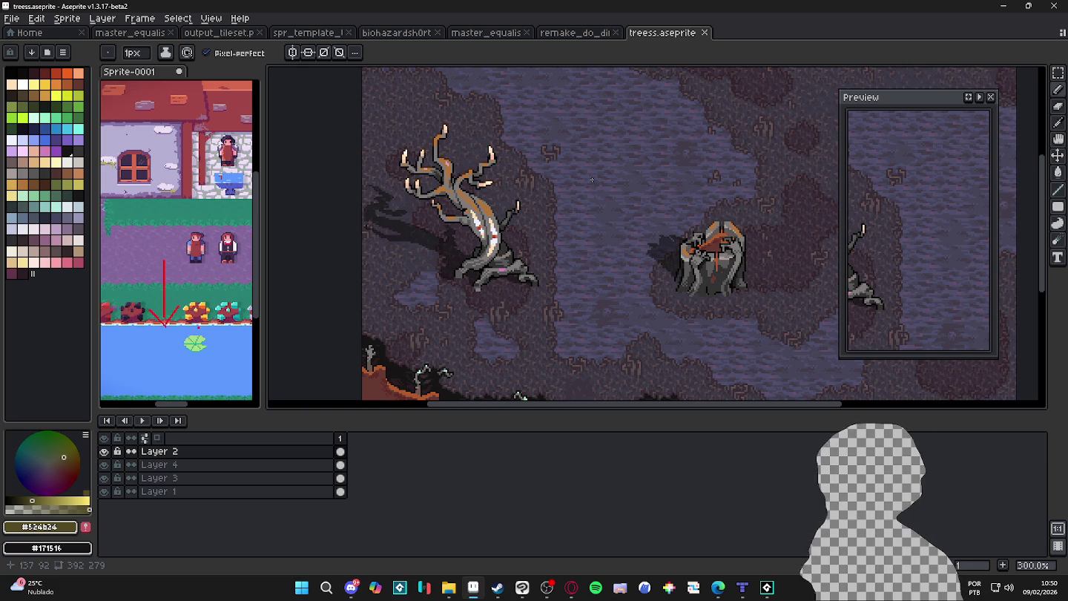
scroll(523, 253, down, 2)
scroll(524, 253, up, 2)
scroll(466, 318, up, 3)
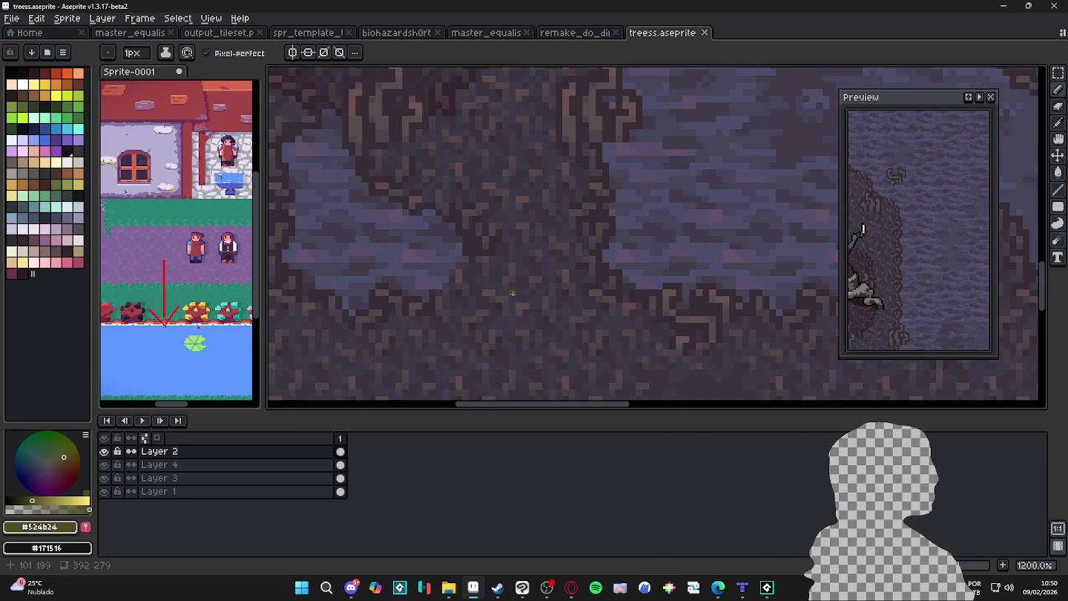
scroll(544, 302, up, 2)
scroll(537, 285, down, 1)
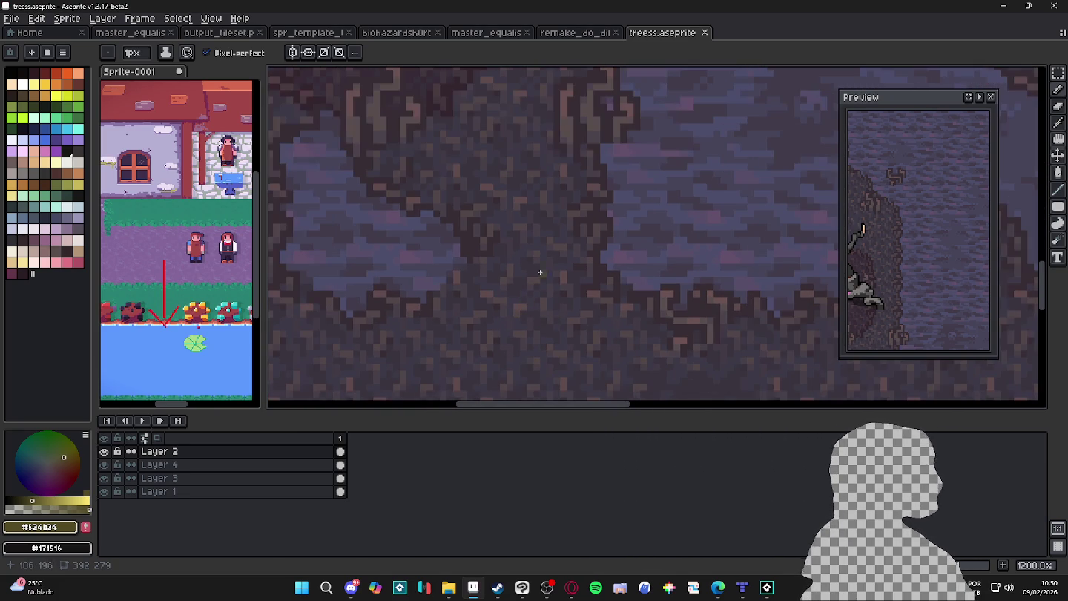
scroll(549, 231, down, 2)
scroll(577, 228, down, 2)
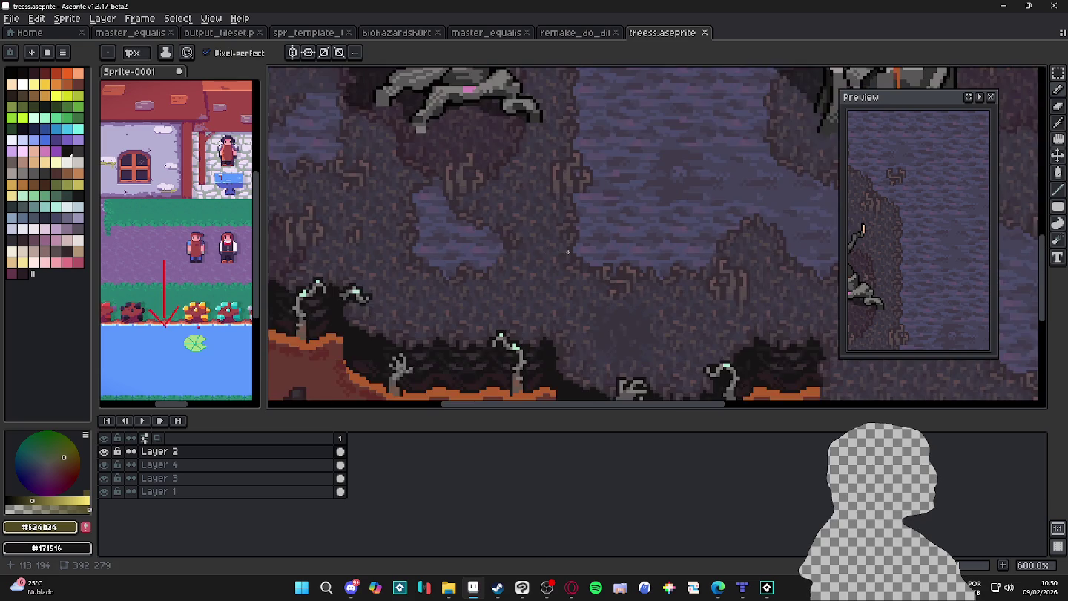
scroll(604, 227, down, 1)
scroll(630, 225, down, 1)
scroll(629, 225, up, 2)
scroll(619, 229, right, 2)
scroll(611, 232, up, 2)
scroll(518, 223, right, 2)
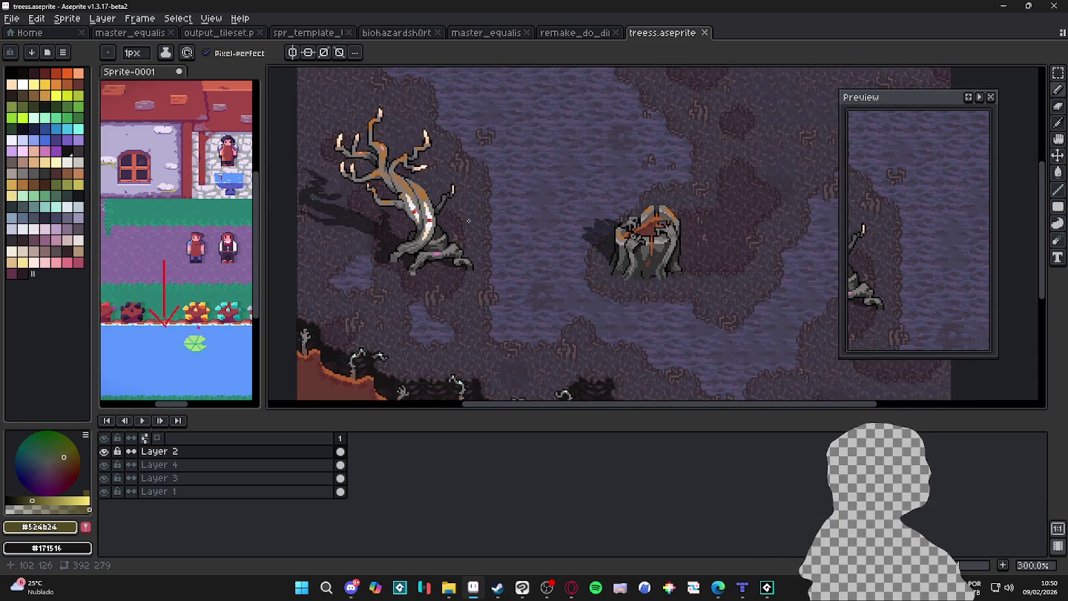
scroll(467, 294, left, 2)
scroll(467, 294, up, 1)
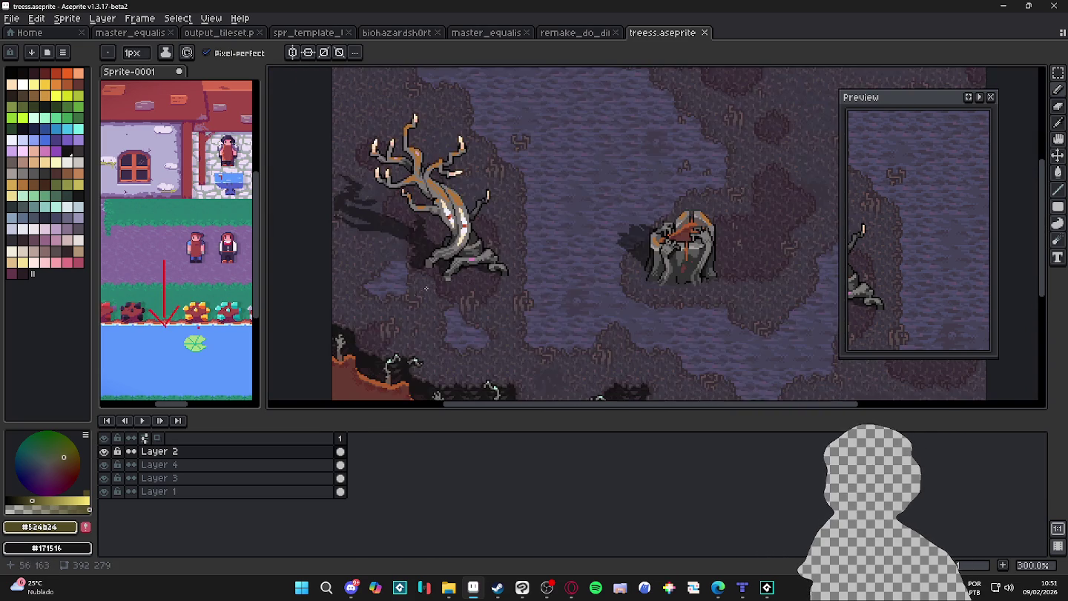
scroll(383, 308, down, 1)
scroll(434, 321, down, 2)
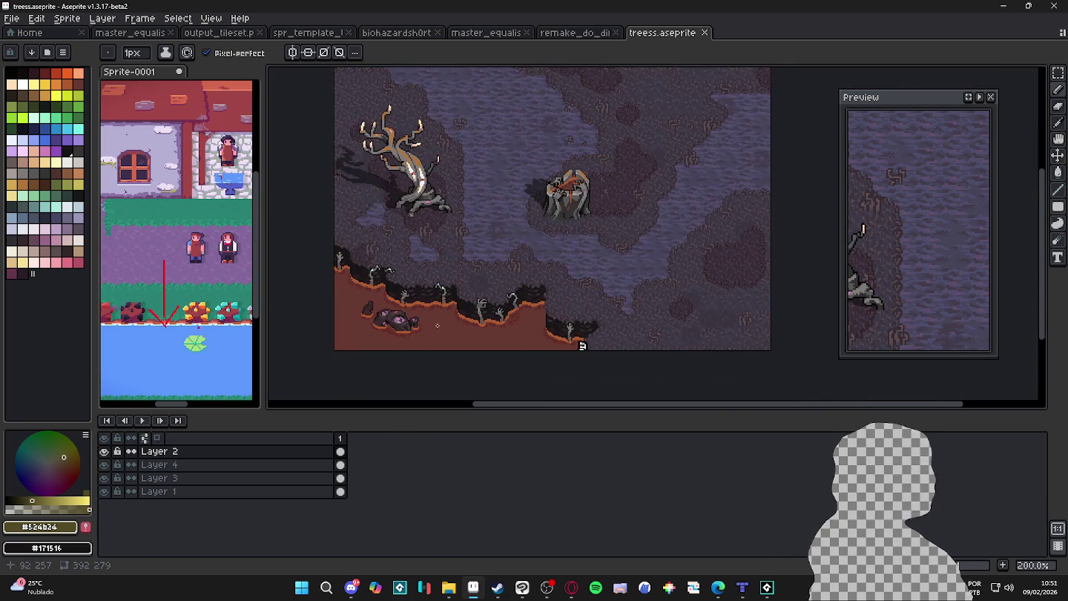
scroll(444, 336, up, 1)
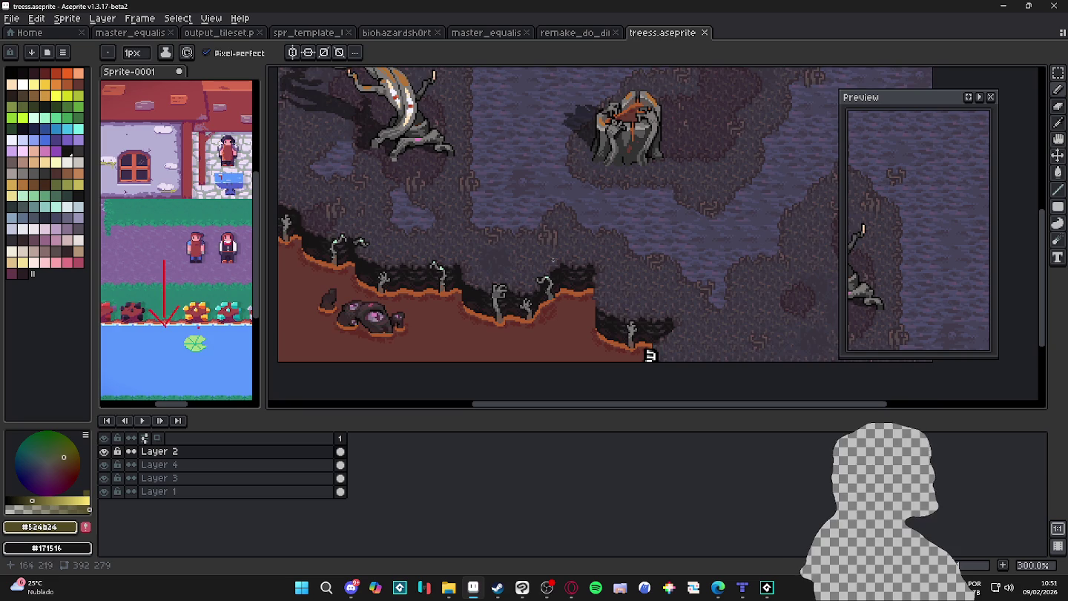
scroll(537, 233, up, 2)
click(583, 33)
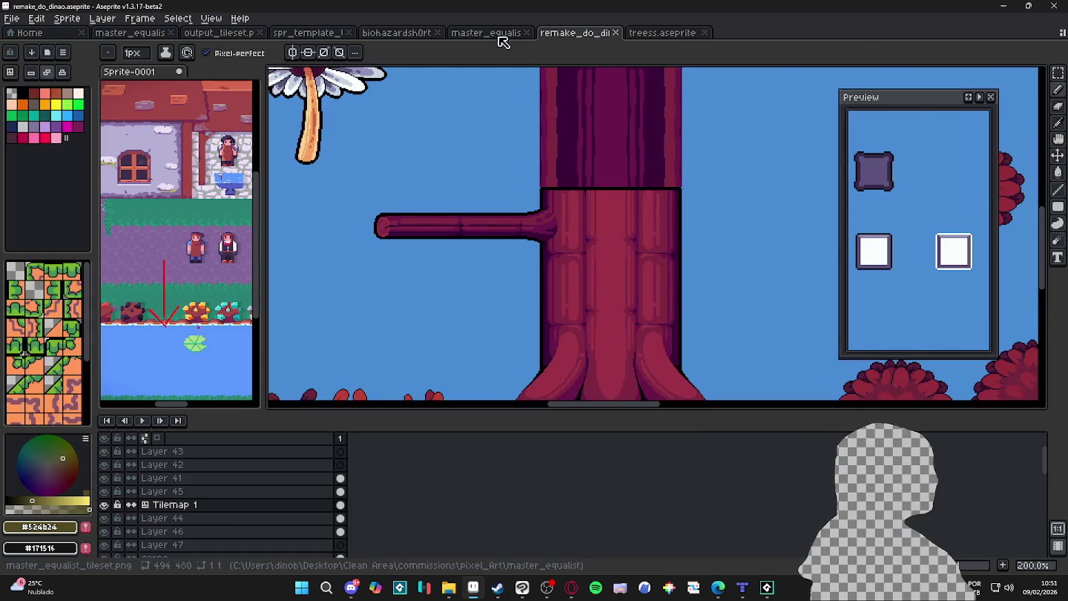
Flip through the remake_do_dinao, biohazardsh0rty_tiles and tile47 template tabs
click(498, 32)
click(430, 32)
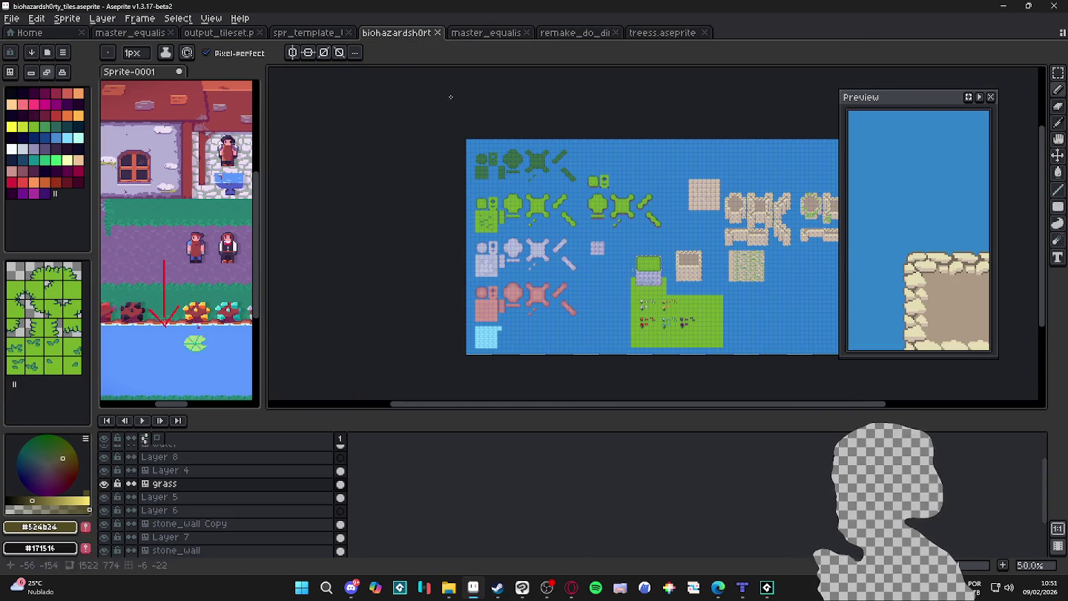
click(340, 33)
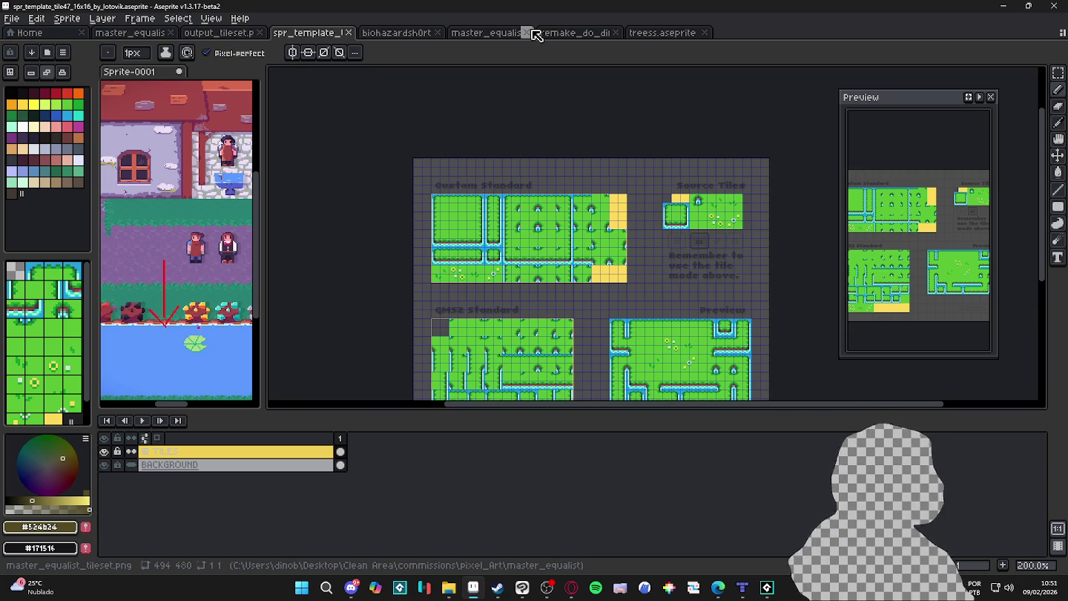
View the master_equalist tileset, then minimize Aseprite and File Explorer
click(472, 36)
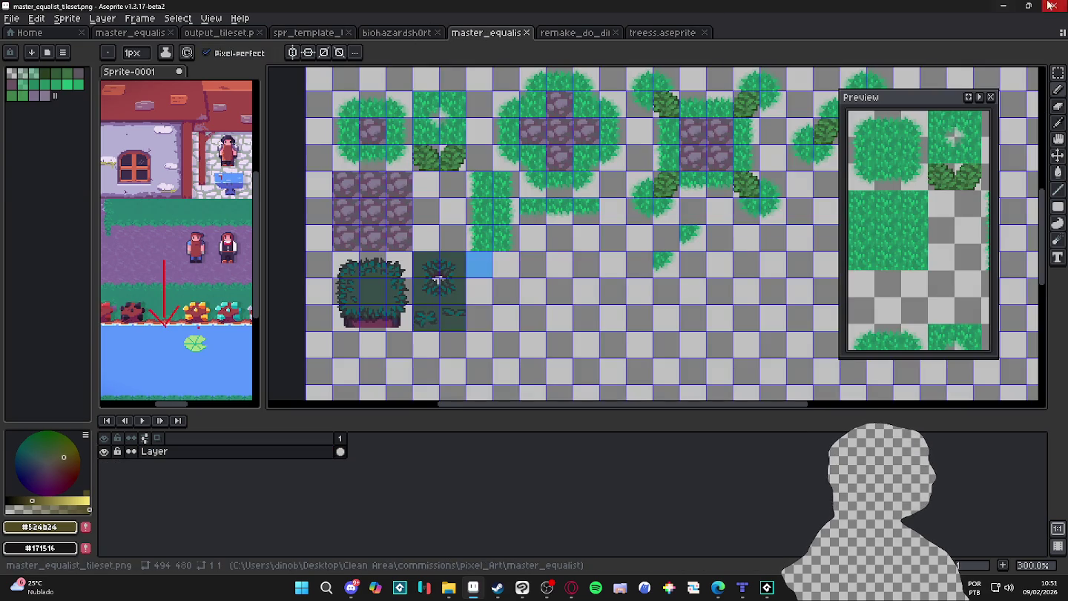
click(1005, 6)
click(1005, 6)
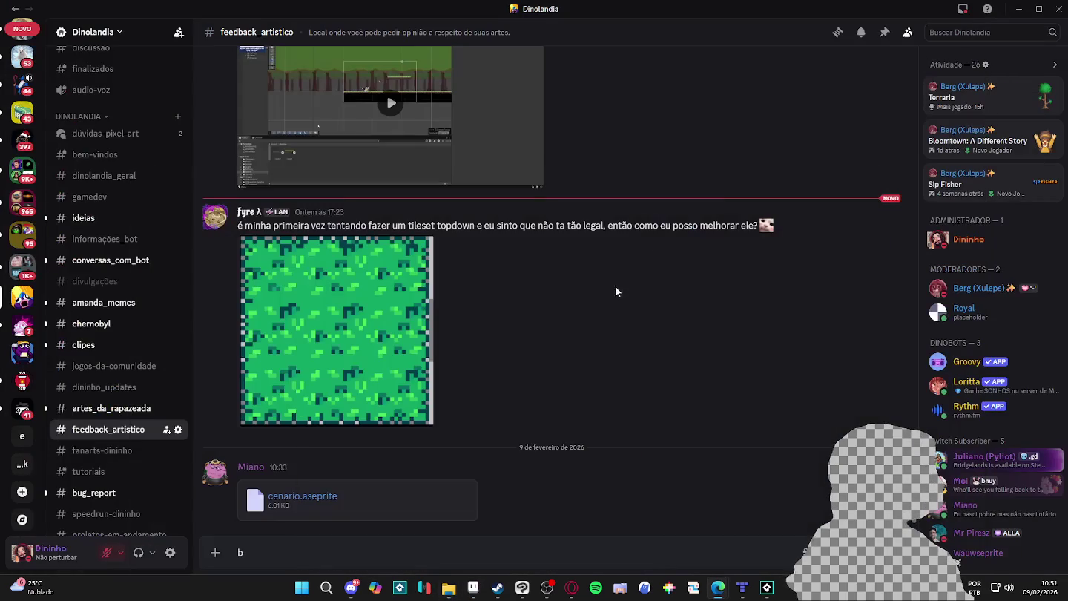
Back in Clip Studio, adjust zoom and ink a G-pen hill curve rising to the right edge
click(1017, 8)
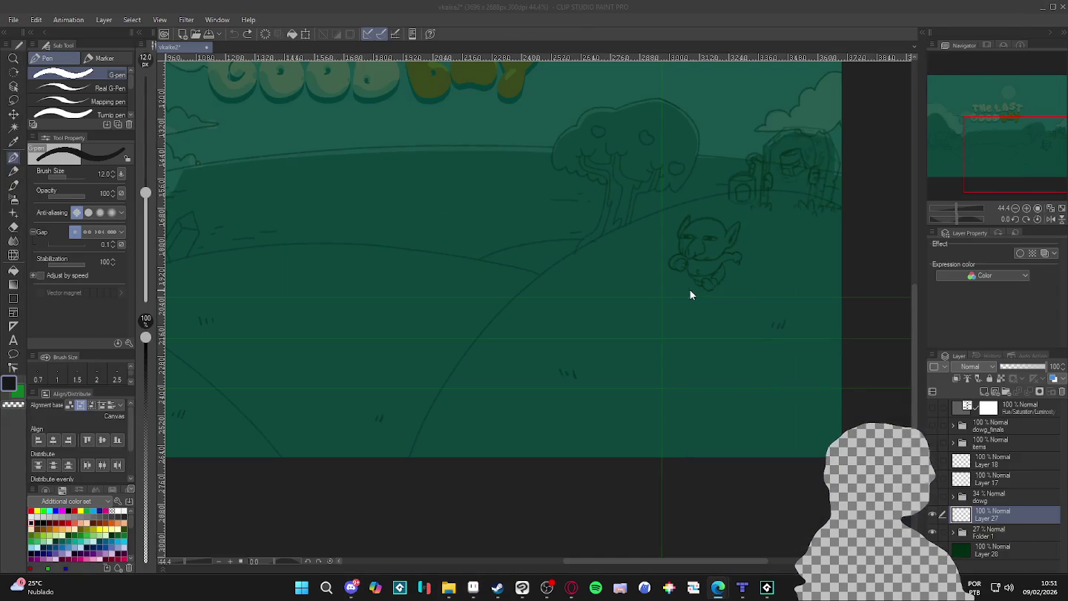
scroll(624, 263, down, 3)
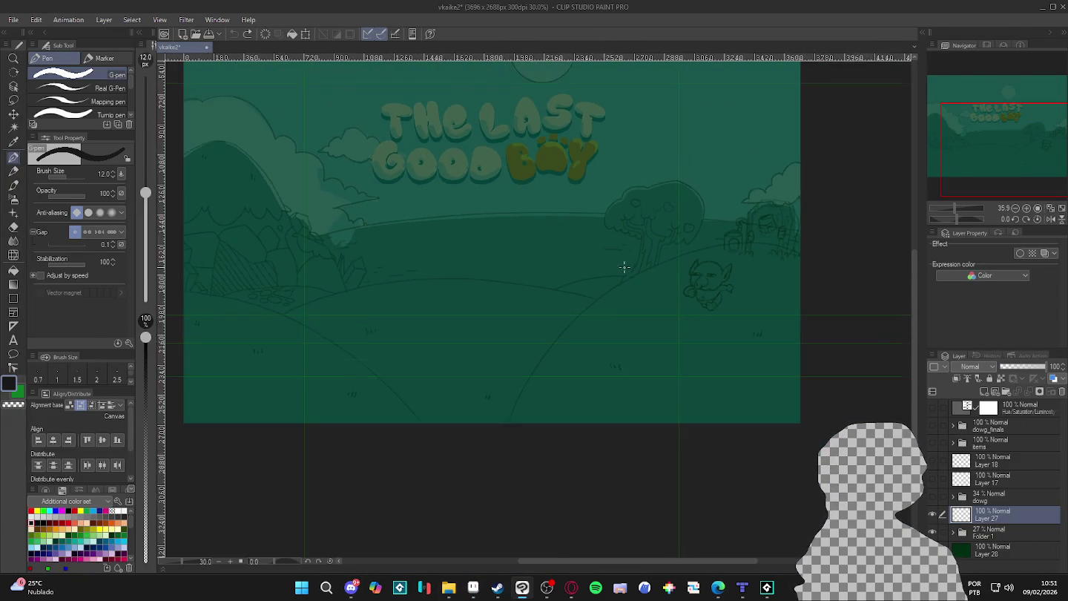
scroll(676, 341, up, 1)
scroll(691, 345, up, 1)
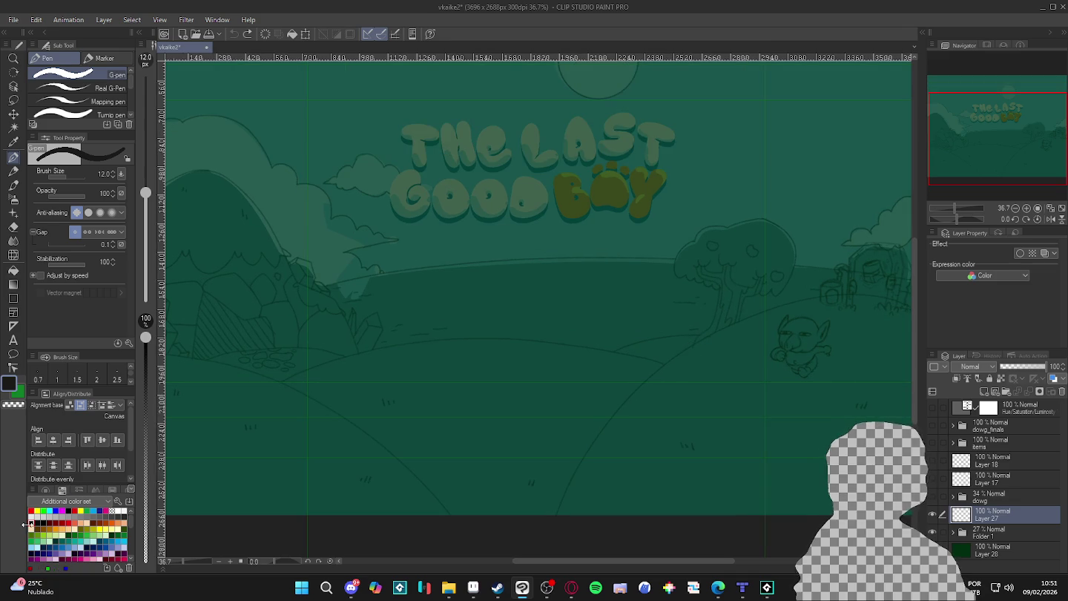
scroll(650, 346, down, 1)
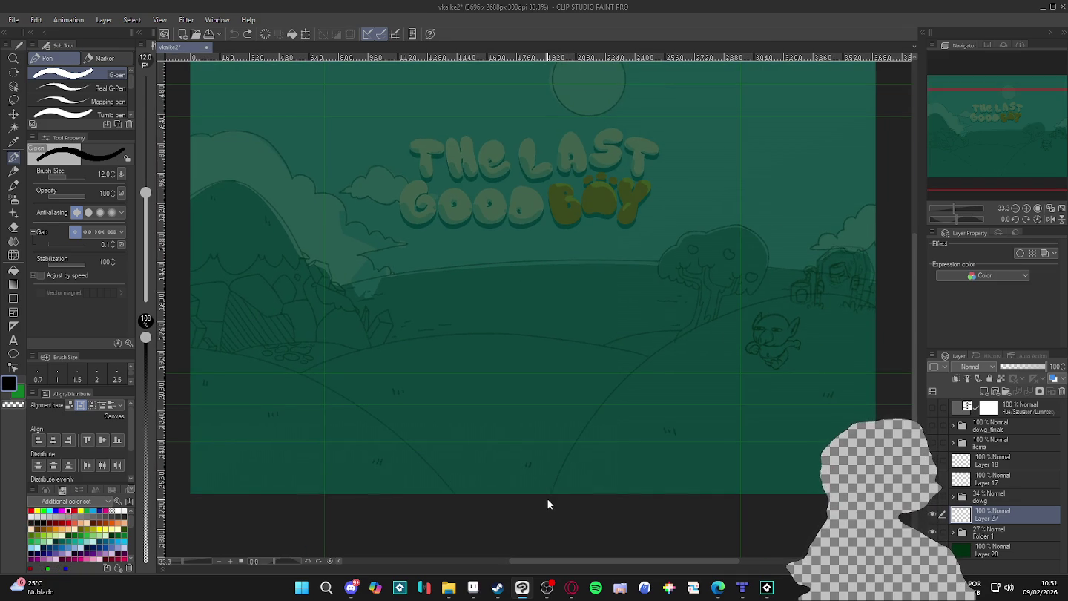
drag(607, 402, 814, 291)
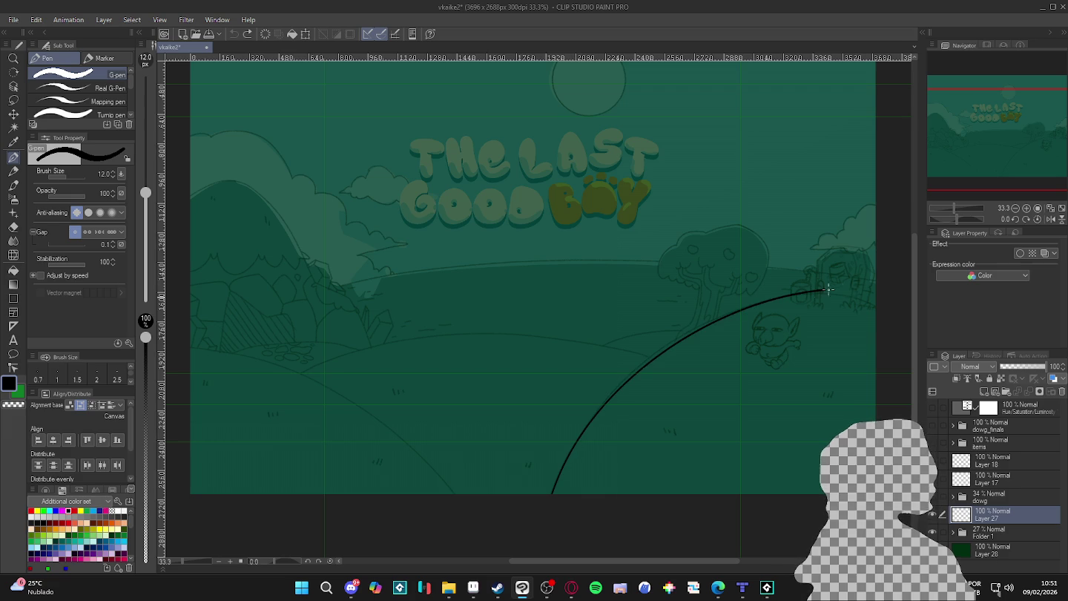
Launch PureRef via Start search 'pu' and restore the autosaved last_good_boy_refs.pur board
click(303, 588)
text(pu)
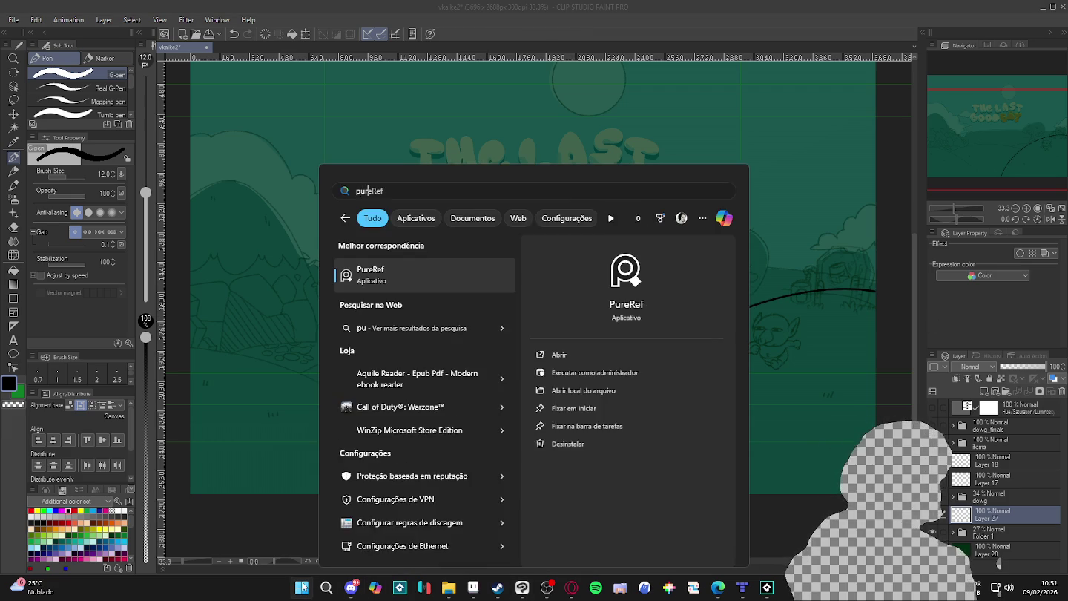
key(Return)
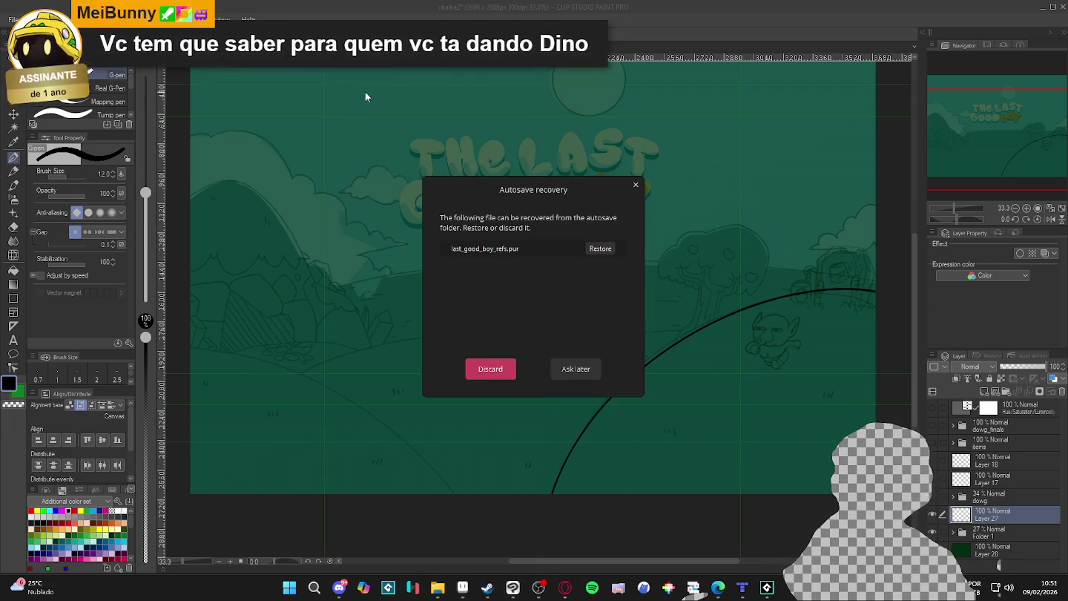
click(600, 250)
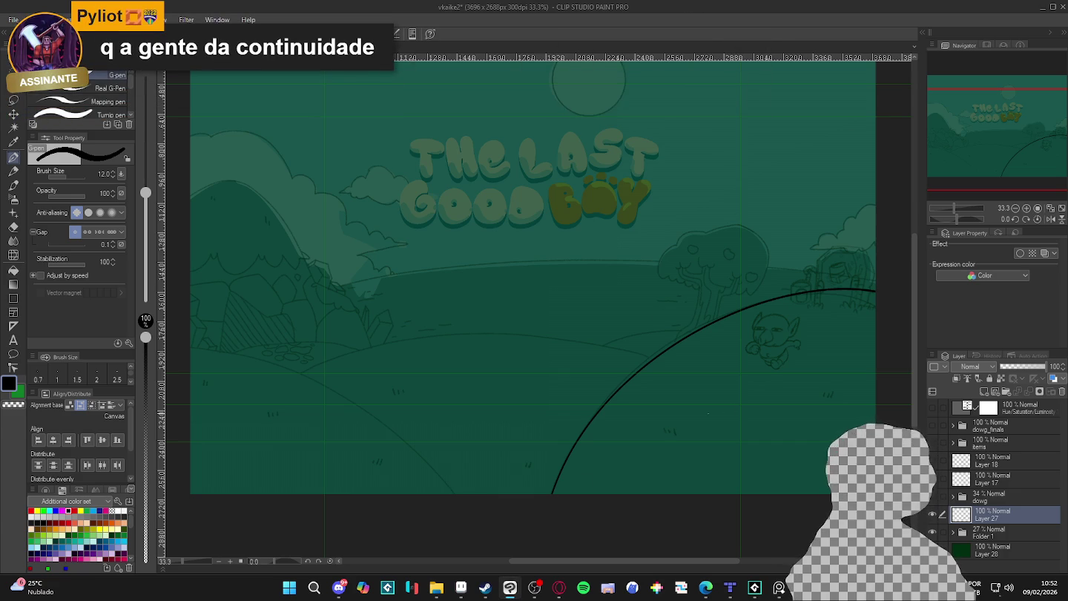
Undo the hill curve in Clip Studio, redraw it, and undo again
key(ctrl+z)
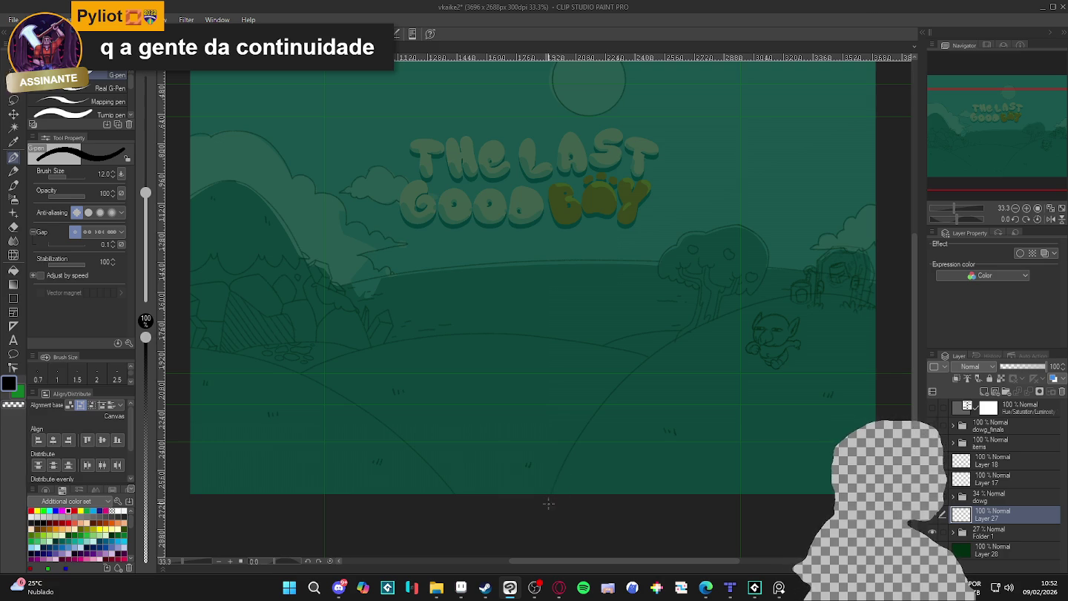
drag(552, 493, 879, 317)
key(ctrl+z)
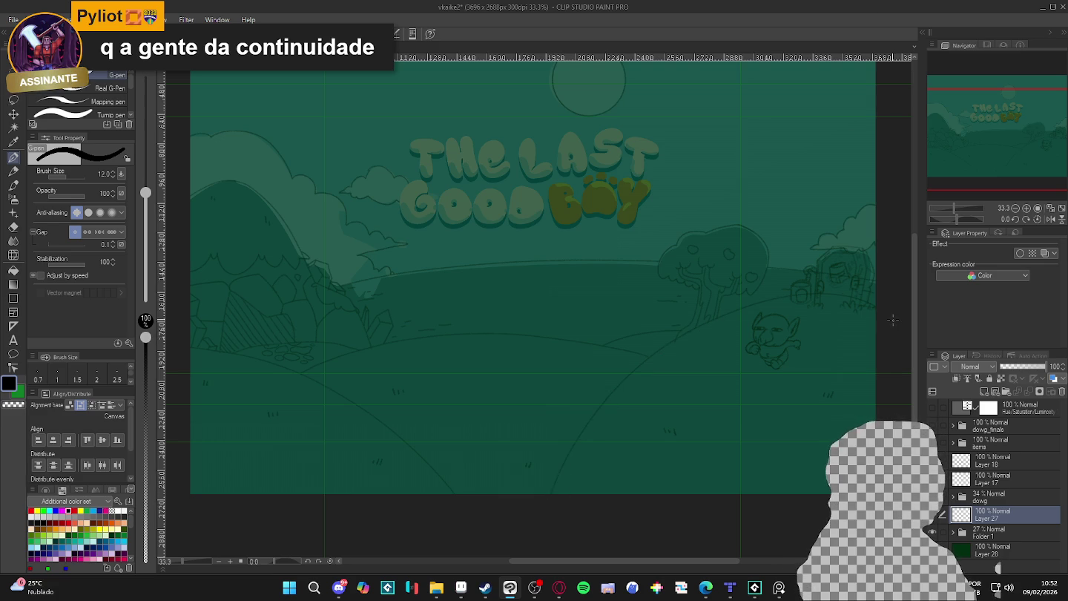
Try several hill curves from the right edge and bottom, undoing each attempt
mouse_move(876, 297)
mouse_down()
mouse_move(617, 404)
mouse_move(552, 494)
mouse_up()
key(ctrl+z)
mouse_move(879, 295)
mouse_down()
mouse_move(829, 290)
mouse_move(553, 493)
mouse_move(927, 310)
mouse_up()
key(ctrl+z)
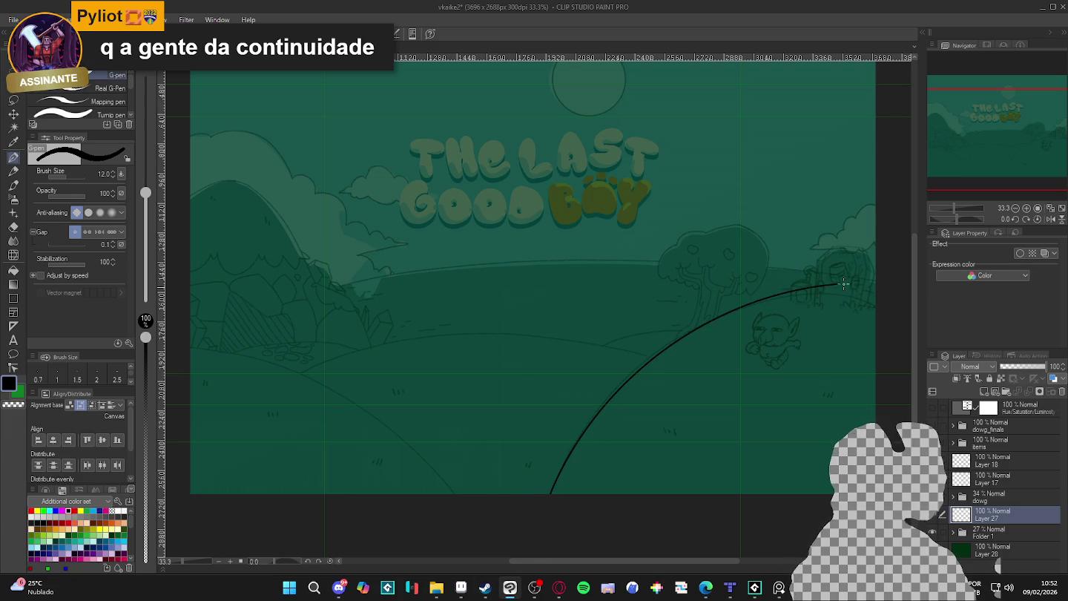
key(ctrl+z)
mouse_move(551, 493)
mouse_down()
mouse_move(753, 304)
mouse_move(890, 281)
mouse_up()
key(ctrl+z)
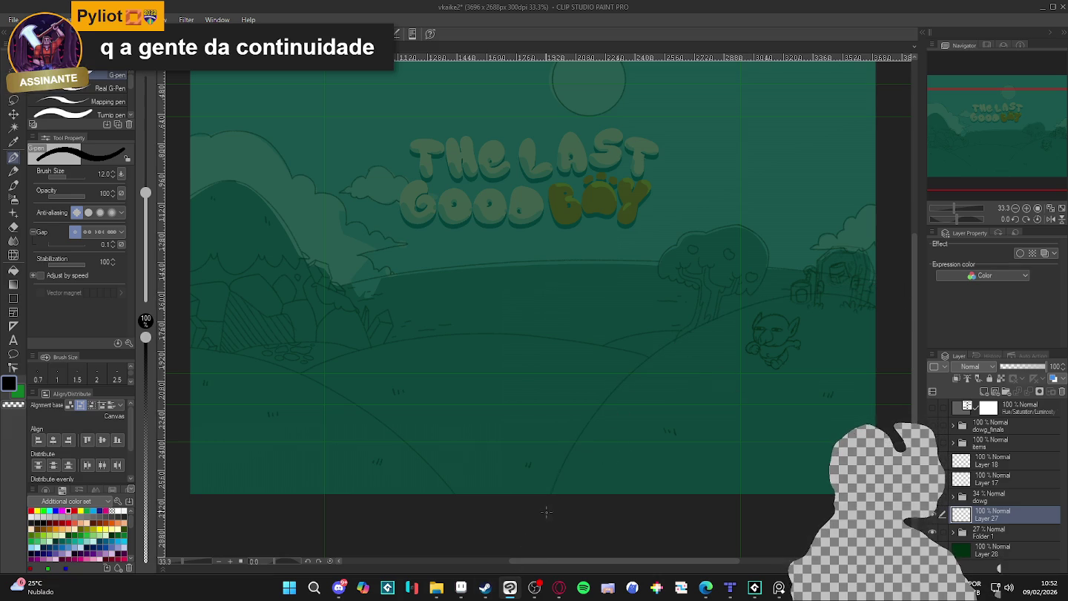
drag(554, 492, 779, 288)
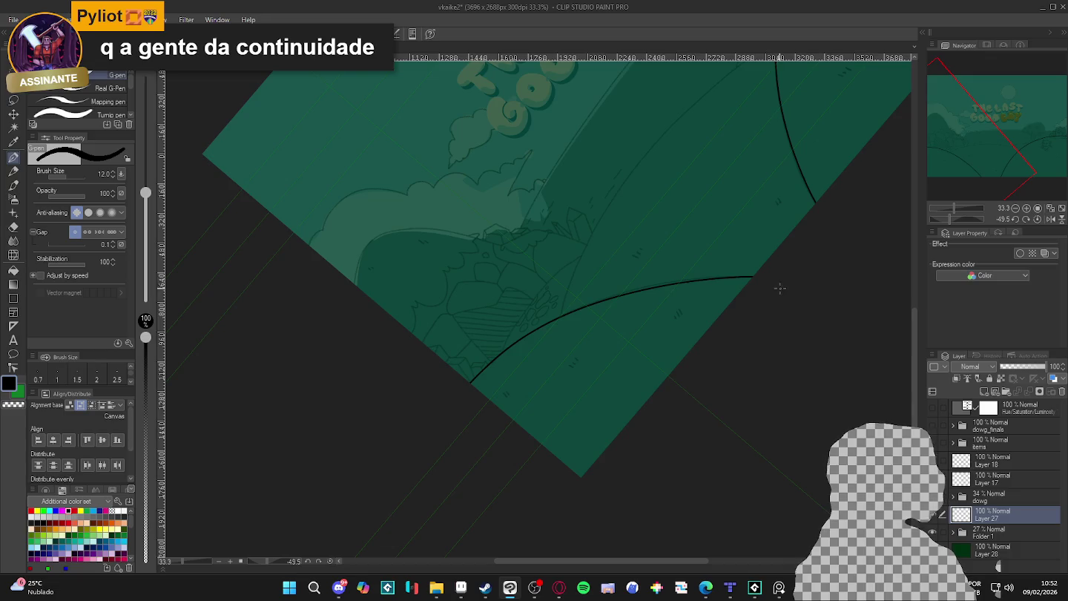
key(ctrl+z)
mouse_move(652, 283)
mouse_down()
mouse_move(471, 382)
mouse_move(782, 278)
mouse_move(724, 427)
mouse_move(598, 451)
mouse_move(501, 379)
mouse_up()
key(ctrl+z)
Straighten the canvas, toggle the contour layer, and test an Auto select region above the curves
mouse_move(720, 460)
mouse_down()
mouse_move(786, 408)
mouse_move(676, 370)
mouse_up()
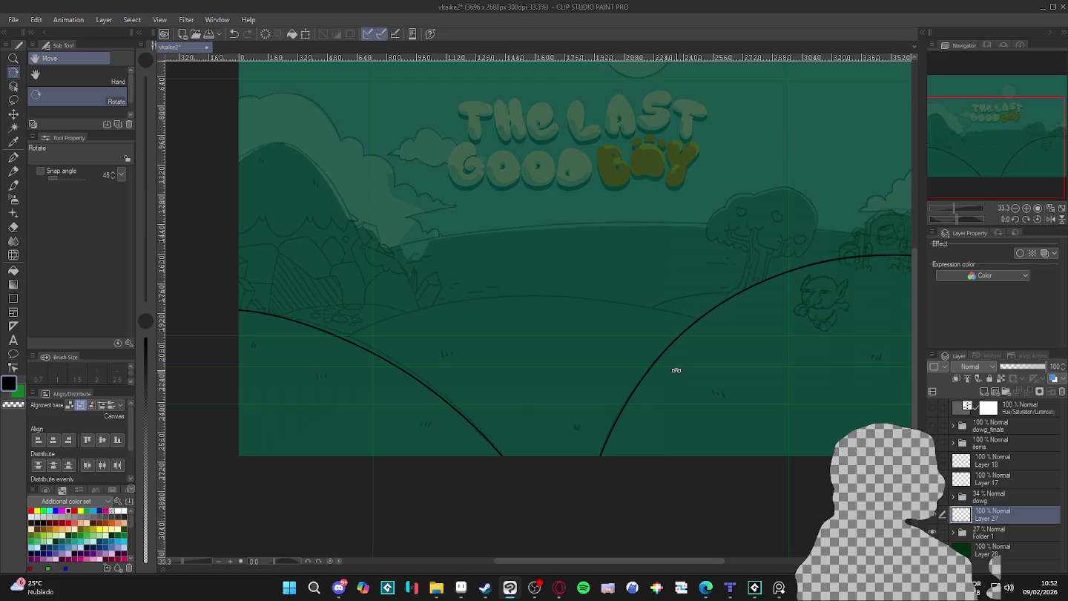
scroll(599, 383, down, 1)
click(932, 514)
click(932, 513)
key(w)
click(609, 336)
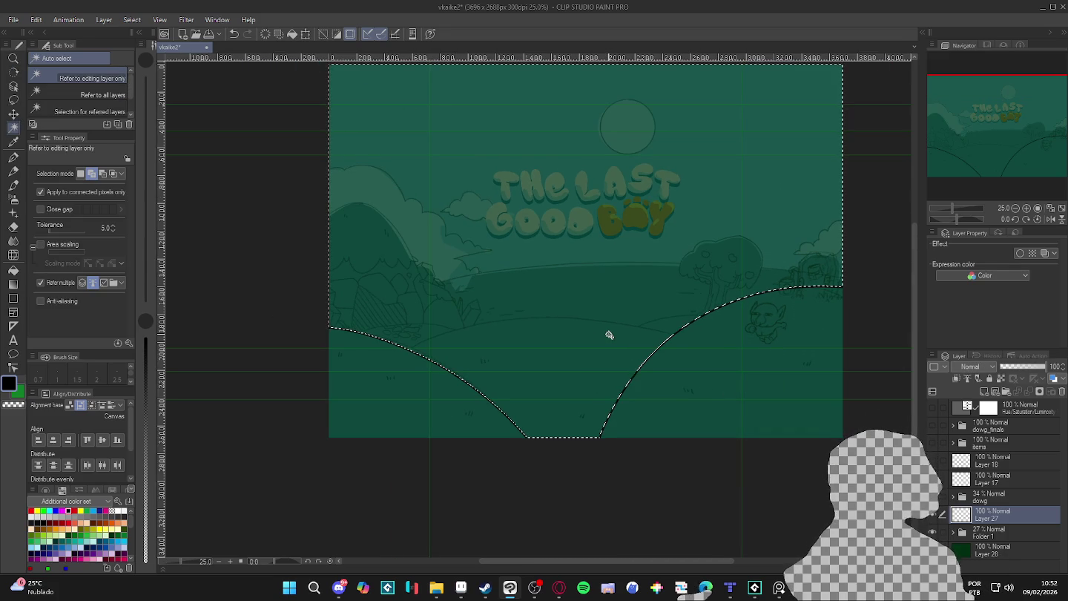
key(ctrl+d)
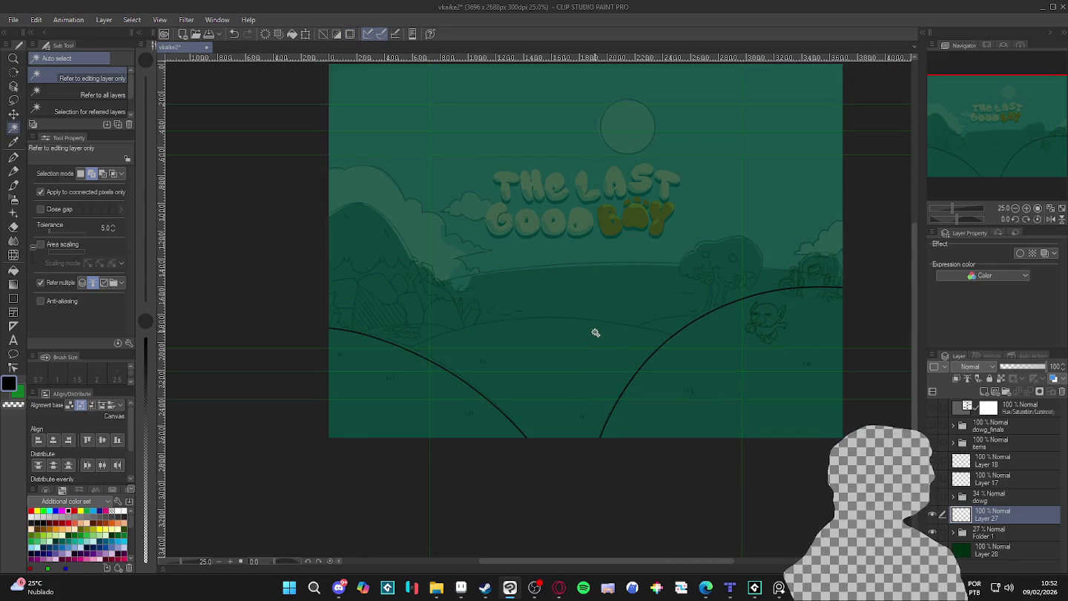
scroll(594, 331, up, 1)
Tilt the canvas and ink a middle hill curve between the arcs, then reset rotation
mouse_move(534, 393)
mouse_down()
mouse_move(639, 383)
mouse_move(652, 332)
mouse_up()
key(p)
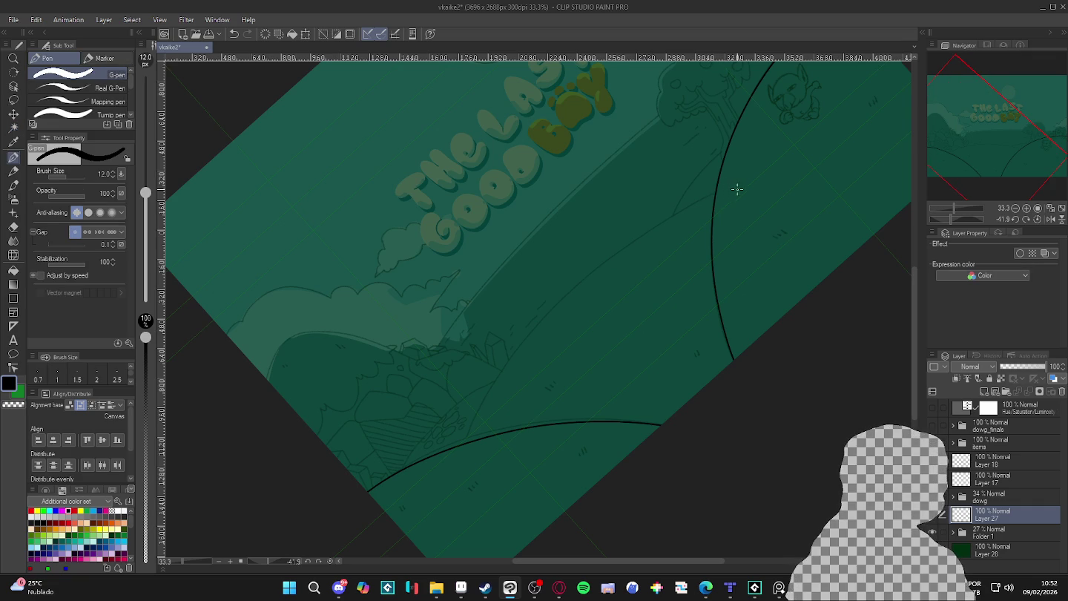
mouse_move(714, 196)
mouse_down()
mouse_move(586, 279)
mouse_move(468, 442)
mouse_up()
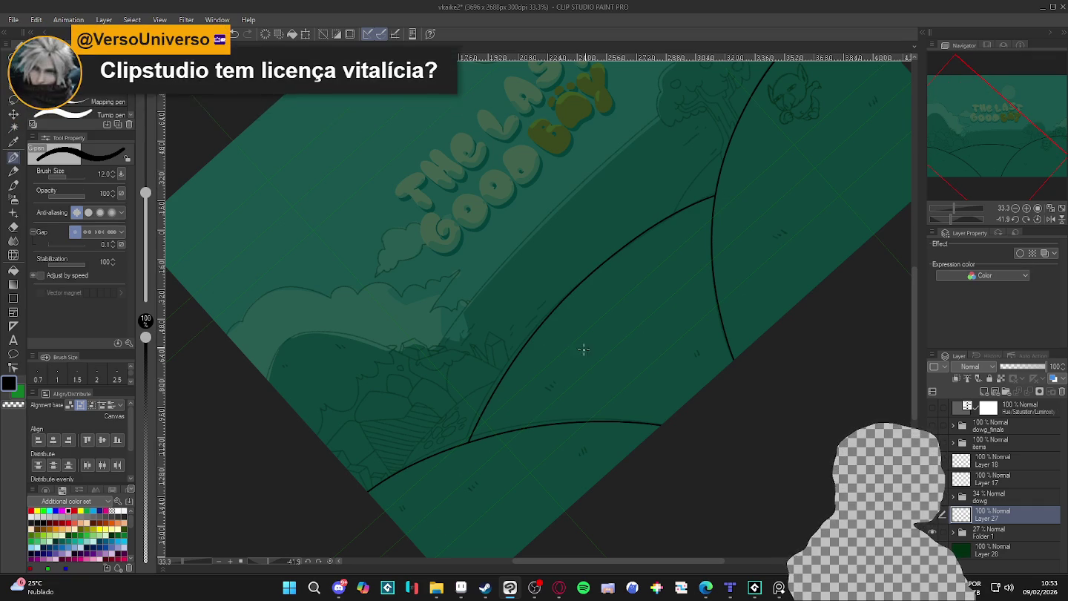
key(ctrl+at)
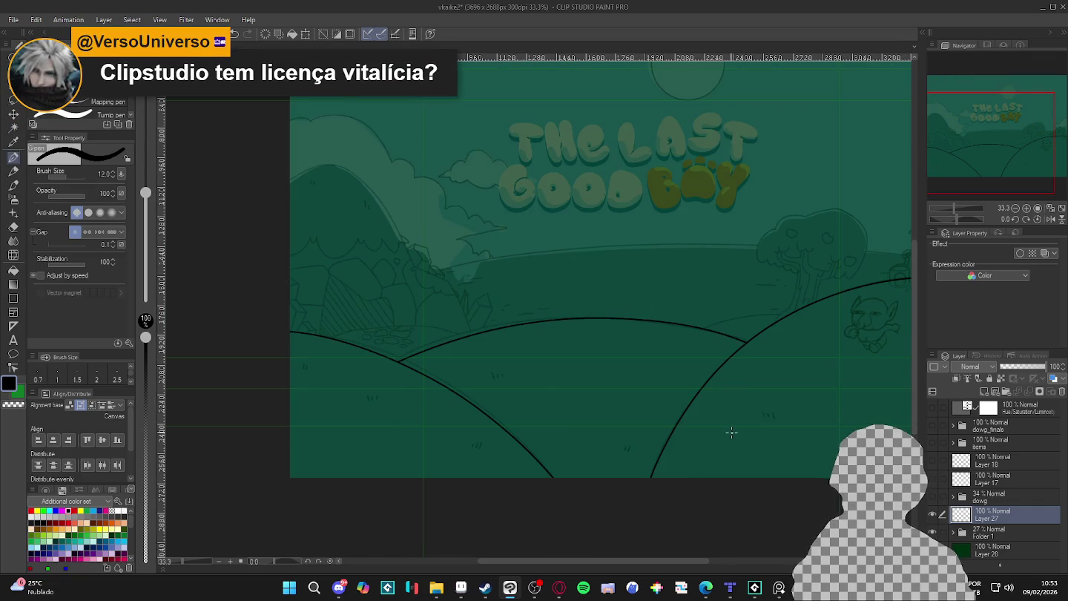
drag(727, 436, 688, 470)
Auto-select the region between curves, then ink extra contours meeting the lower hill curve
key(w)
click(712, 344)
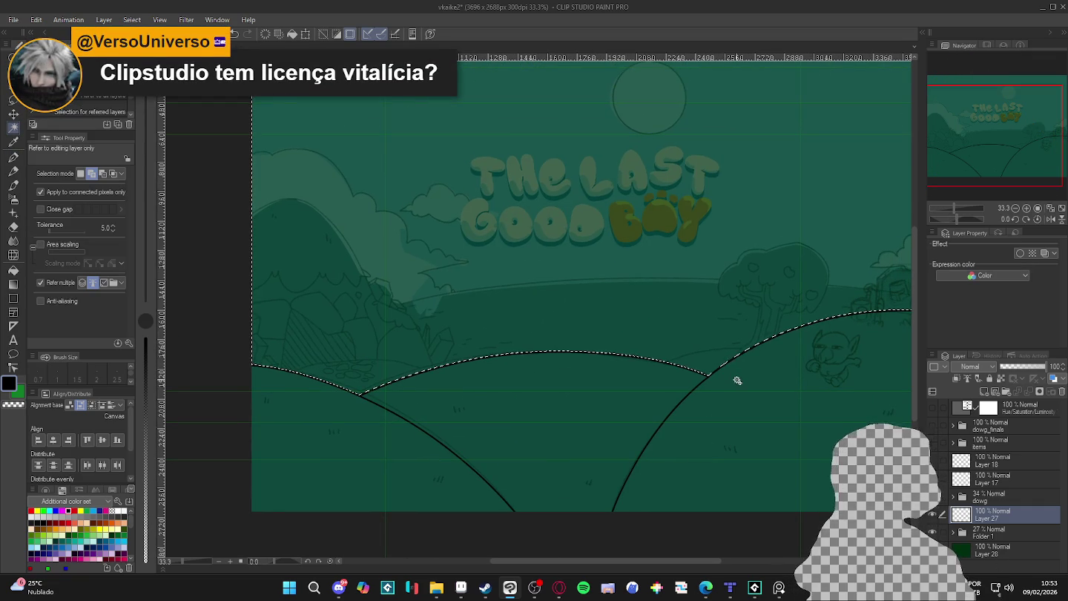
key(p)
mouse_move(705, 351)
mouse_down()
mouse_move(786, 292)
mouse_move(706, 302)
mouse_move(734, 204)
mouse_up()
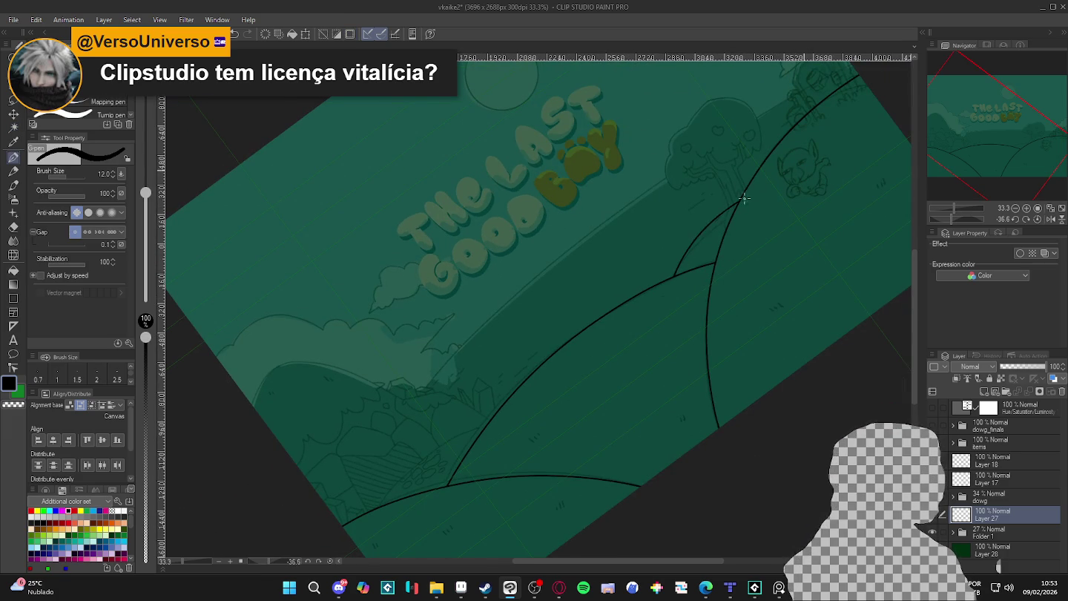
drag(691, 253, 733, 212)
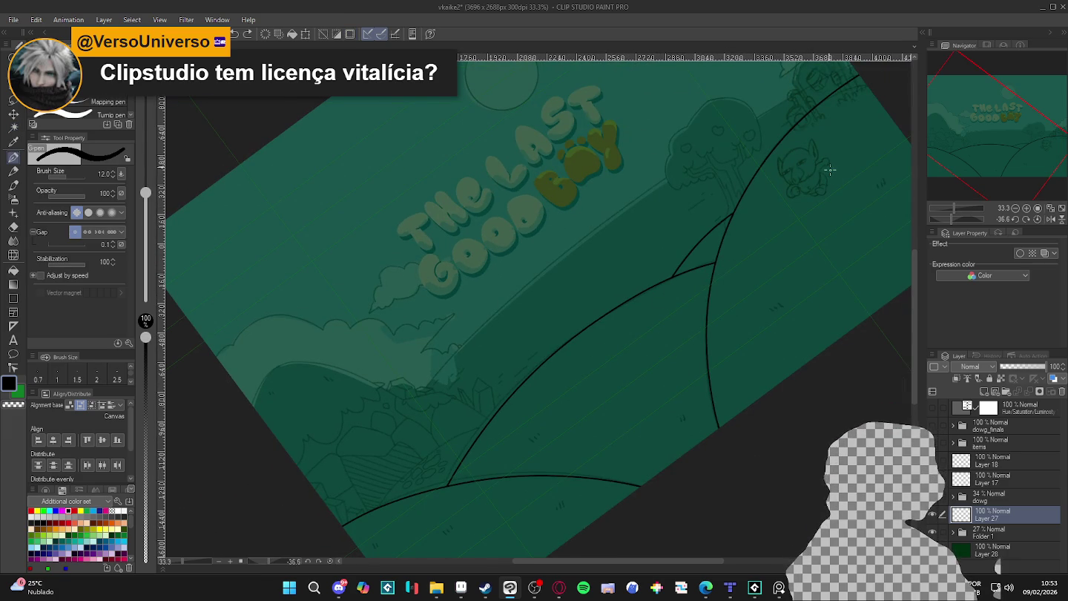
drag(404, 474, 493, 416)
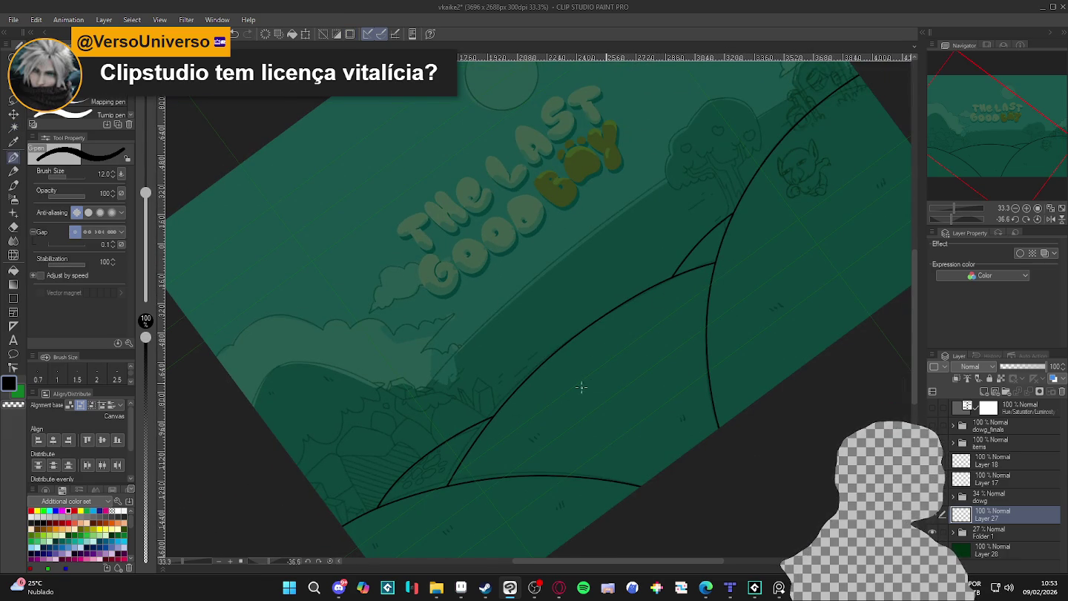
drag(579, 395, 590, 324)
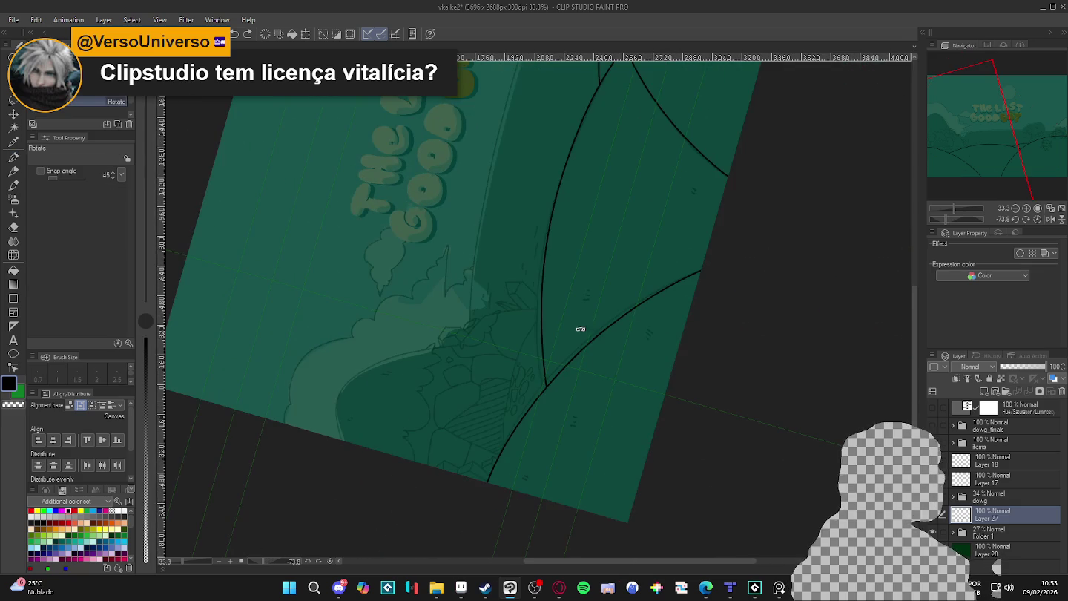
drag(523, 346, 505, 443)
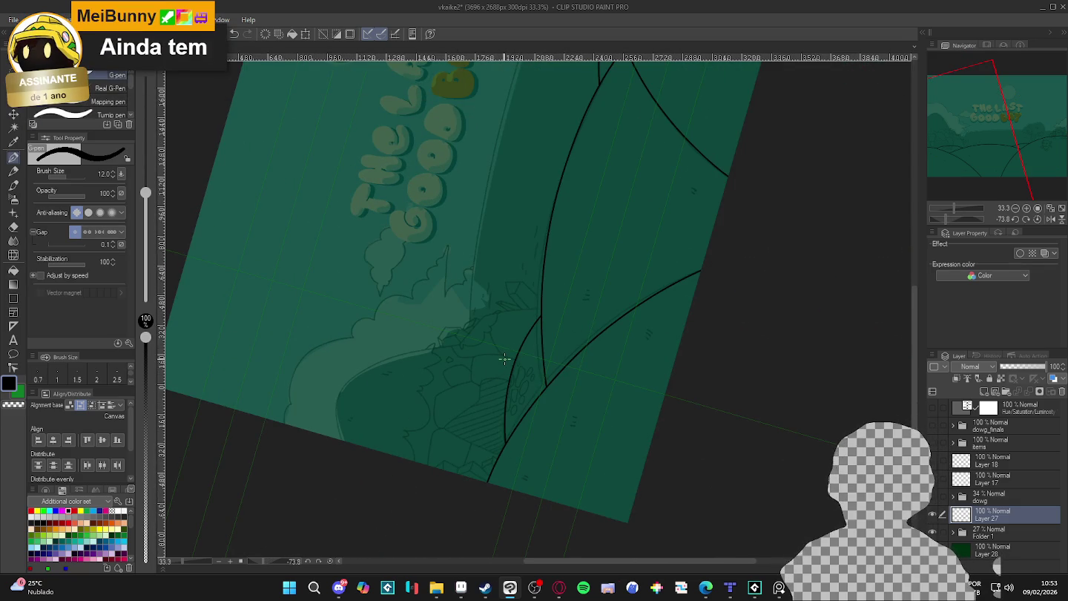
Undo the last stroke over the hills, reset rotation to 0°, and recenter the hills
key(ctrl+z)
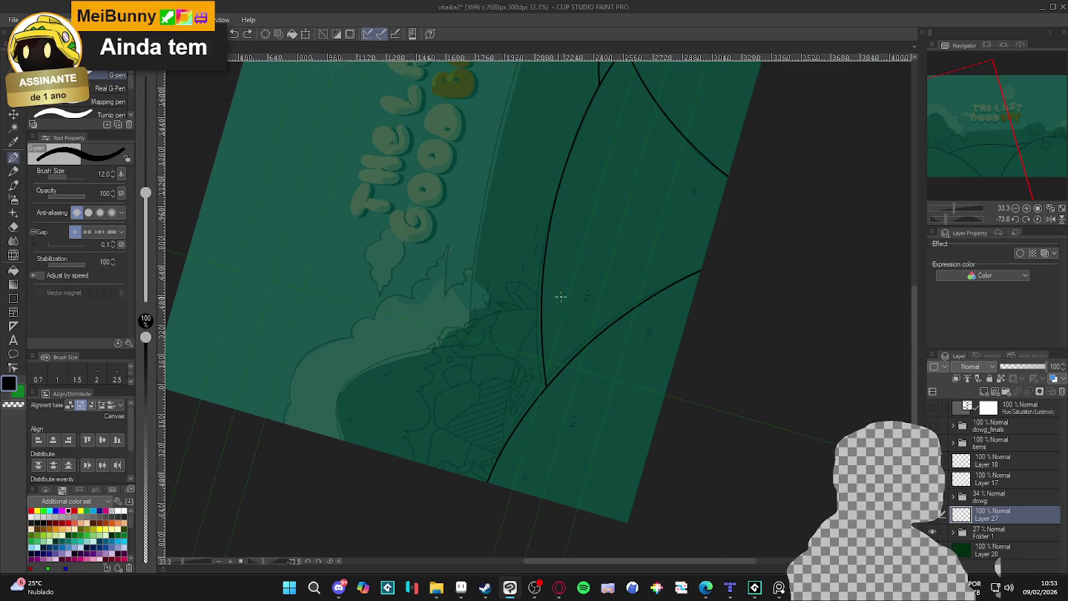
key(at)
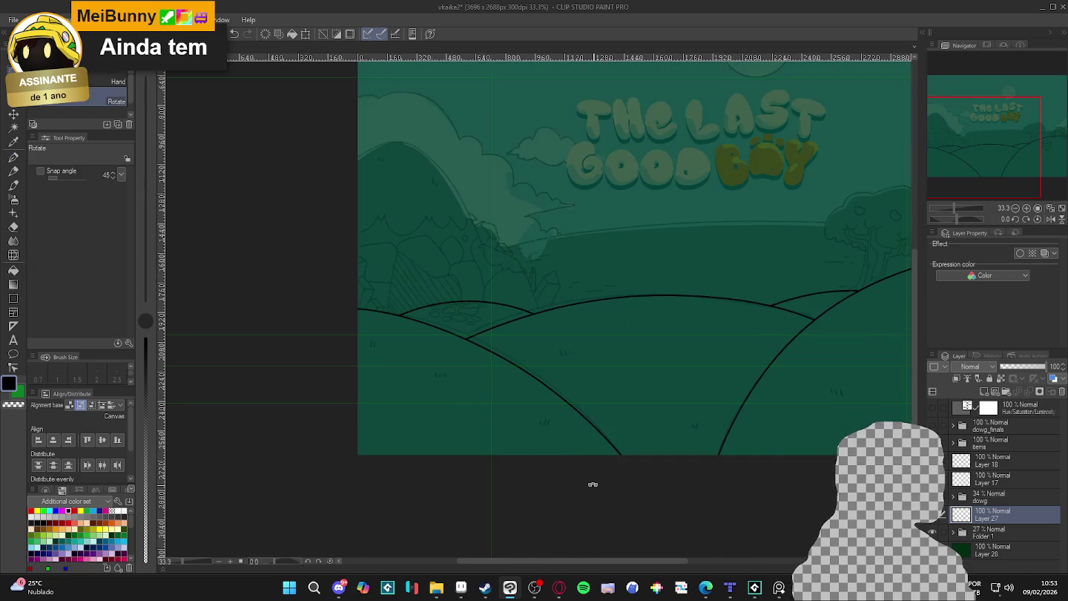
drag(638, 445, 569, 458)
scroll(598, 431, down, 2)
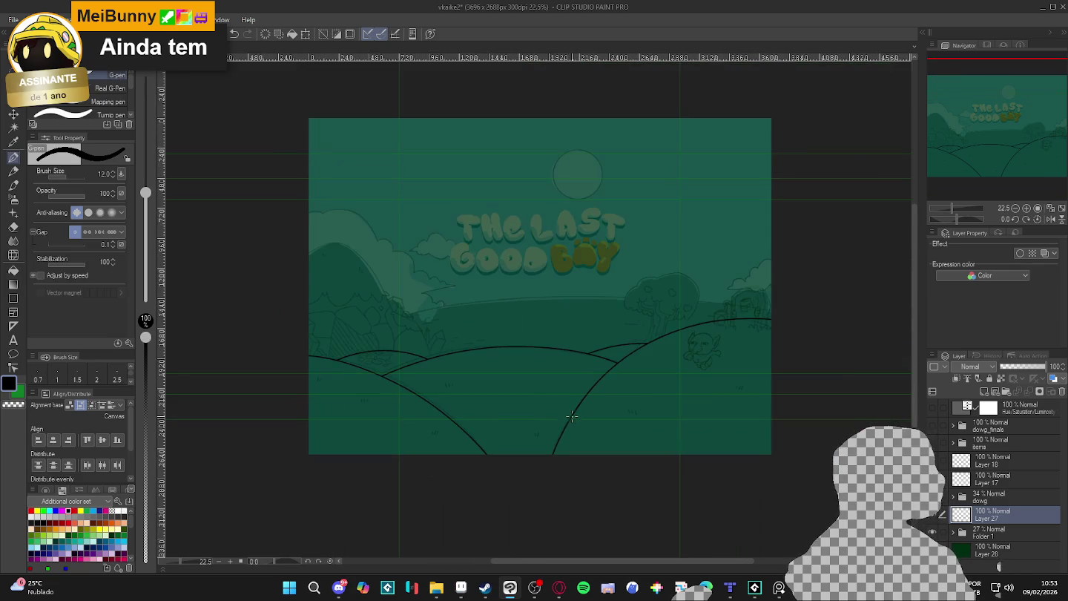
scroll(375, 390, up, 1)
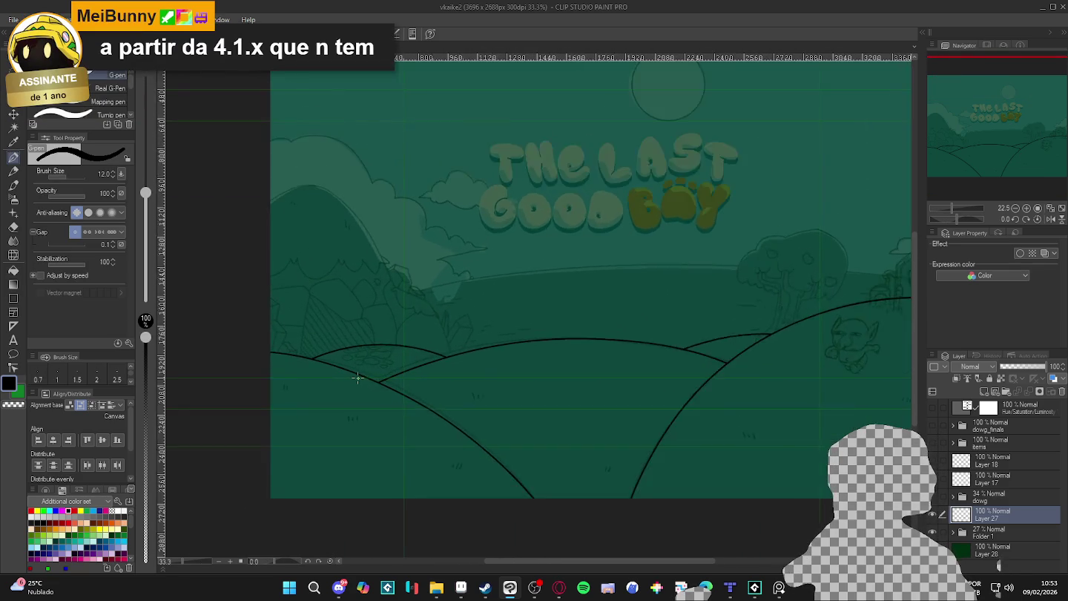
scroll(357, 369, up, 1)
scroll(364, 352, up, 1)
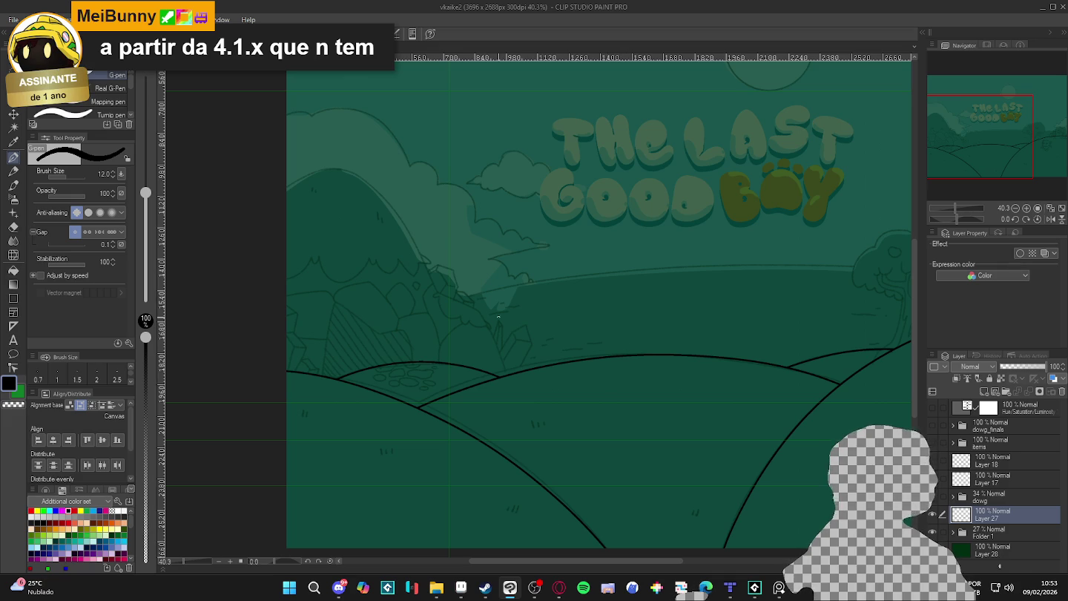
click(249, 20)
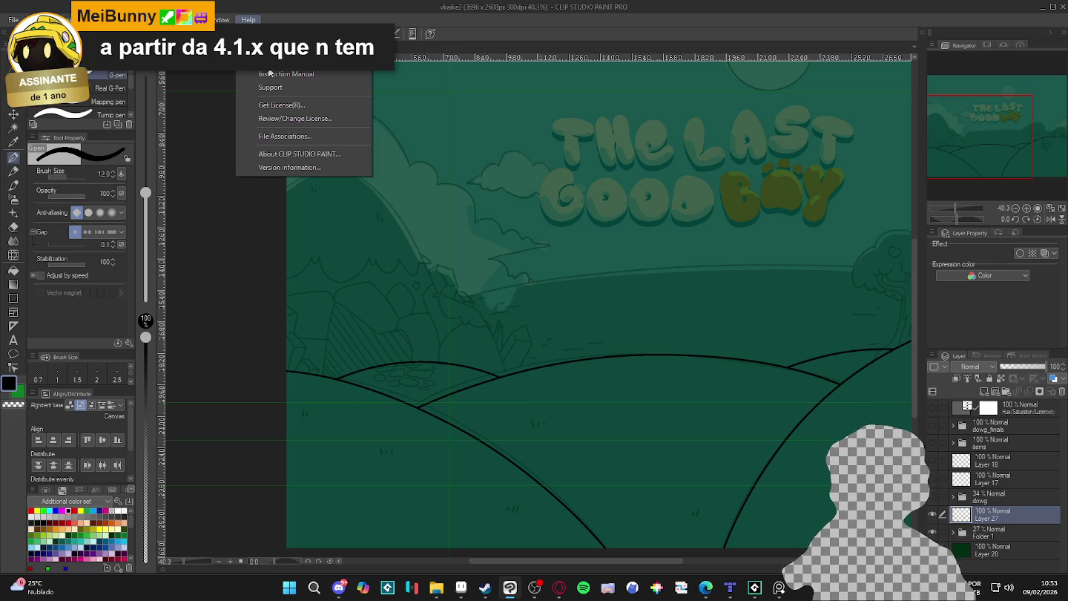
click(325, 165)
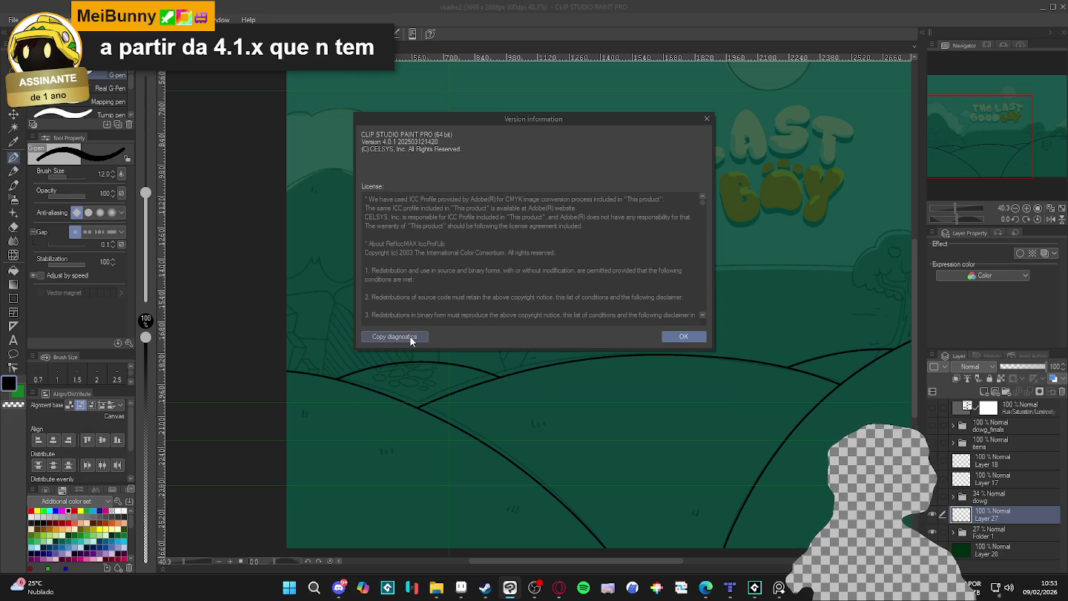
click(678, 337)
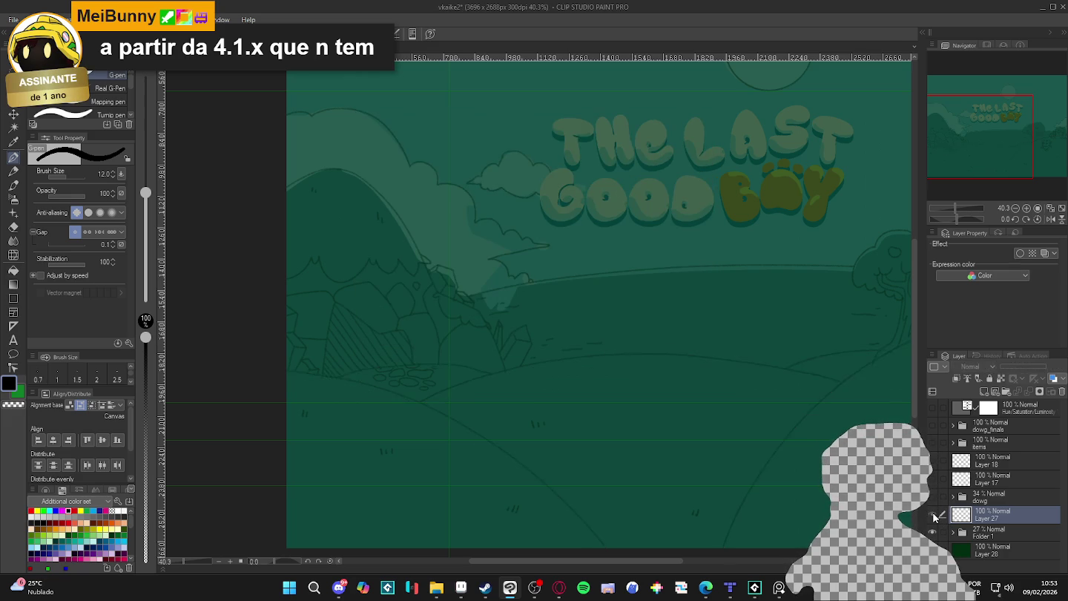
key(w)
Auto-select the sky above the hill lines, clear it, and toggle Layer 27's visibility to check it
click(624, 297)
click(632, 297)
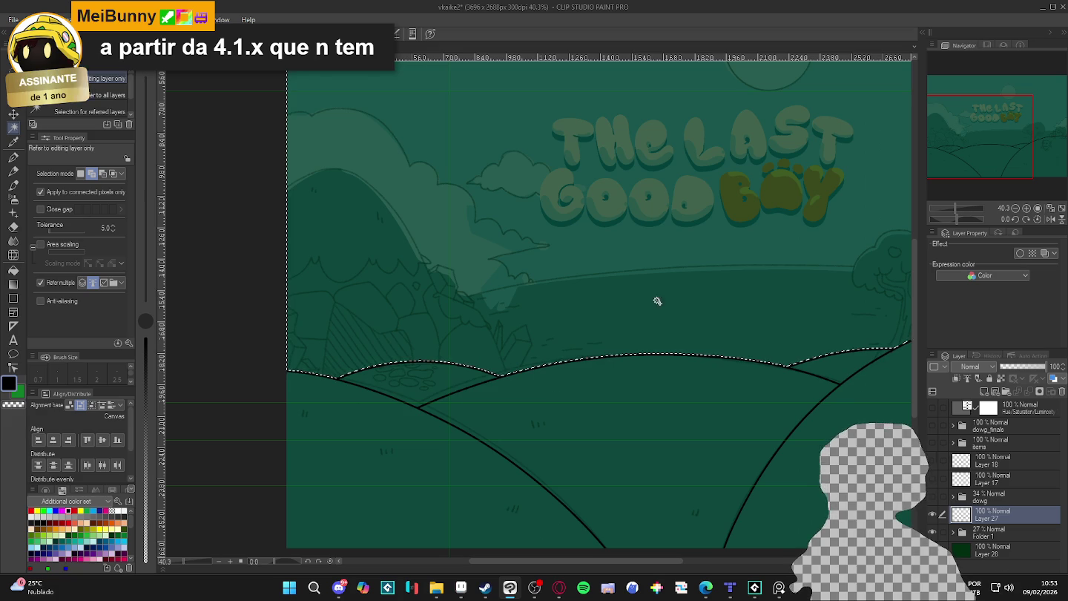
key(ctrl+d)
click(934, 514)
click(937, 516)
Rename the hill-line layer to 'ground' and add a new layer above it named 'cave'
double_click(992, 514)
text(ground)
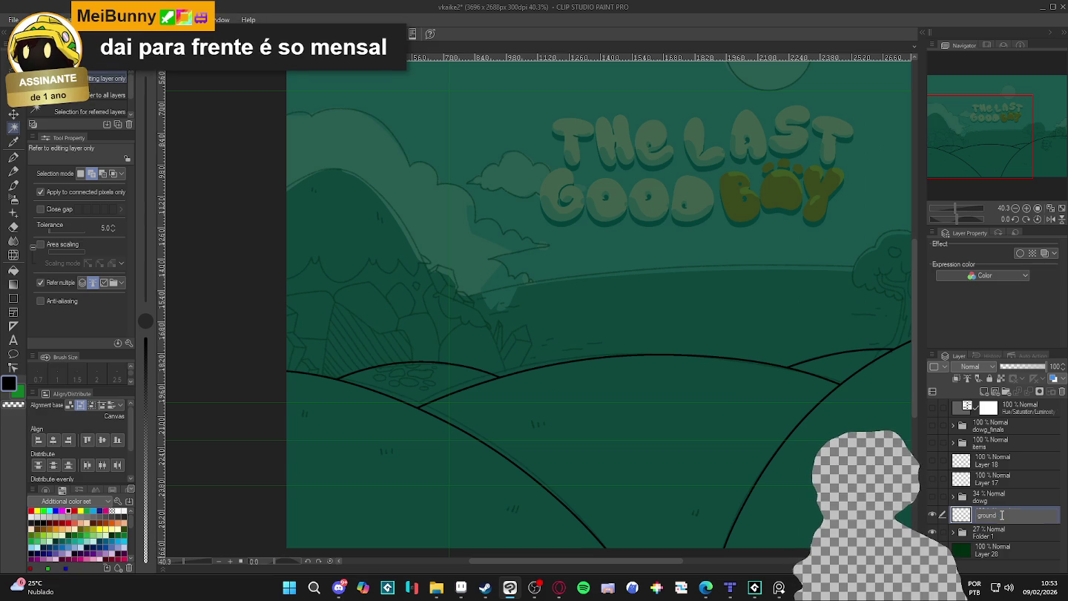
key(Return)
key(ctrl+shift+n)
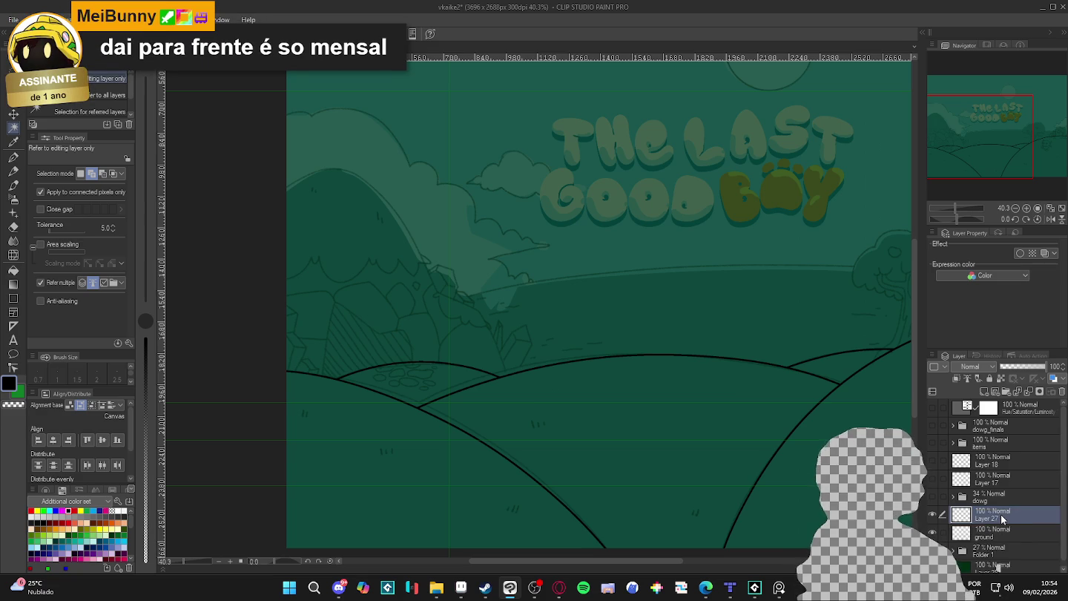
double_click(1001, 518)
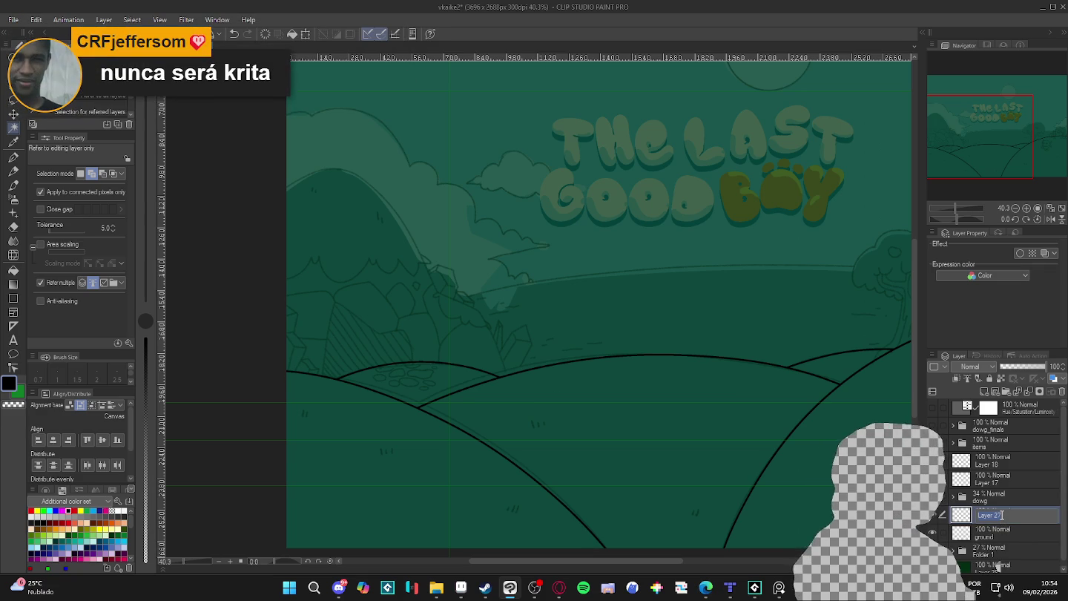
text(cave)
key(Return)
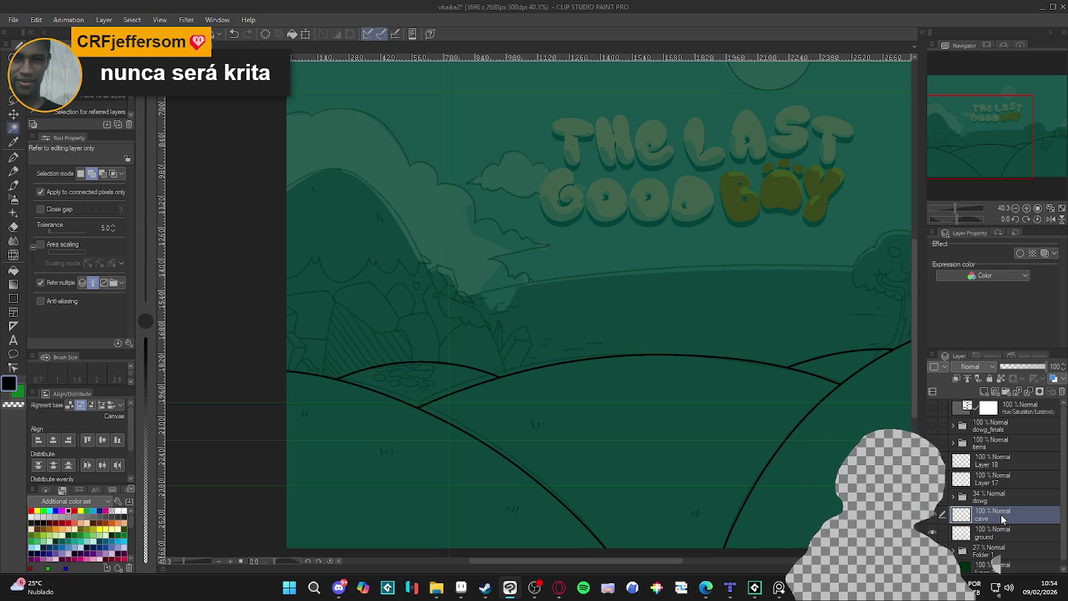
Rotate the canvas view to a steep angle, then bring GameMaker to the front
key(p)
scroll(538, 391, up, 2)
scroll(536, 385, up, 1)
key(r)
mouse_move(523, 357)
mouse_down()
mouse_move(651, 386)
mouse_move(570, 364)
mouse_up()
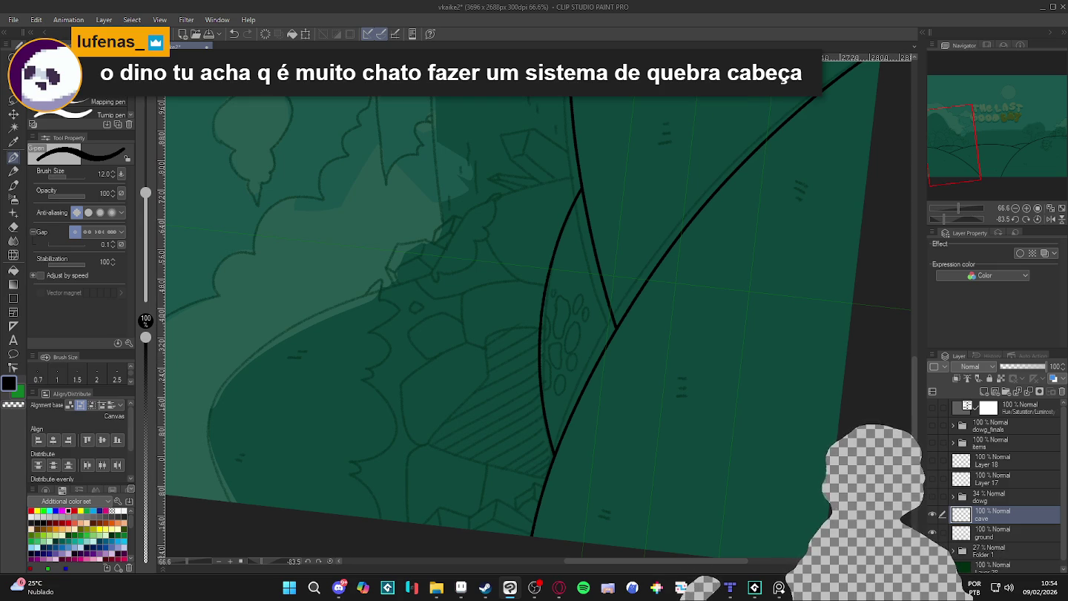
click(761, 587)
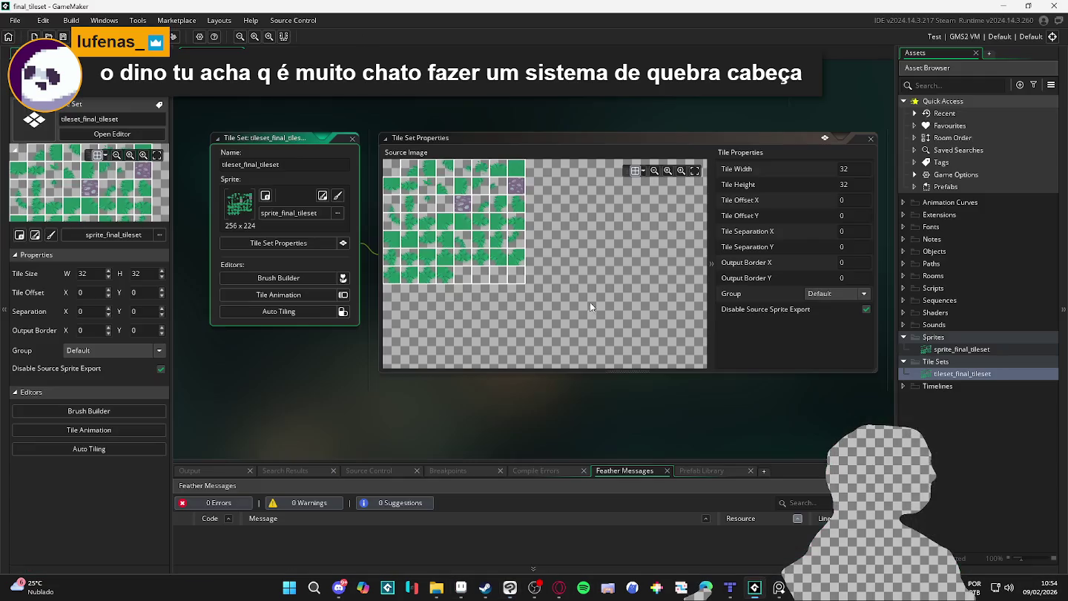
Close the final_tileset window so GameMaker reopens on its recent-projects start page
click(14, 20)
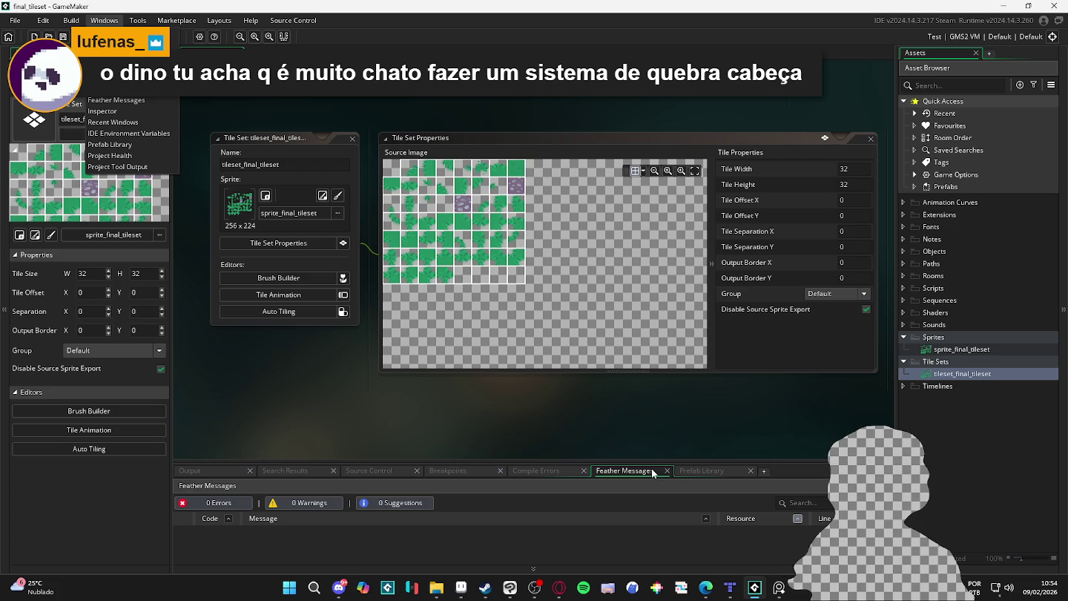
right_click(754, 588)
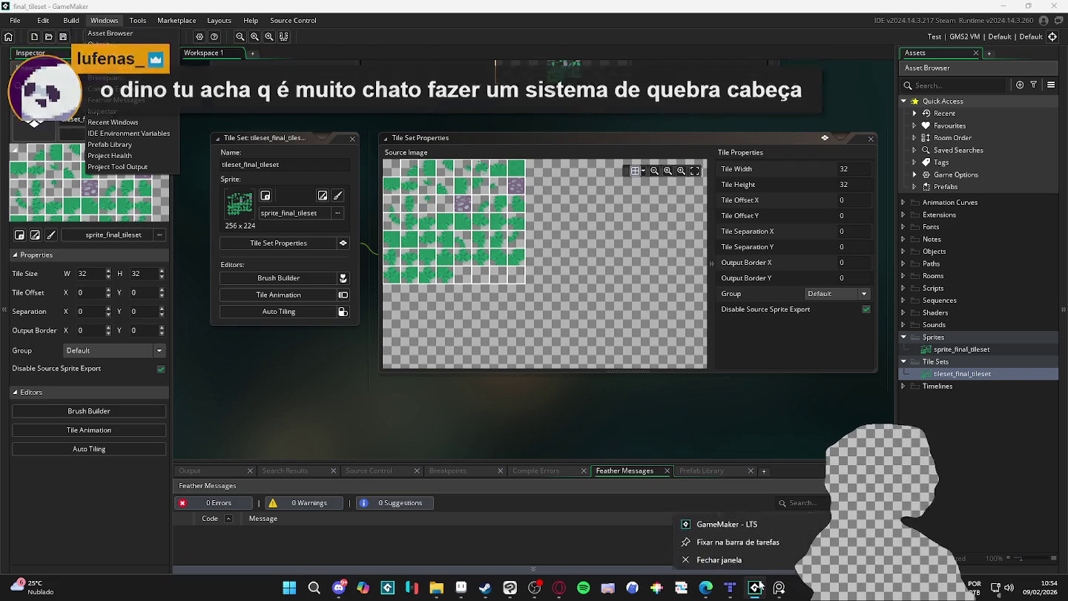
click(727, 536)
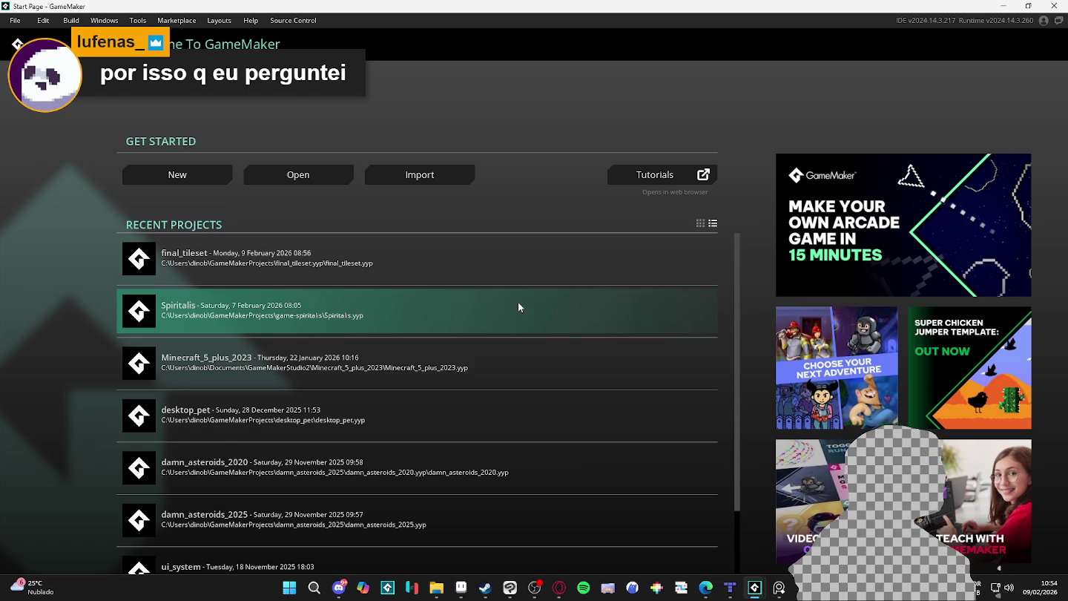
scroll(147, 364, down, 2)
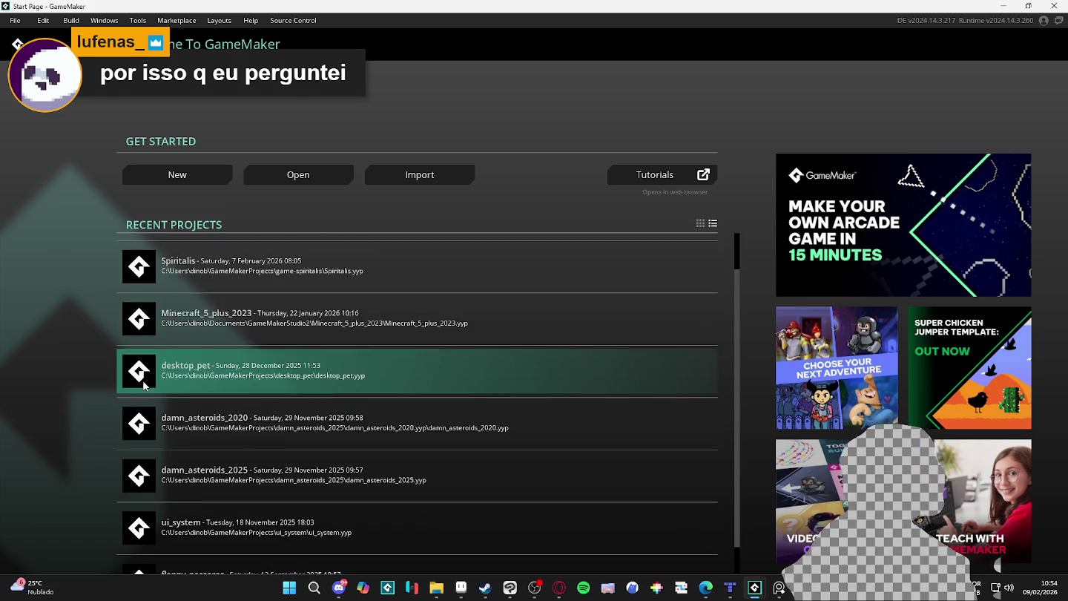
scroll(185, 379, up, 2)
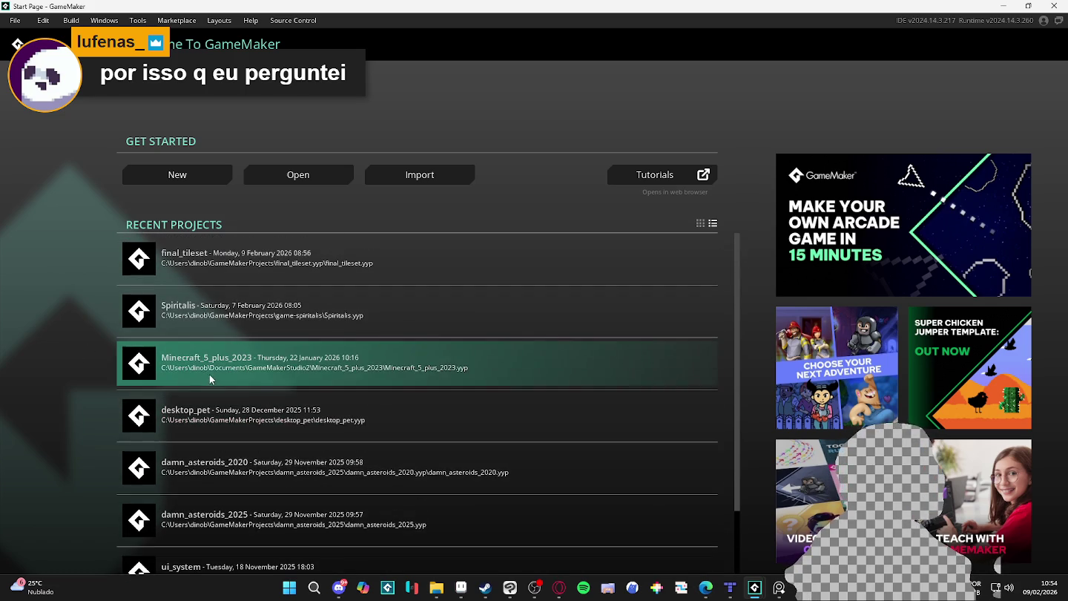
click(288, 589)
Search Windows for 'puzzle' and open the Puzzle project result in GameMaker
text(puzz)
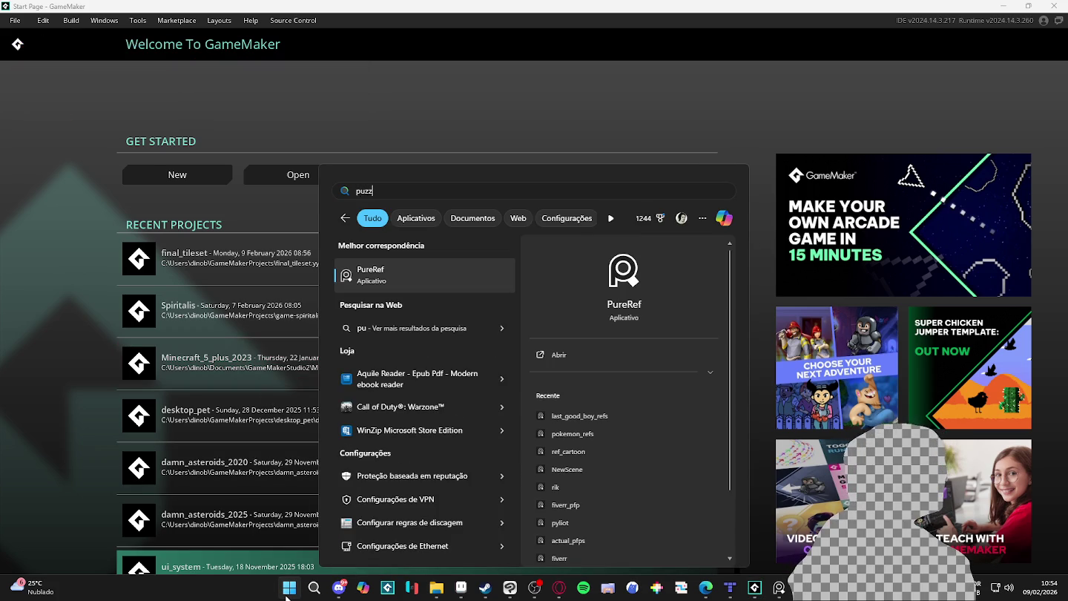
text(le)
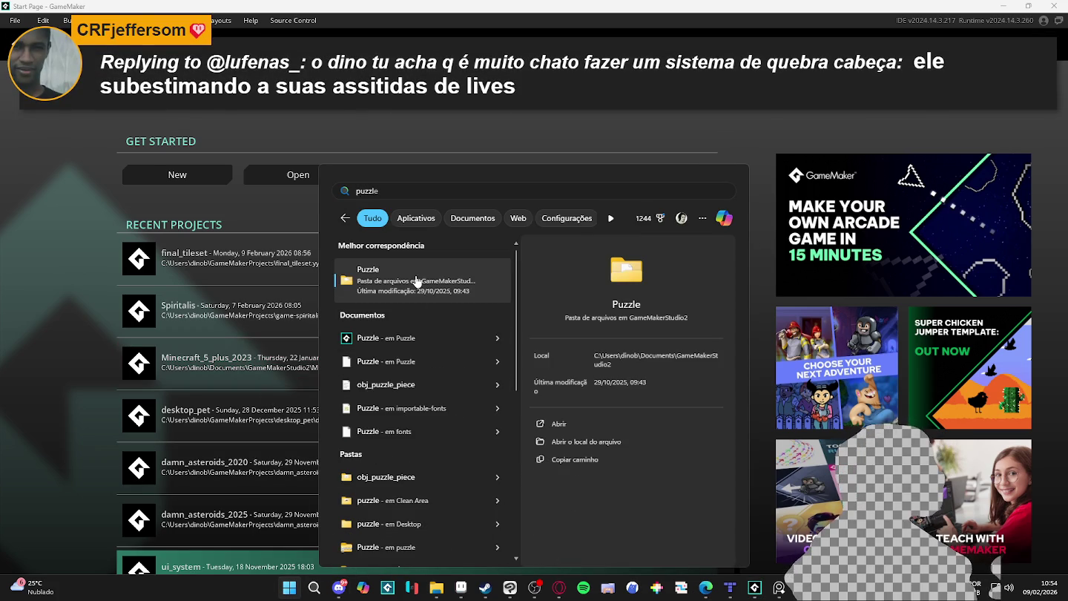
key(Escape)
click(404, 321)
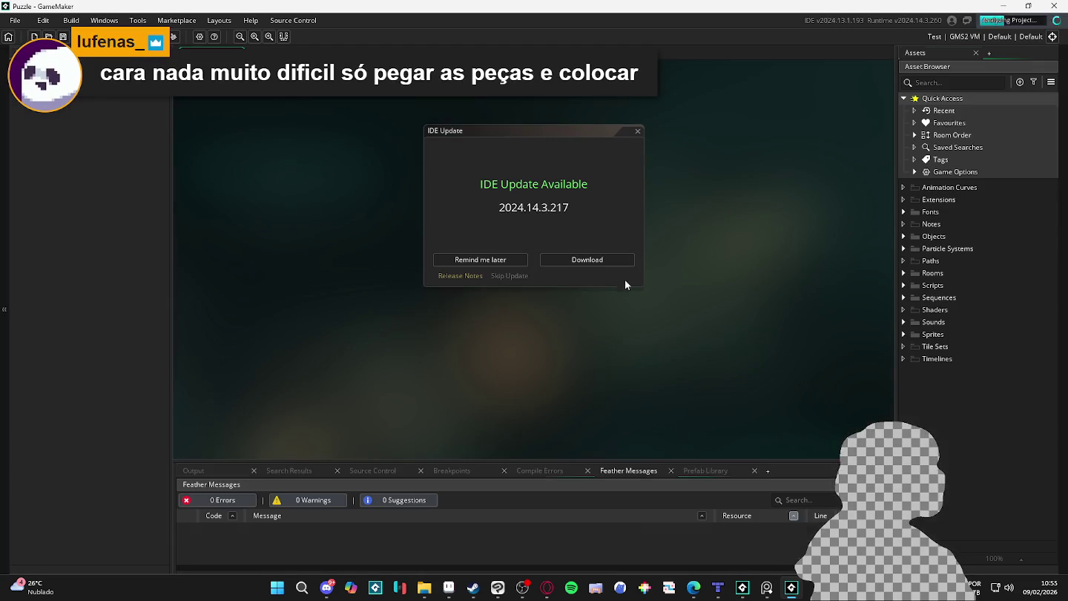
Dismiss the IDE update notice, open Room1 under Rooms, and build and run with F5
click(638, 130)
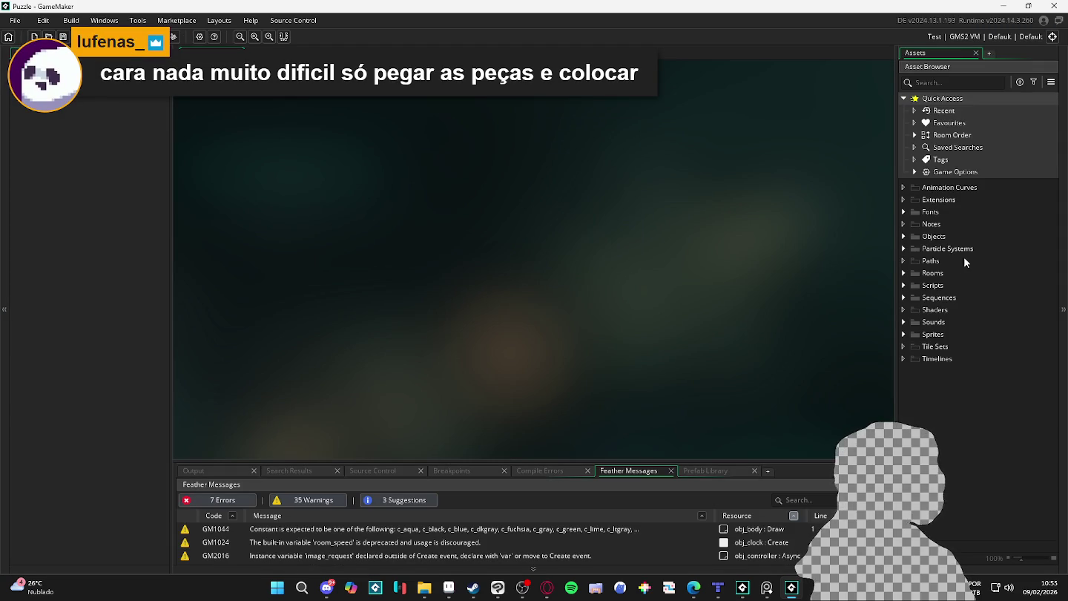
click(903, 272)
double_click(929, 285)
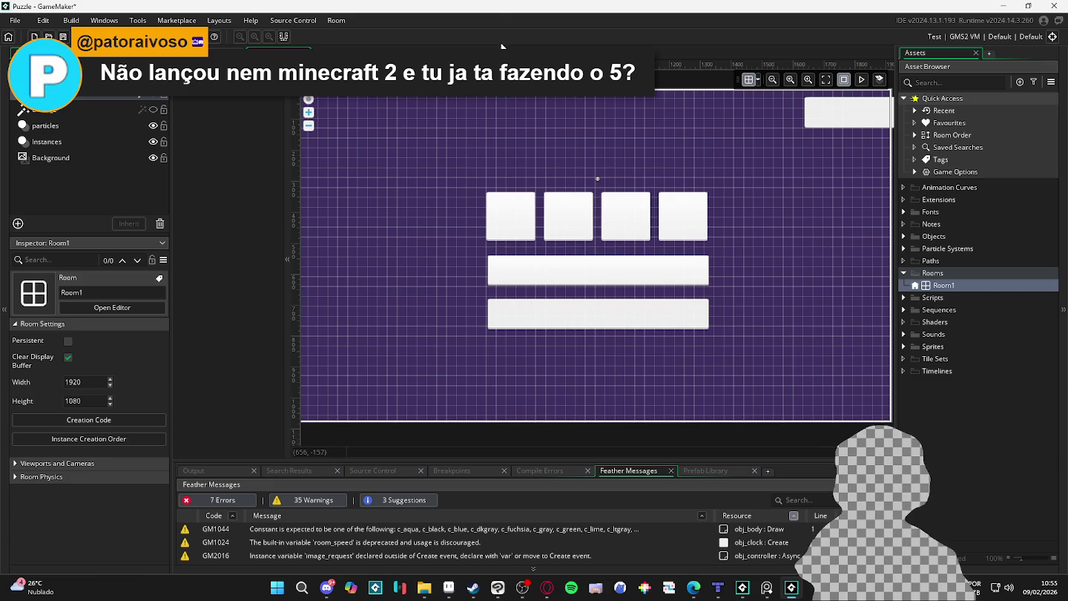
key(F5)
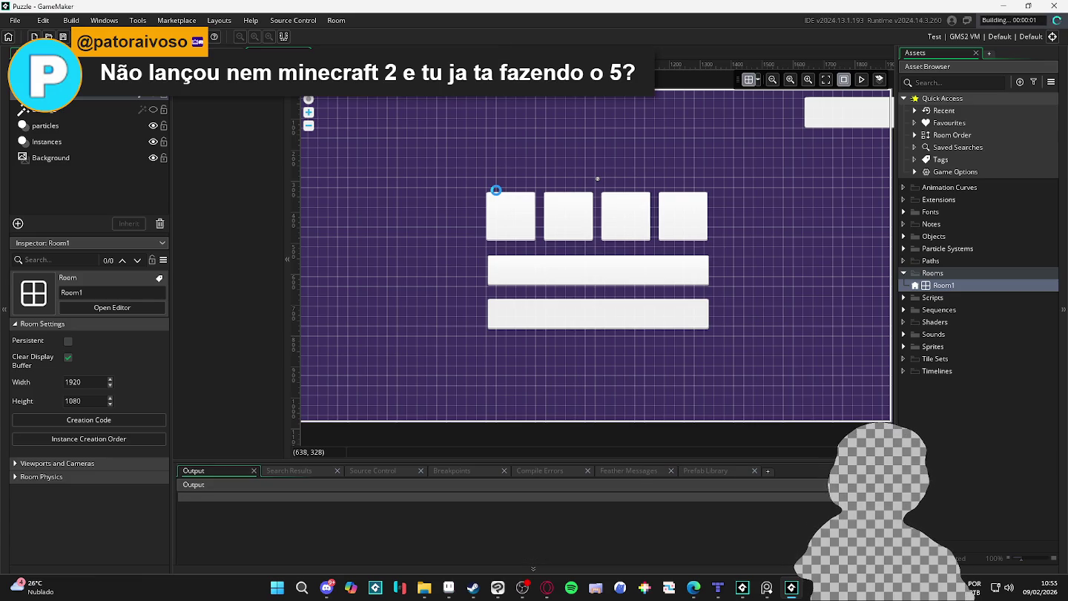
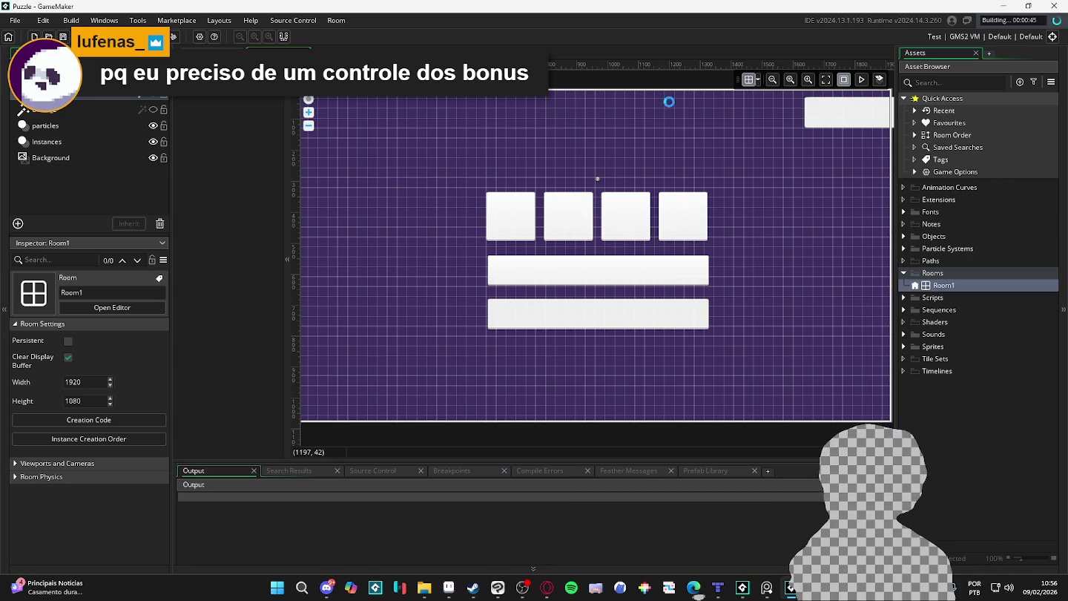
Quit GameMaker's Puzzle project, confirming the prompt, and bring up the Clip Studio Paint illustration
click(1063, 5)
click(562, 313)
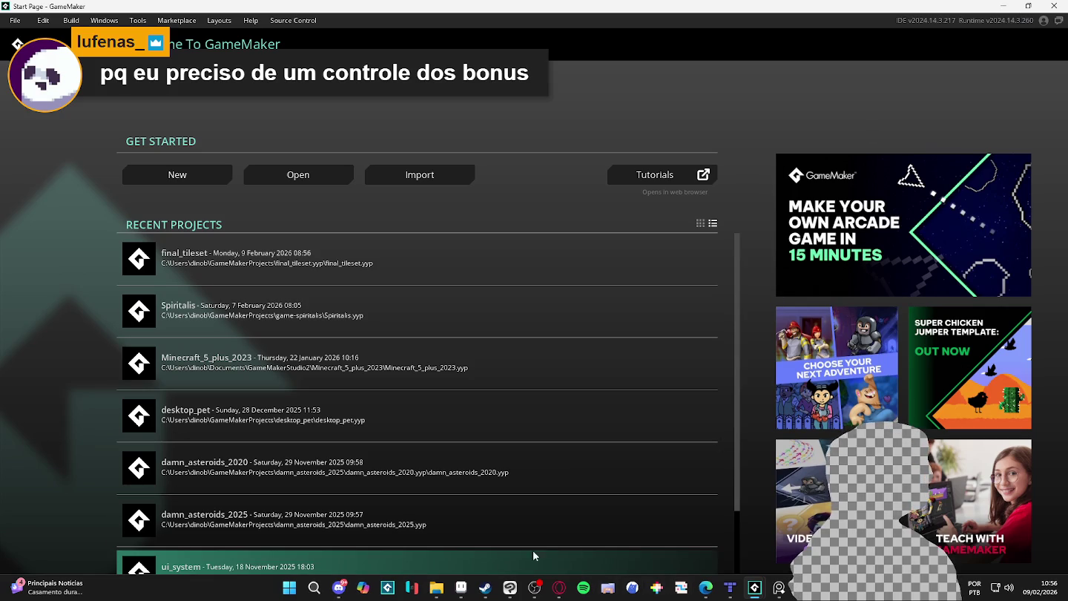
click(462, 585)
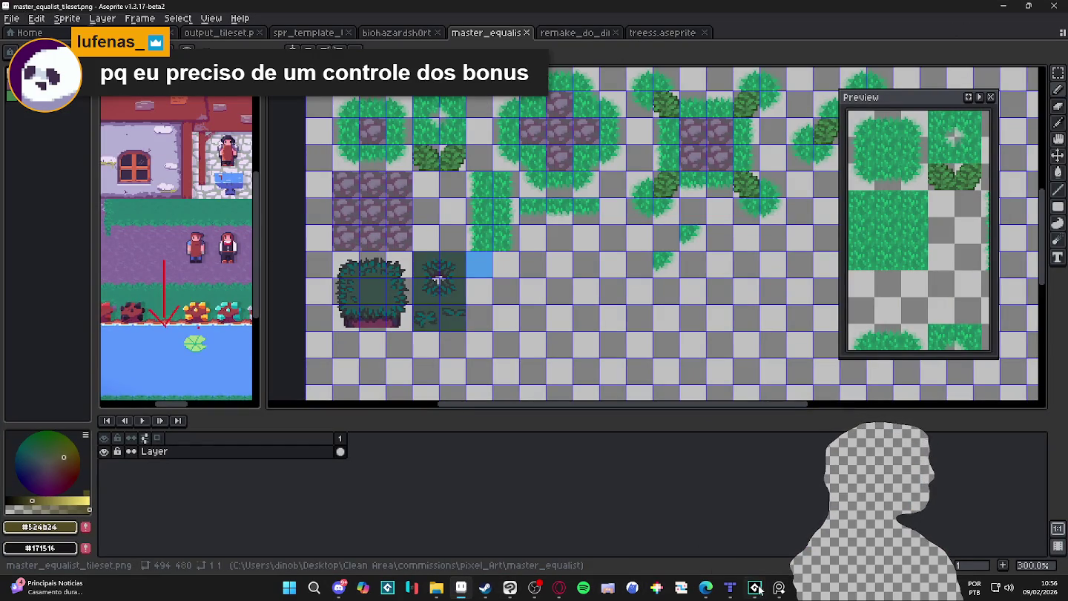
mouse_move(754, 587)
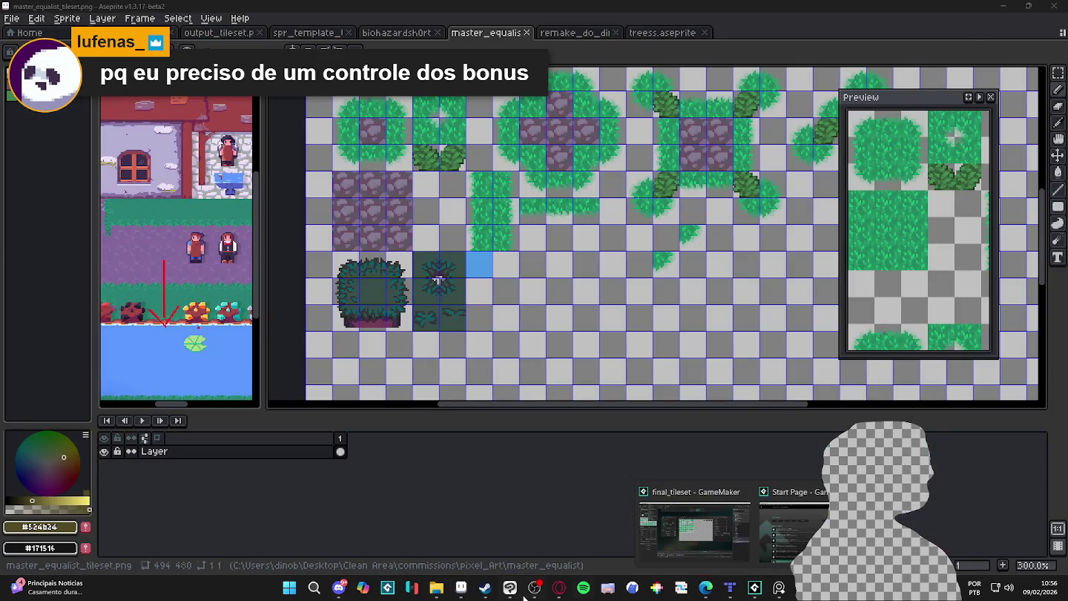
click(510, 587)
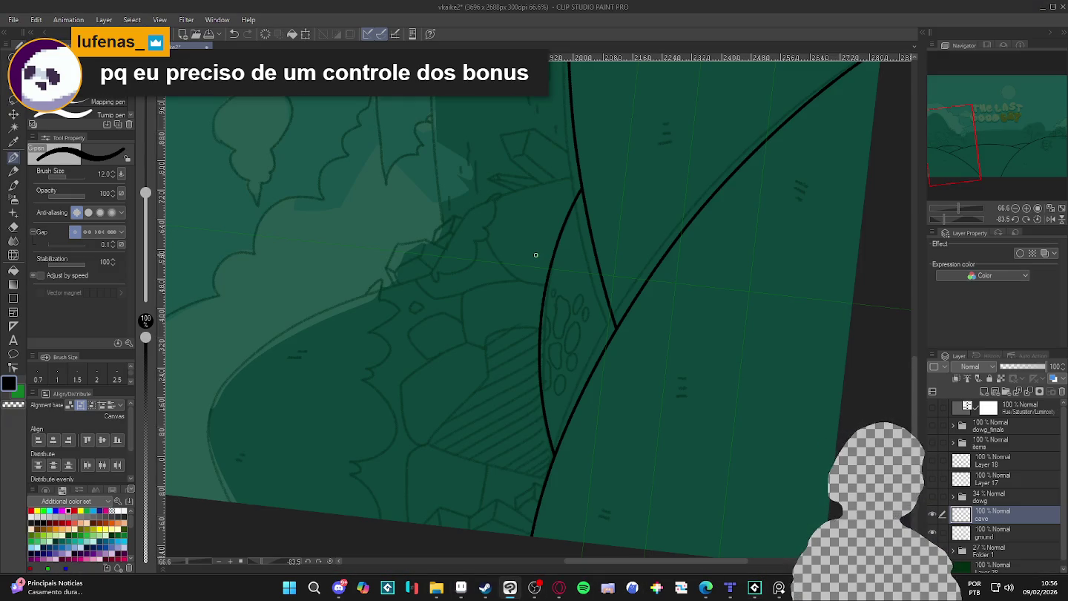
Rotate and shift the canvas view so the title lettering sits upright, back on the G-pen
mouse_move(535, 254)
mouse_down()
mouse_move(743, 402)
mouse_move(619, 462)
mouse_up()
mouse_move(684, 144)
mouse_down()
mouse_move(636, 249)
mouse_move(644, 370)
mouse_up()
key(r)
drag(706, 351, 678, 357)
key(p)
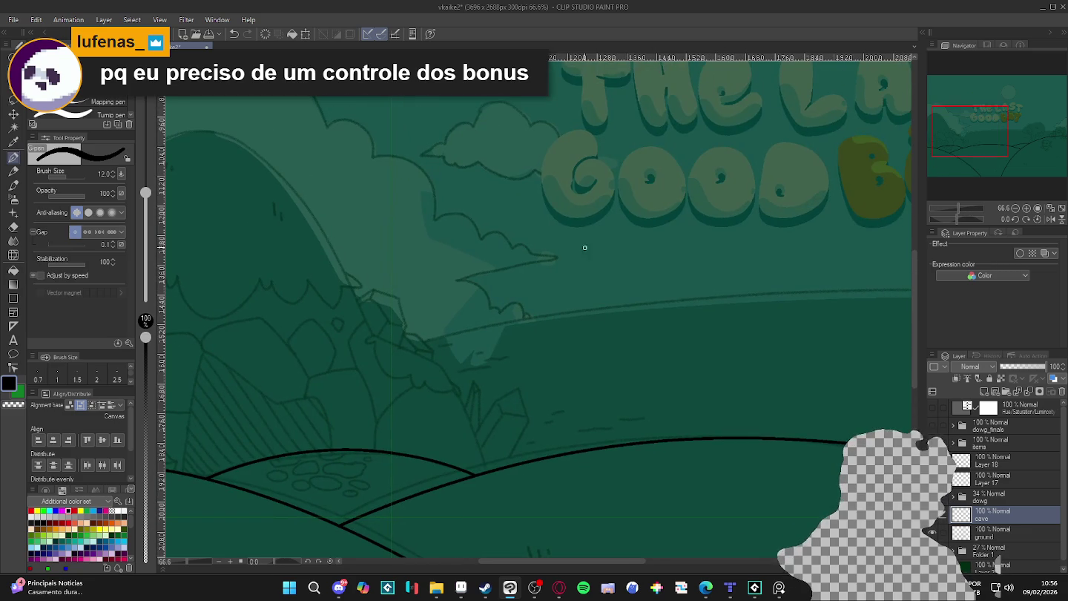
Draw a rounded box over the title with lines extending above, below and left
mouse_move(578, 173)
mouse_down()
mouse_move(579, 237)
mouse_move(666, 246)
mouse_move(638, 160)
mouse_move(581, 177)
mouse_up()
drag(614, 159, 615, 119)
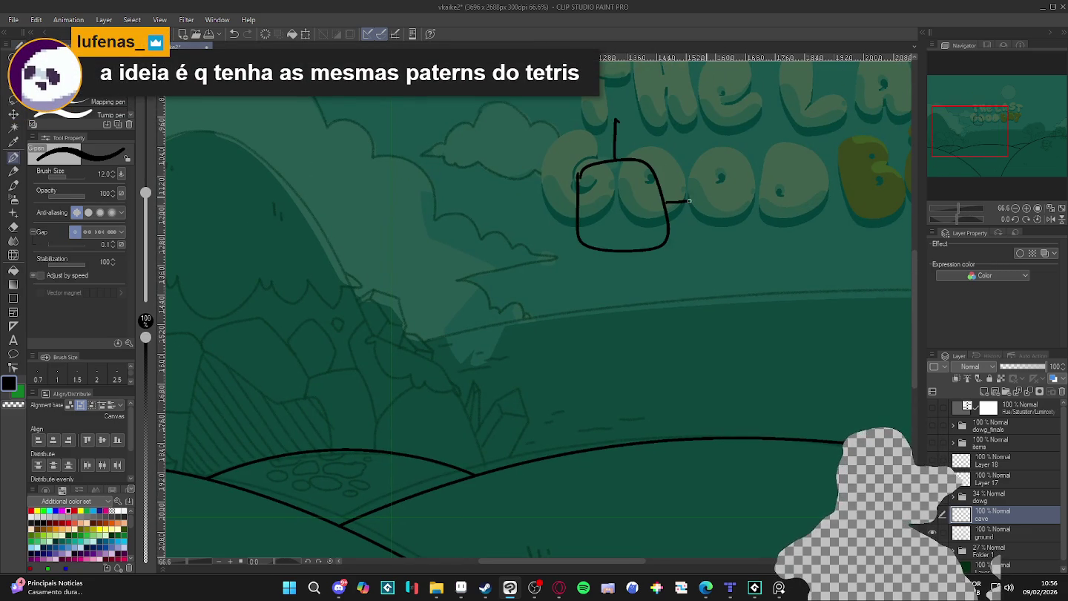
drag(620, 250, 617, 289)
mouse_move(576, 206)
mouse_down()
mouse_move(510, 211)
mouse_move(541, 195)
mouse_up()
key(ctrl+z)
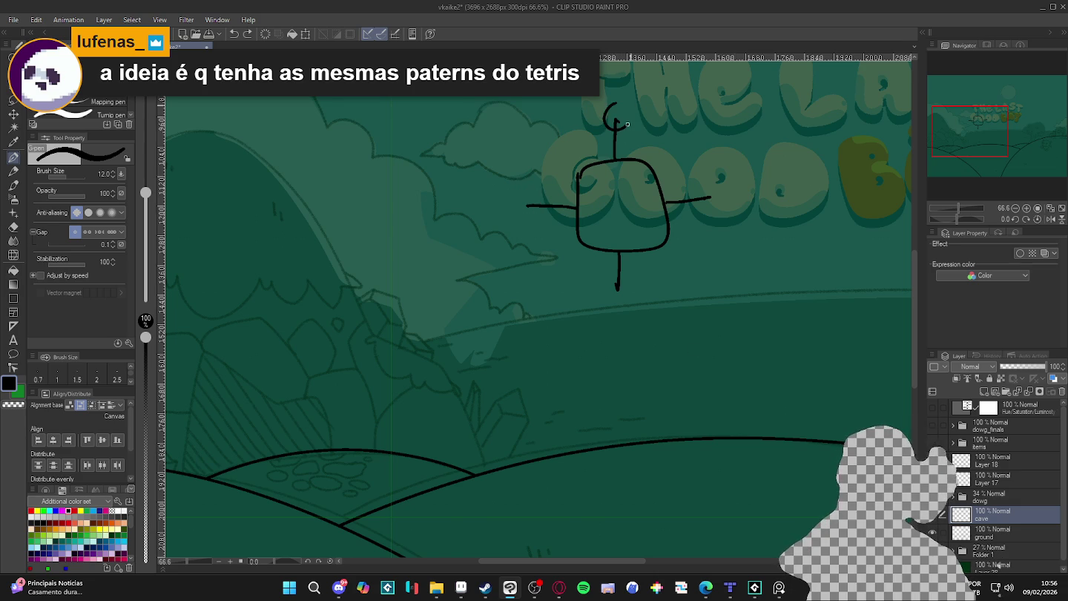
key(ctrl+z)
Try curls on the line ends and an arrow beside the box, undoing each attempt
drag(718, 182, 700, 200)
key(ctrl+z)
drag(620, 277, 610, 291)
key(ctrl+z)
drag(530, 194, 532, 213)
key(ctrl+z)
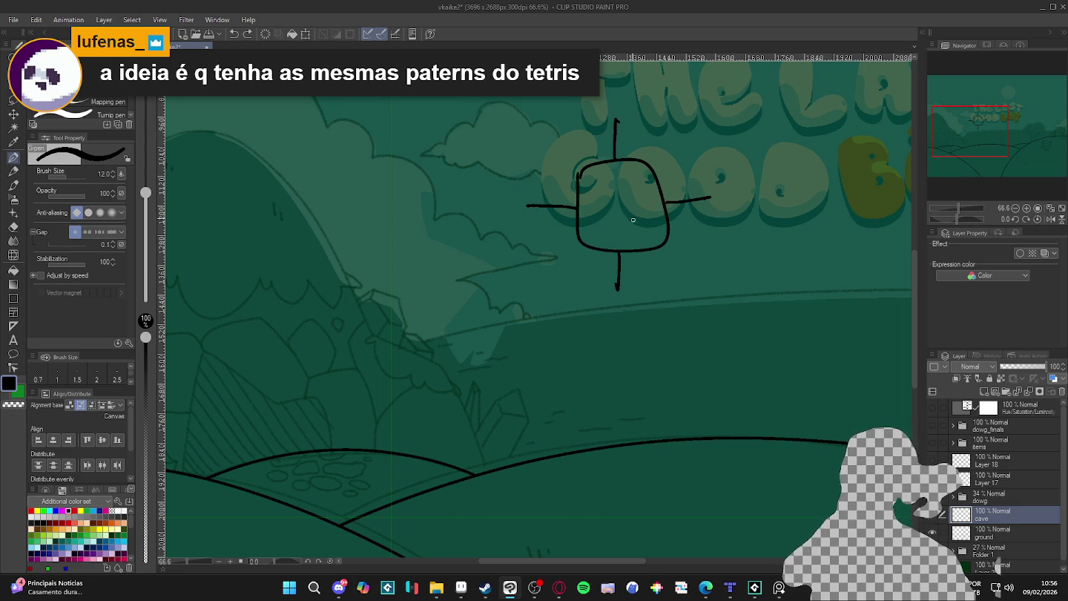
key(ctrl+z)
key(ctrl+y)
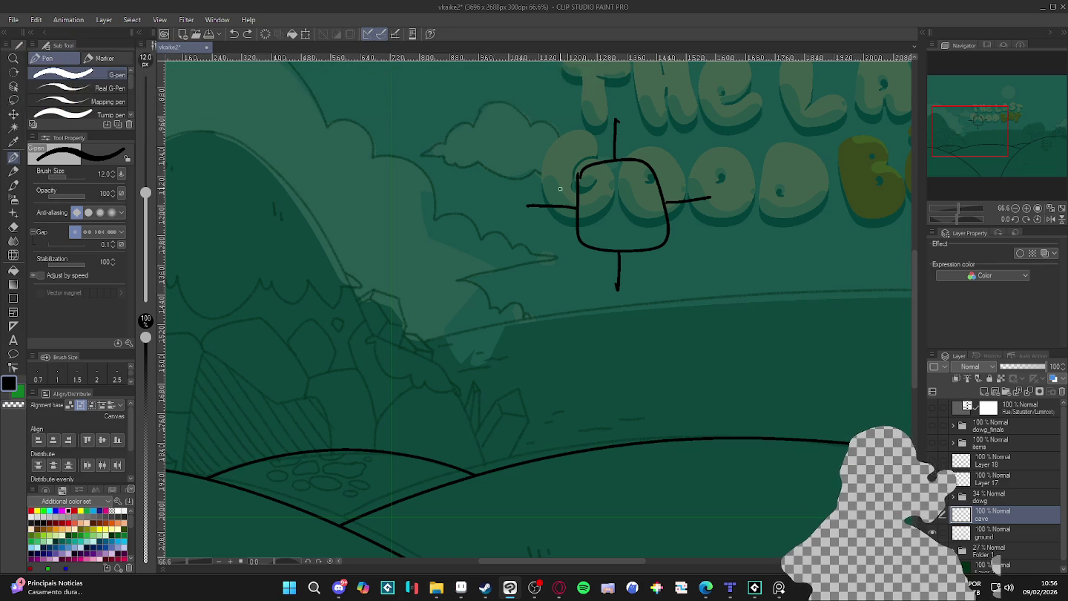
mouse_move(567, 181)
mouse_down()
mouse_move(535, 177)
mouse_move(526, 191)
mouse_move(561, 124)
mouse_up()
key(ctrl+z)
key(ctrl+z)
key(ctrl+z)
key(ctrl+z)
key(ctrl+z)
key(ctrl+z)
key(ctrl+z)
key(ctrl+z)
Select the ground layer and add a new Layer 27 above it
scroll(594, 334, down, 2)
scroll(586, 344, down, 2)
scroll(578, 355, down, 1)
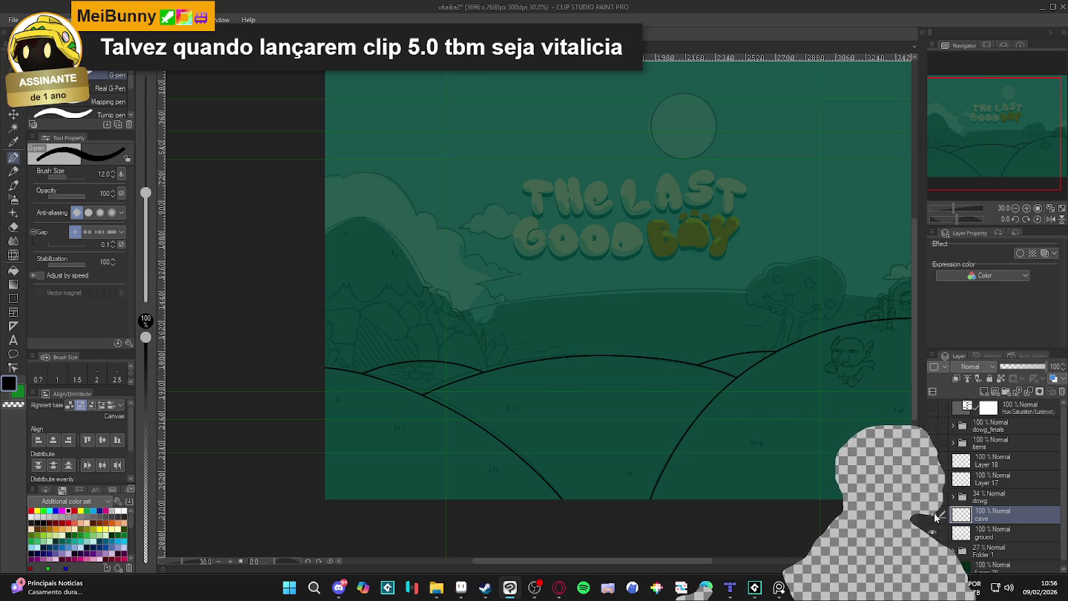
click(931, 514)
click(933, 514)
click(971, 534)
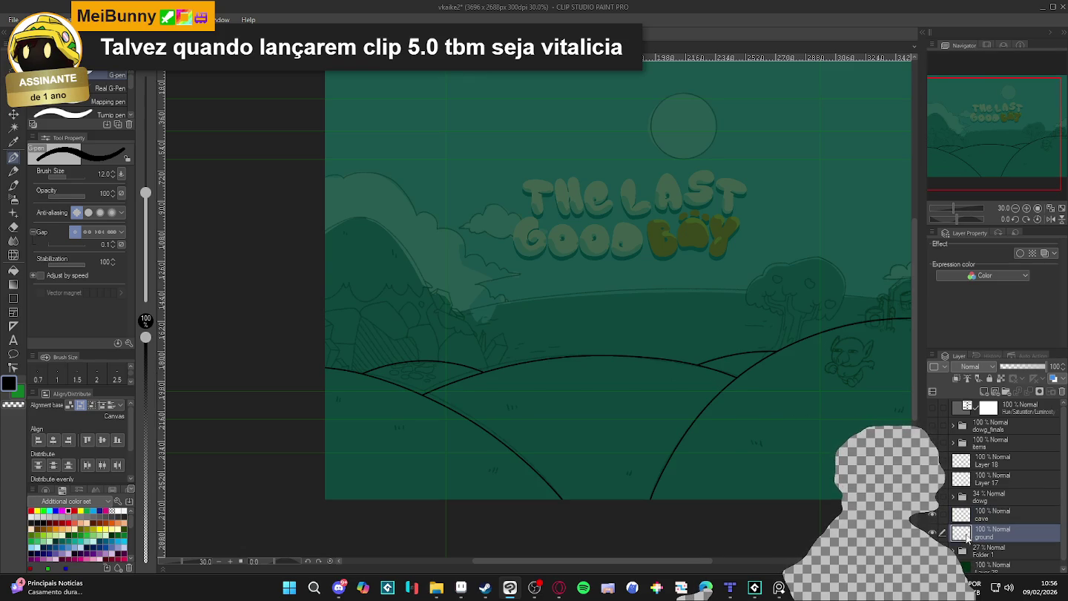
click(933, 532)
click(933, 531)
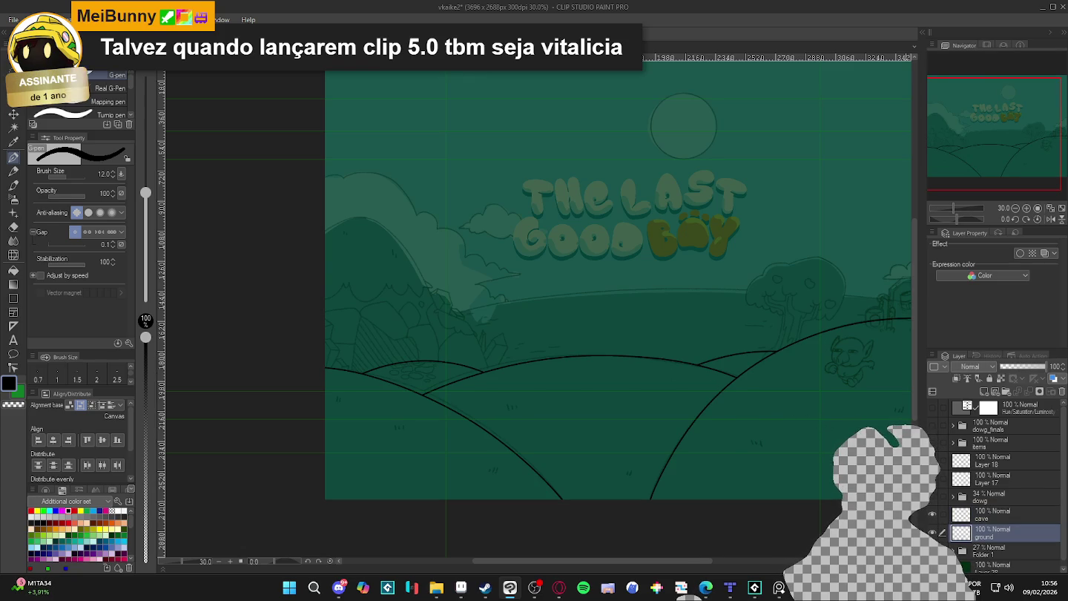
scroll(845, 390, up, 1)
drag(845, 389, 776, 386)
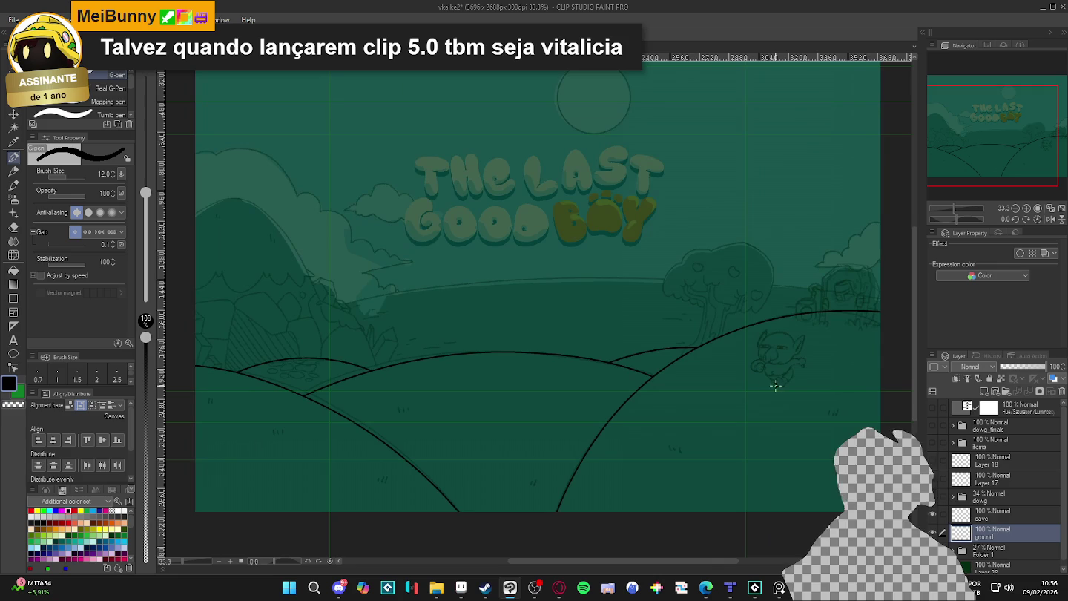
key(ctrl+shift+n)
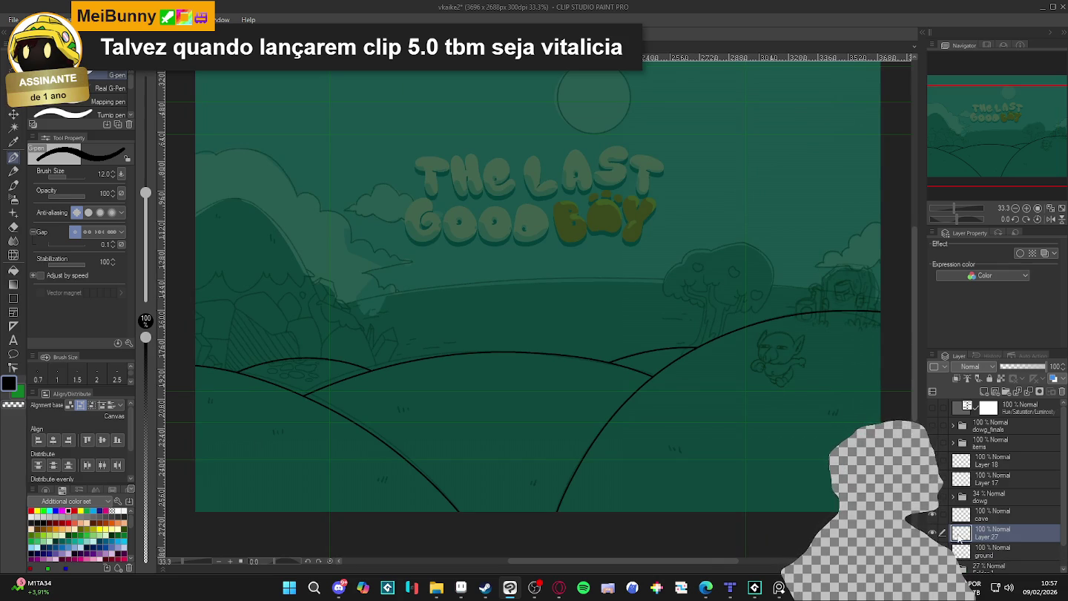
Make the cave layer active and tilt the canvas to suit the left mountain stroke
key(alt+bracketright)
scroll(818, 477, down, 2)
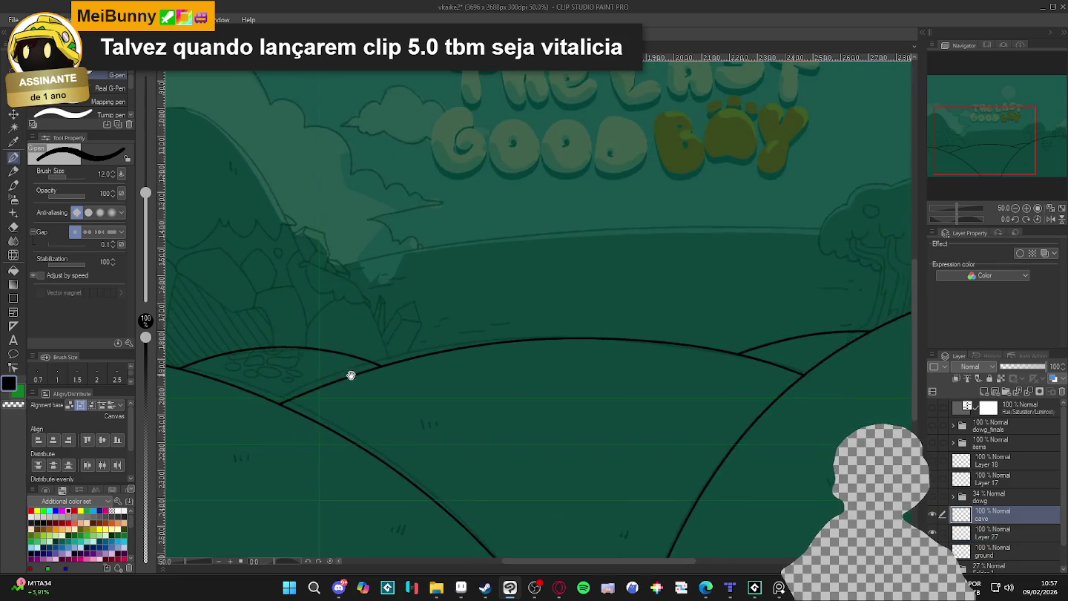
scroll(343, 373, up, 1)
drag(498, 374, 593, 367)
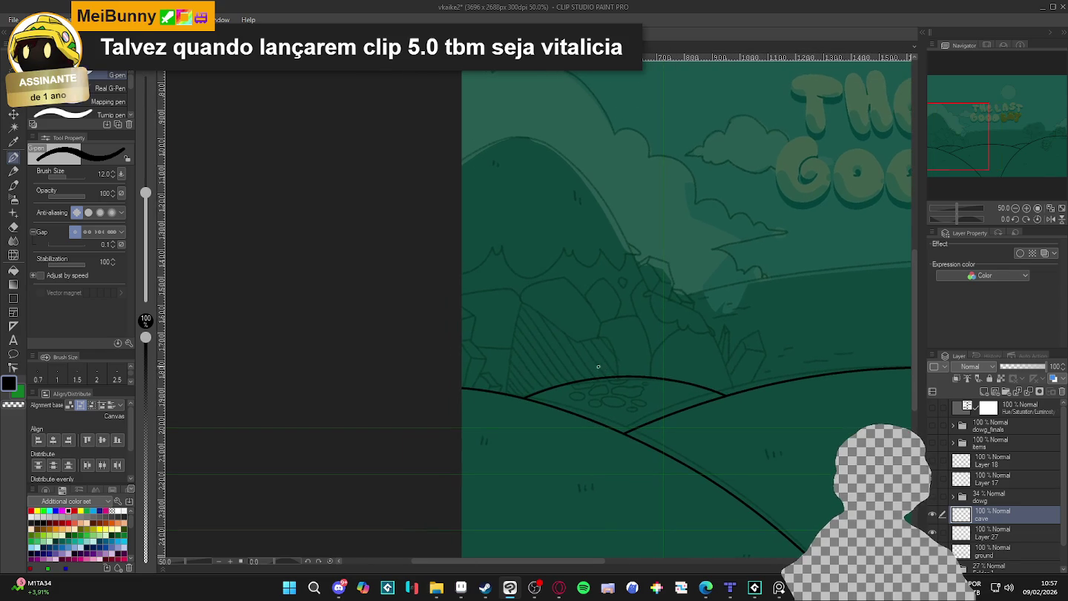
key(r)
mouse_move(874, 399)
mouse_down()
mouse_move(584, 89)
mouse_move(653, 351)
mouse_move(720, 189)
mouse_move(663, 247)
mouse_up()
Ink the tall left mountain outline down to the hill lines, then turn the view upright
drag(646, 286, 645, 321)
key(ctrl+z)
drag(724, 201, 673, 240)
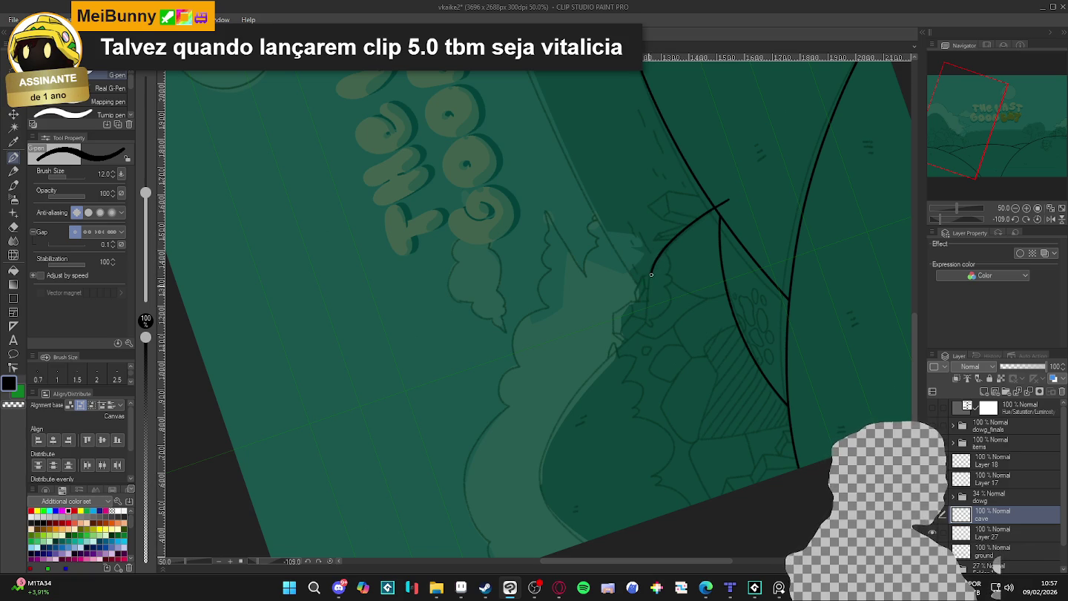
drag(642, 325, 546, 496)
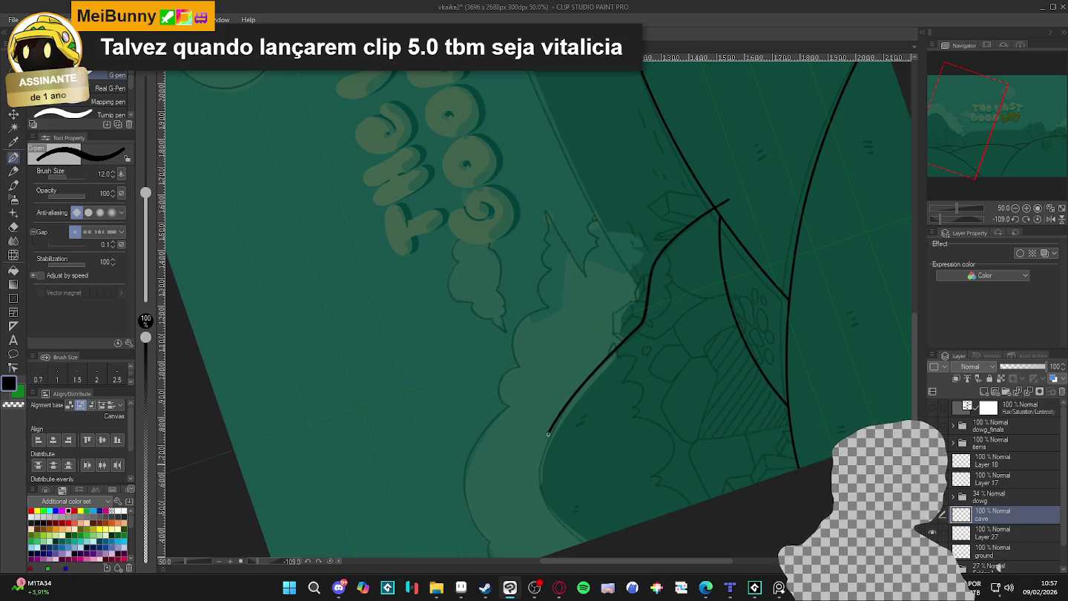
mouse_move(851, 377)
mouse_down()
mouse_move(730, 470)
mouse_move(644, 469)
mouse_up()
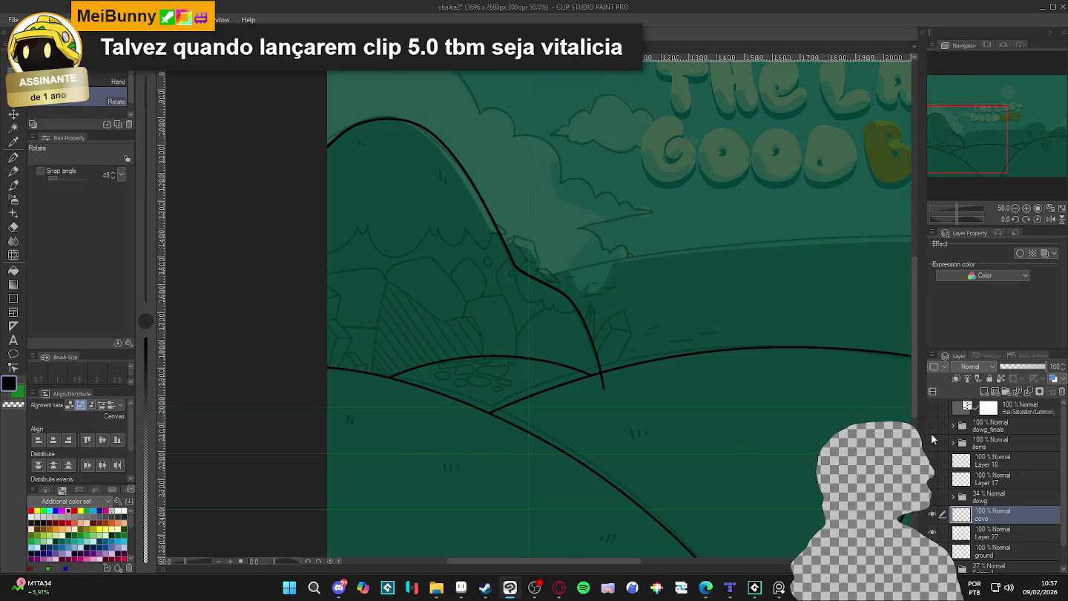
Check the dowg_finals folder, then erase the mountain outline's overshoot past the hill line
click(933, 426)
click(932, 428)
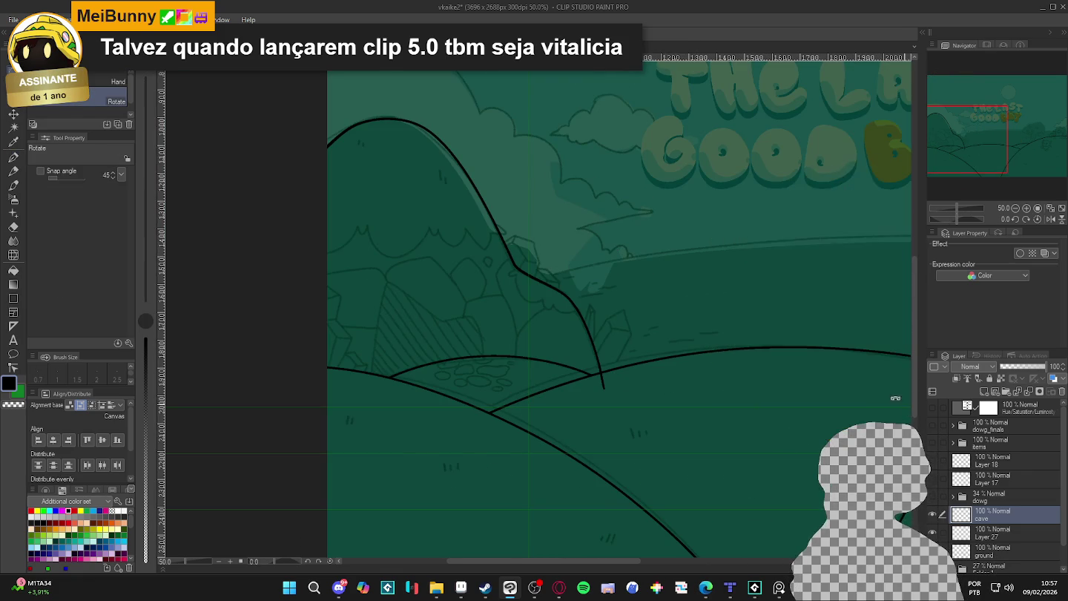
scroll(503, 312, down, 2)
scroll(584, 322, down, 1)
scroll(529, 305, up, 3)
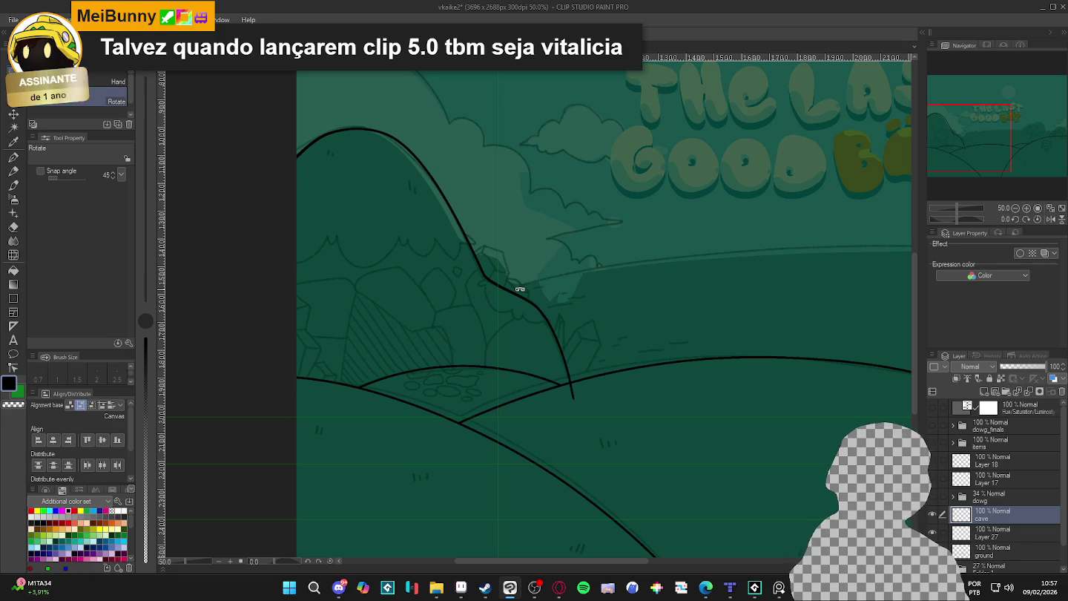
key(e)
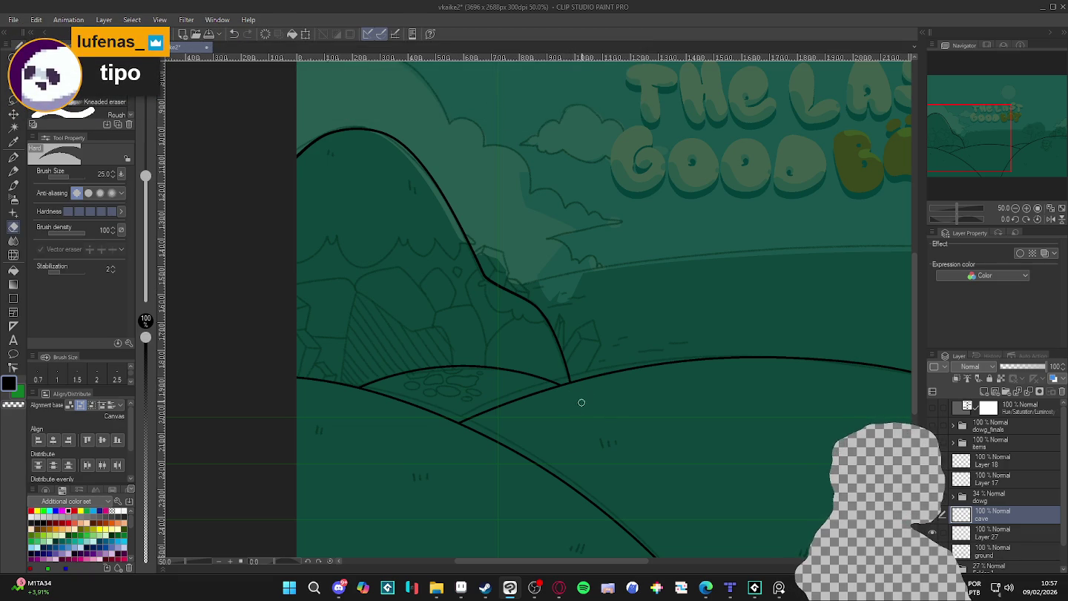
key(p)
scroll(653, 430, down, 1)
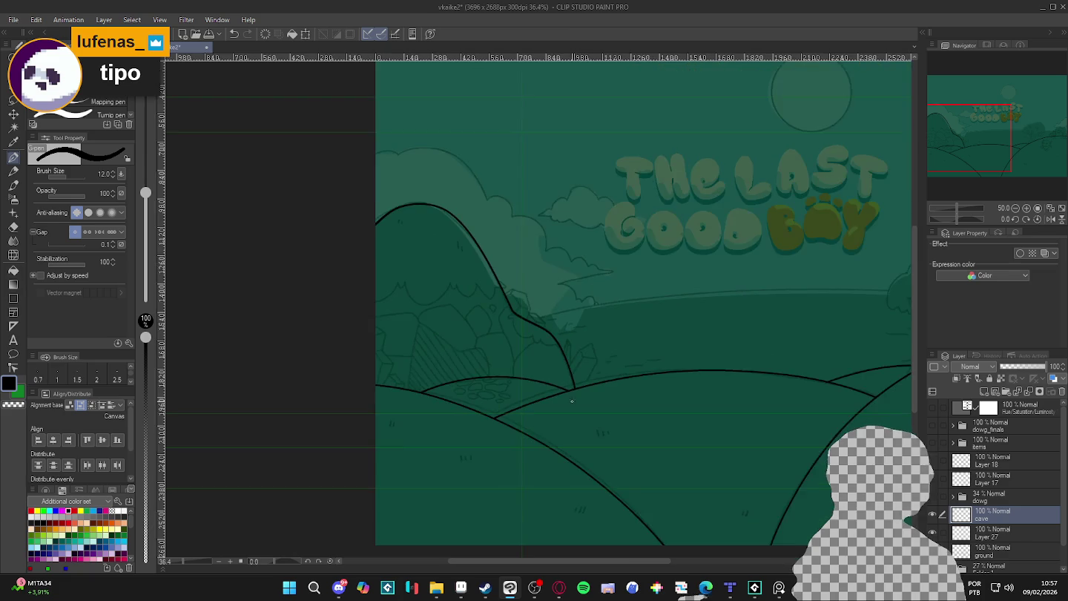
scroll(652, 430, down, 1)
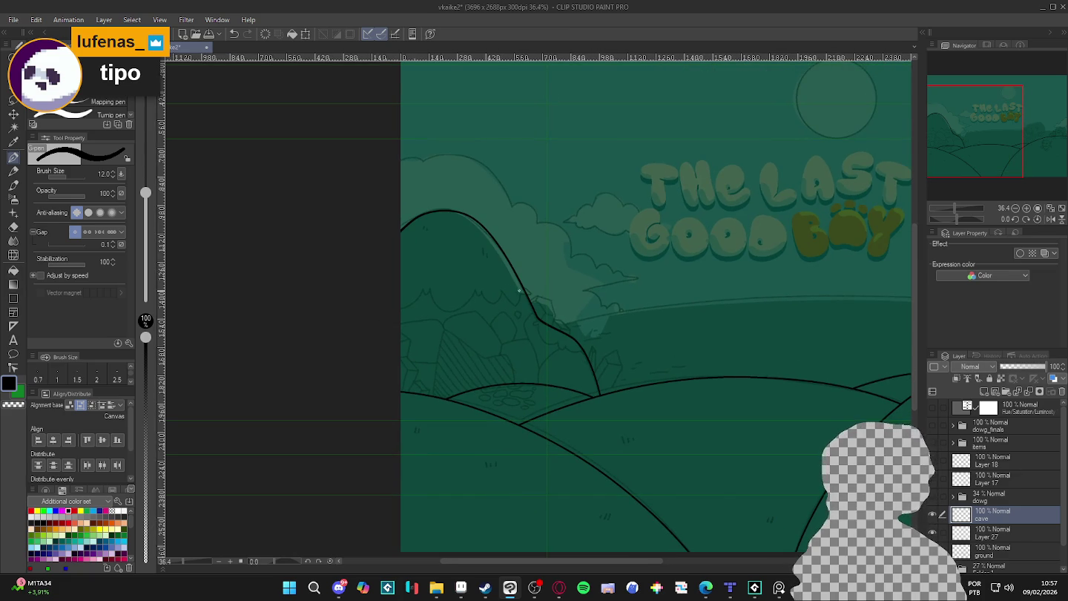
scroll(499, 284, up, 2)
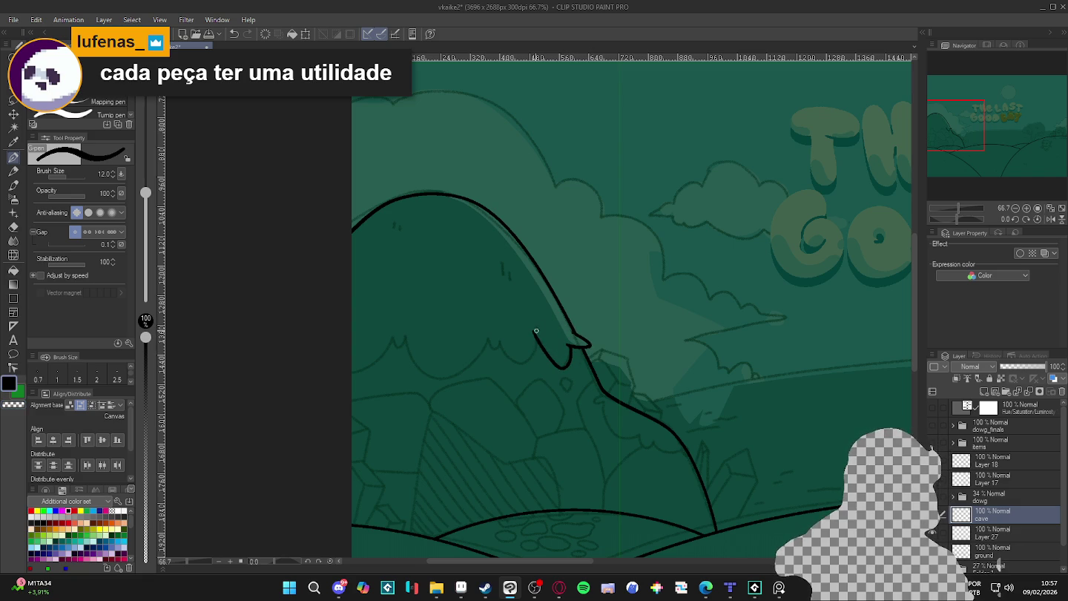
Ink three scalloped bush strokes from the mountain outline left to the canvas edge
drag(536, 330, 502, 344)
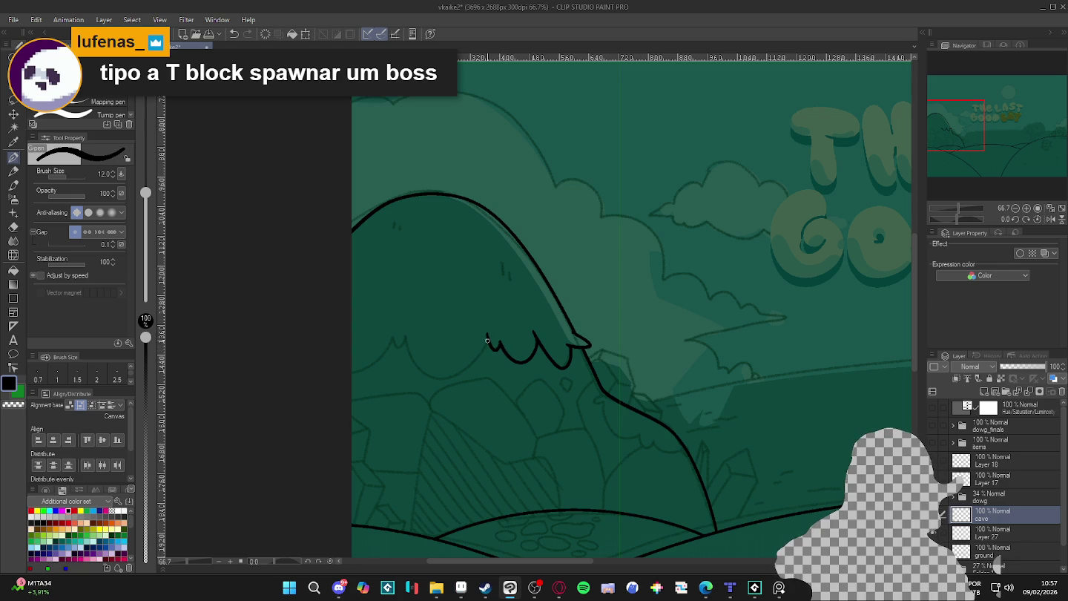
drag(475, 363, 406, 333)
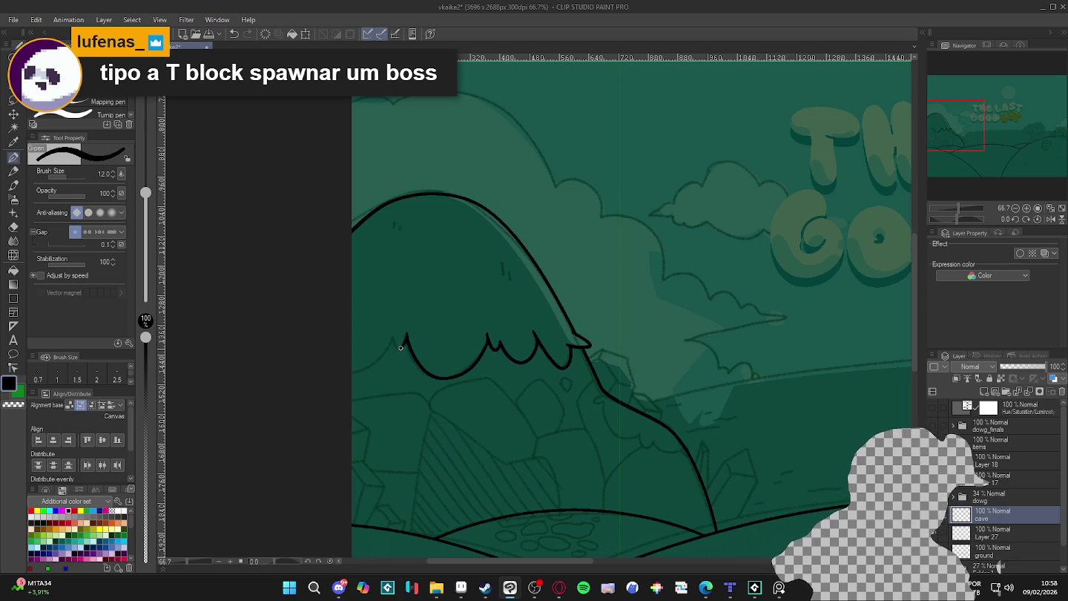
drag(401, 347, 353, 370)
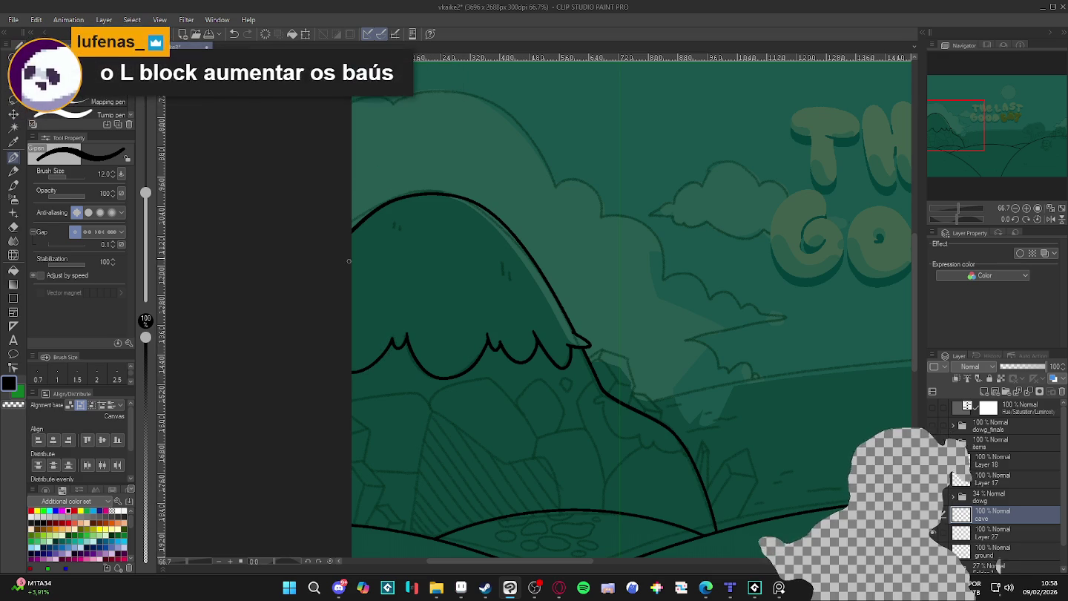
scroll(719, 445, down, 2)
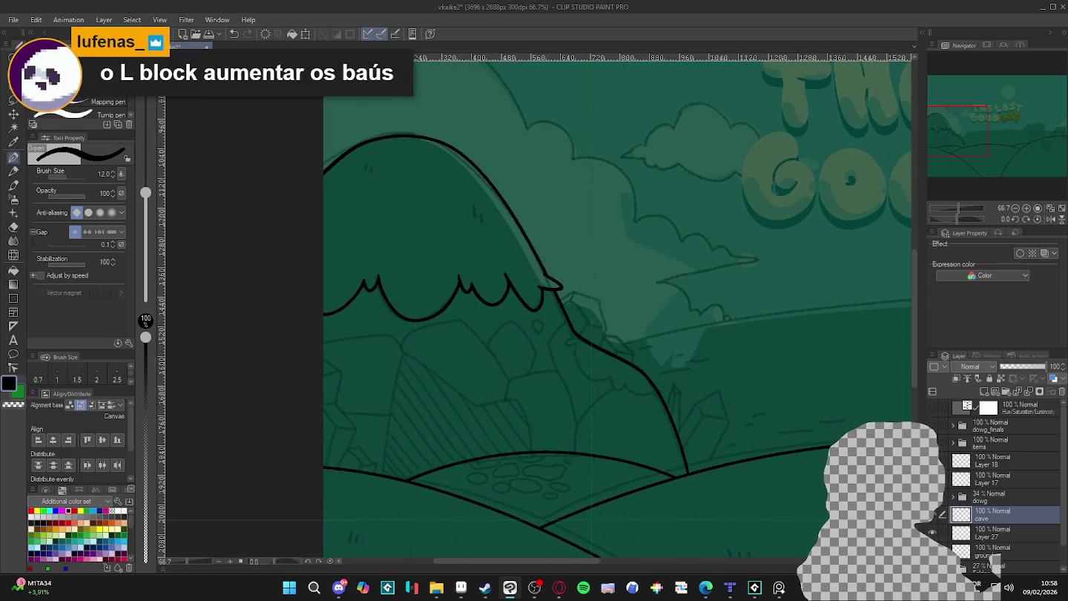
click(942, 532)
drag(612, 444, 626, 445)
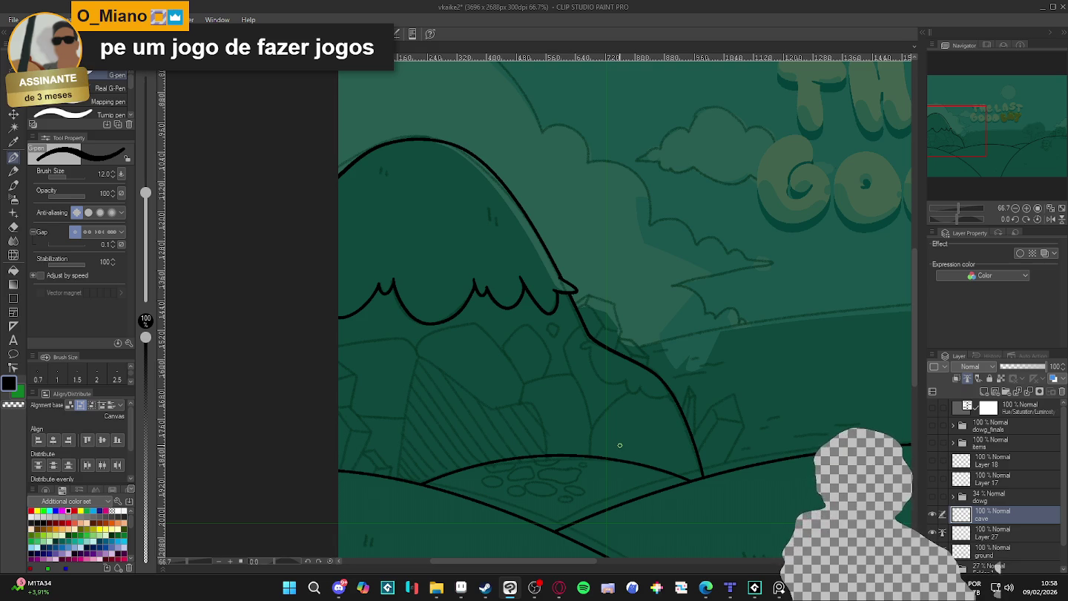
Check the area under the mountain for gaps, then ink the slope outline with a hooked end
key(w)
click(609, 430)
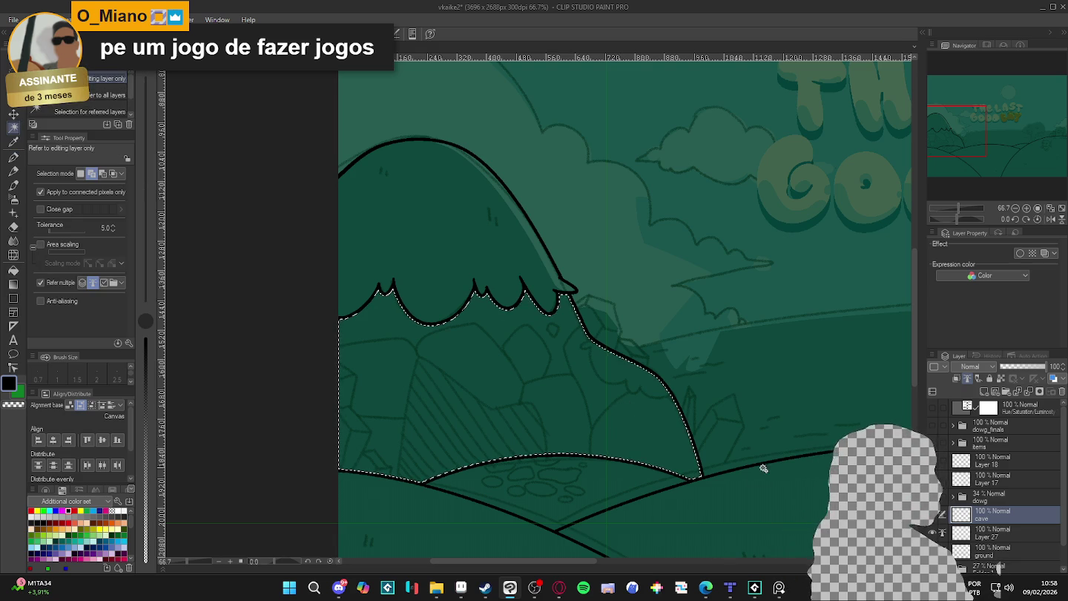
key(ctrl+d)
key(p)
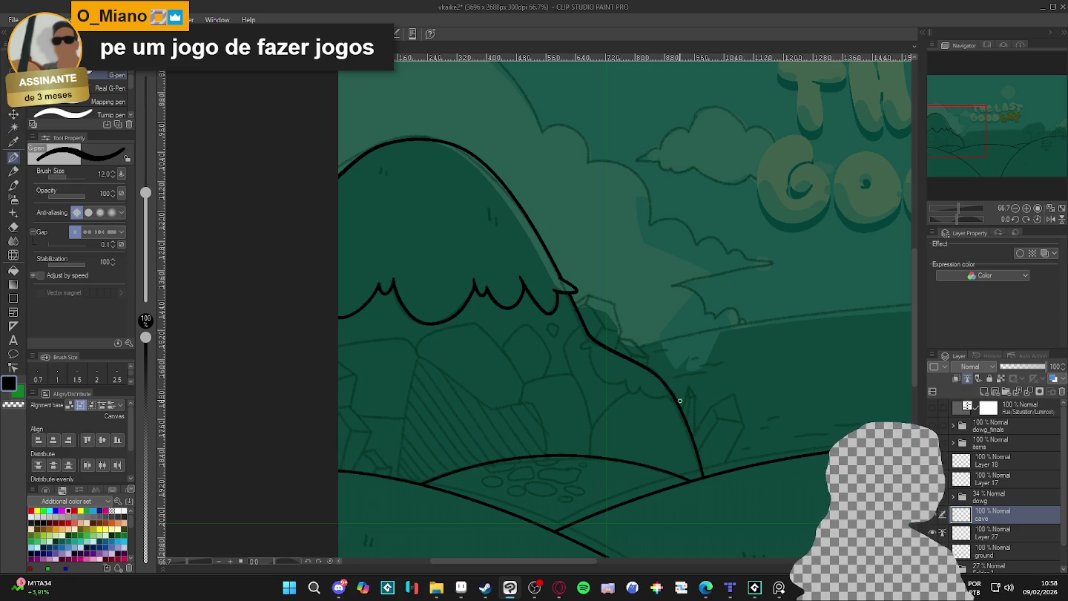
drag(593, 339, 581, 350)
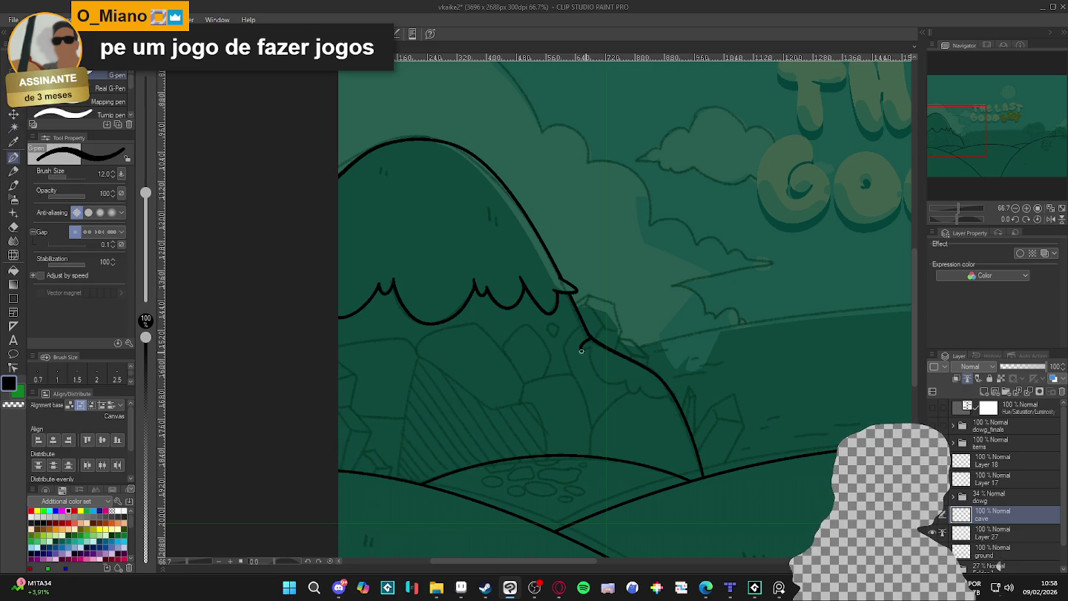
drag(615, 386, 667, 398)
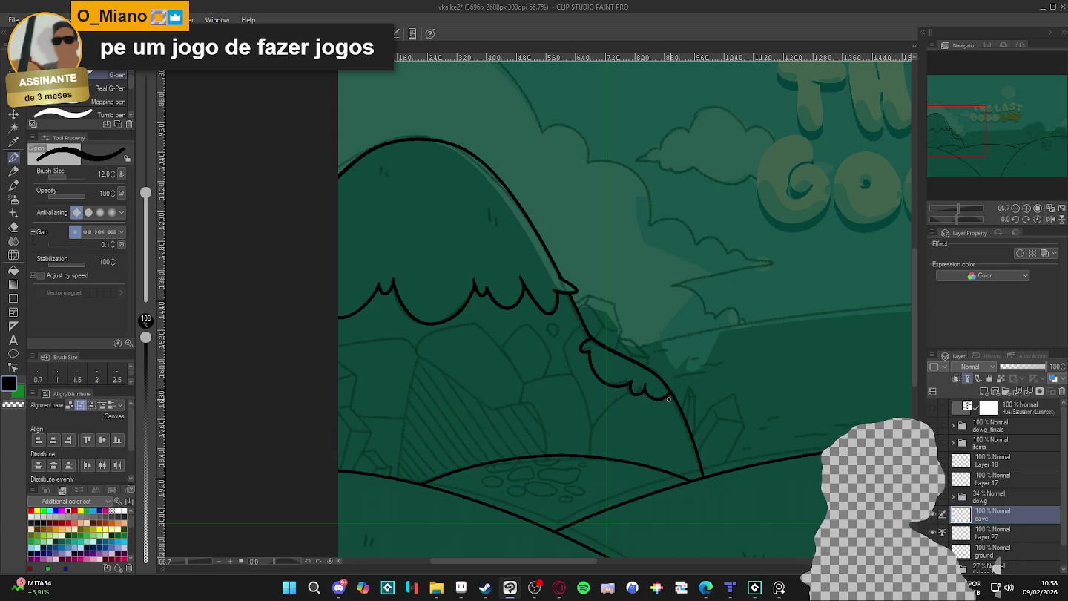
drag(719, 427, 794, 405)
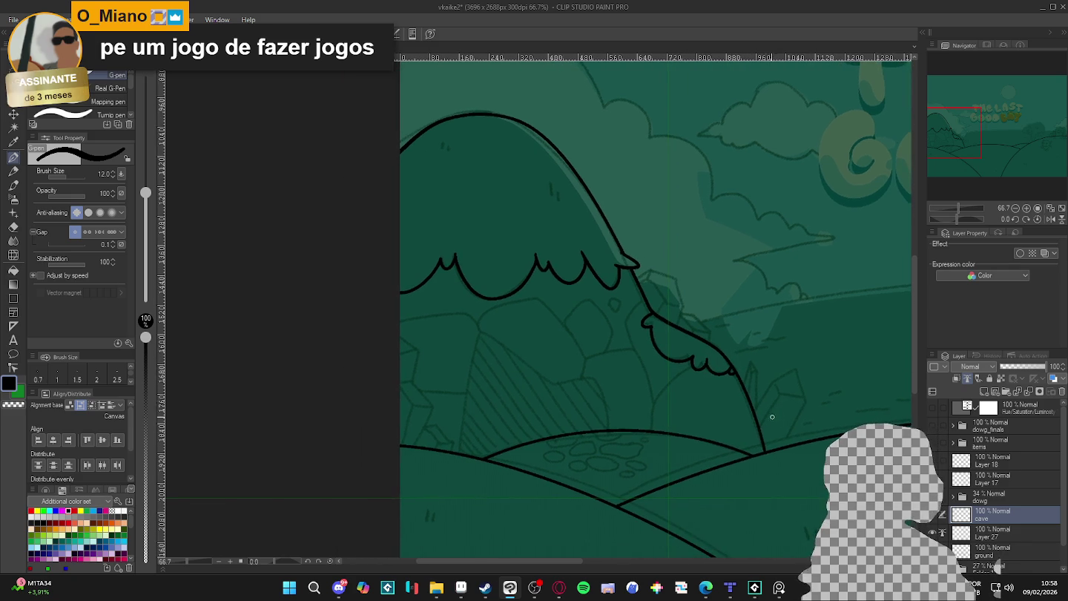
Recheck the enclosed area and ink the scalloped bush edge on the slope at pen size 8
key(w)
click(715, 411)
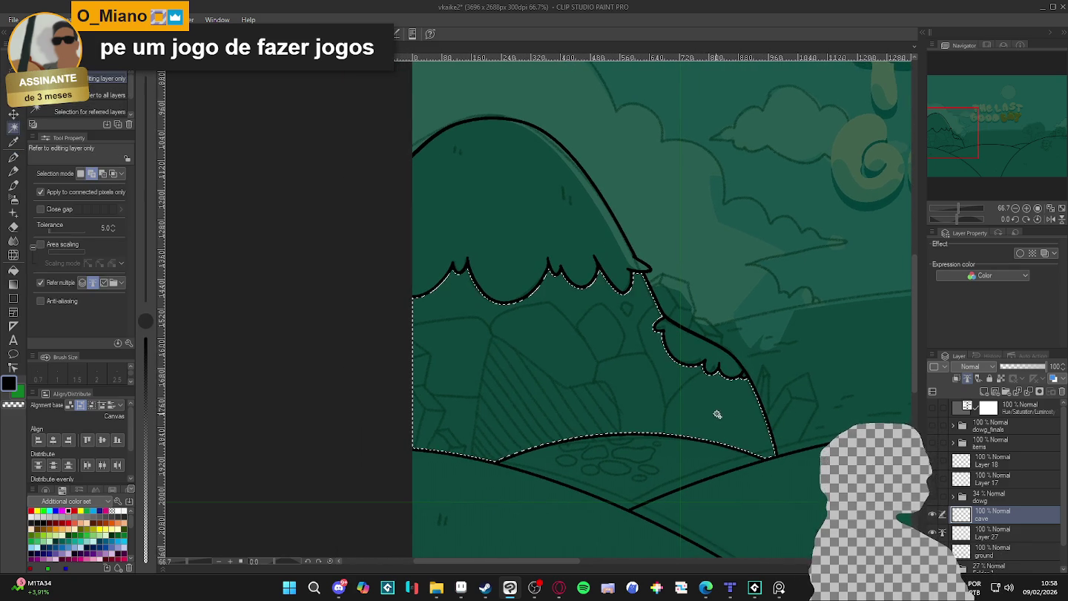
key(ctrl+d)
key(p)
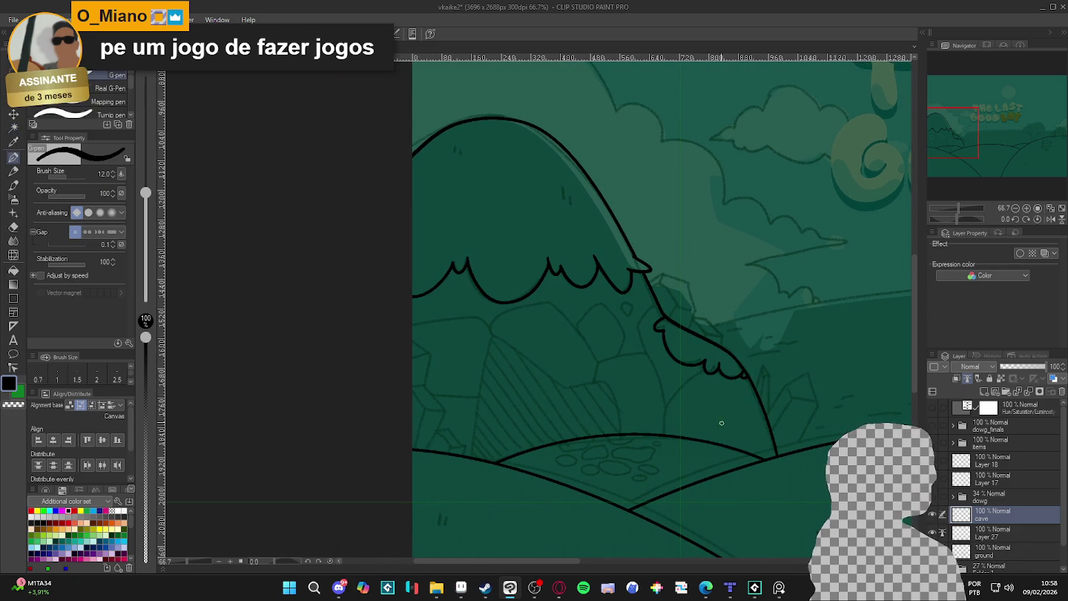
key(bracketleft)
key(bracketleft)
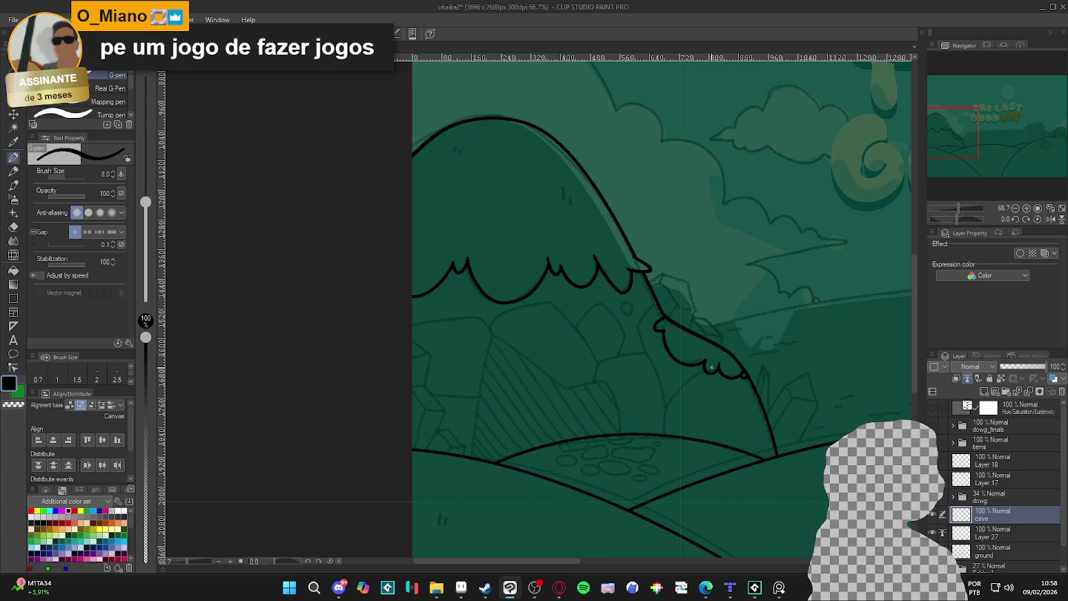
drag(712, 366, 687, 379)
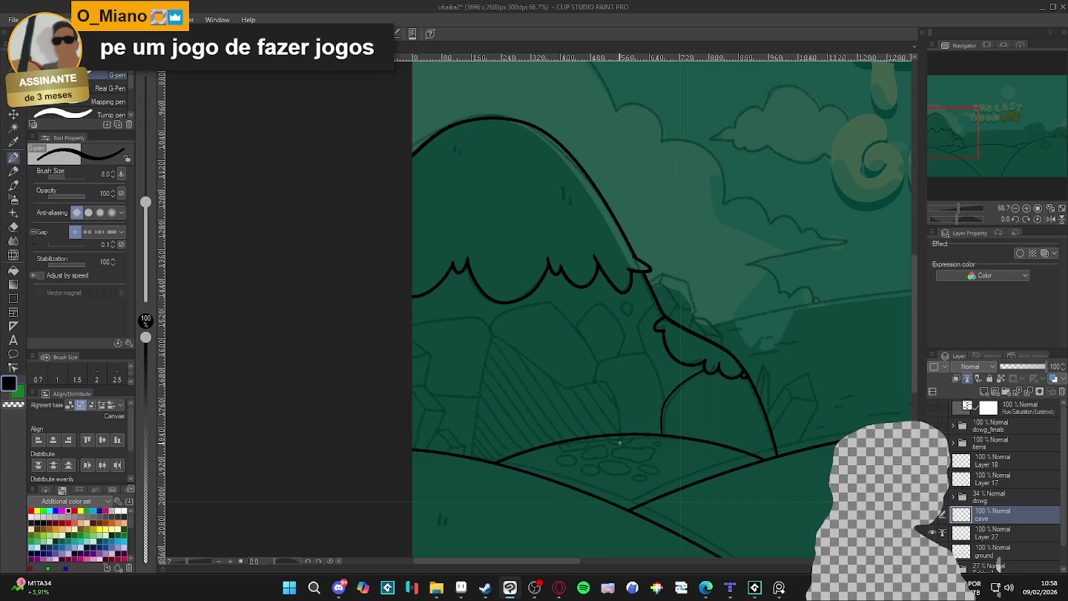
key(bracketright)
key(bracketright)
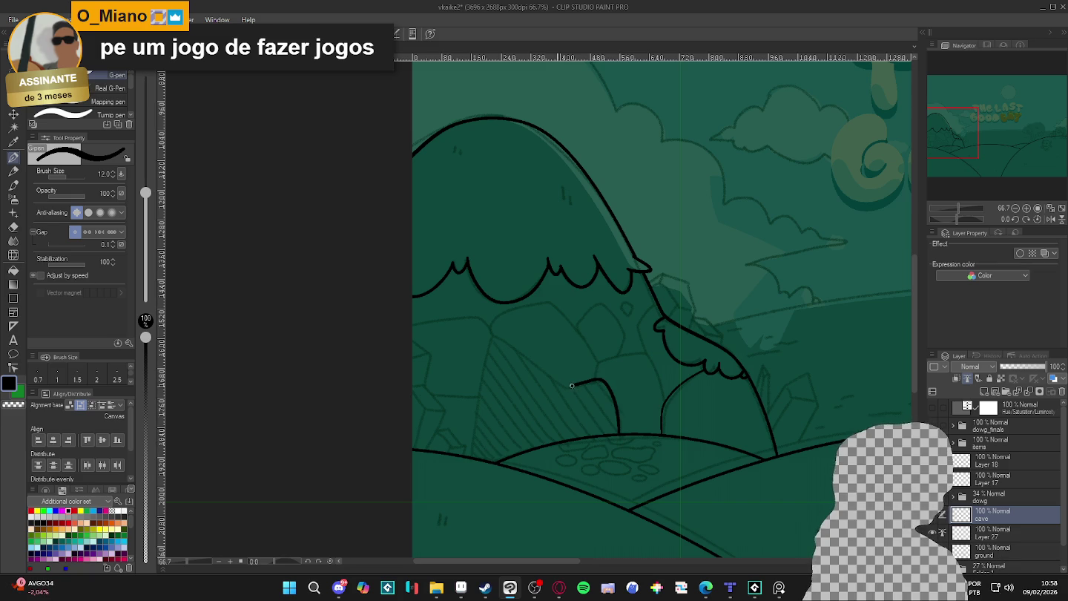
Ink the left rock arch at pen size 12 down to the hill, then check its gaps
drag(546, 376, 470, 457)
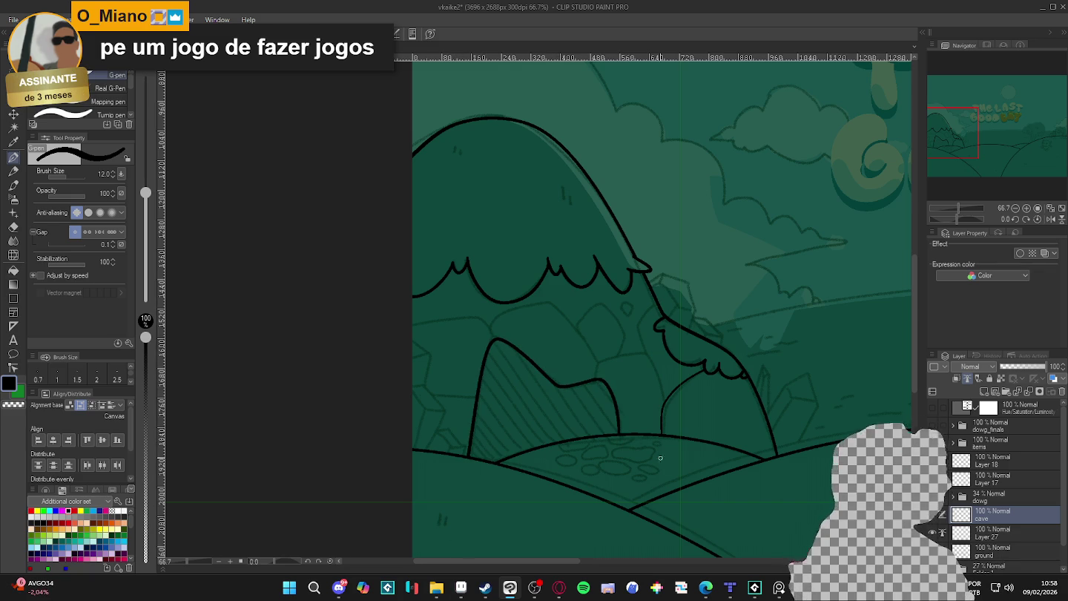
drag(678, 466, 670, 470)
key(w)
click(655, 373)
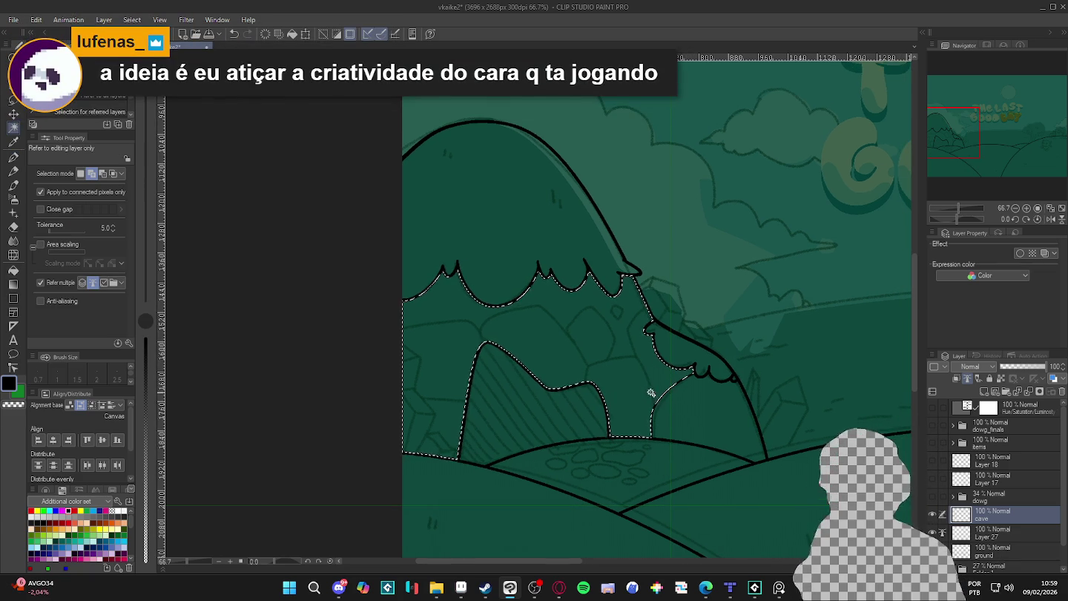
At pen size 8, ink a rock outline under the bushes
key(ctrl+d)
key(p)
key(bracketleft)
key(bracketleft)
drag(651, 422, 654, 430)
drag(650, 309, 635, 326)
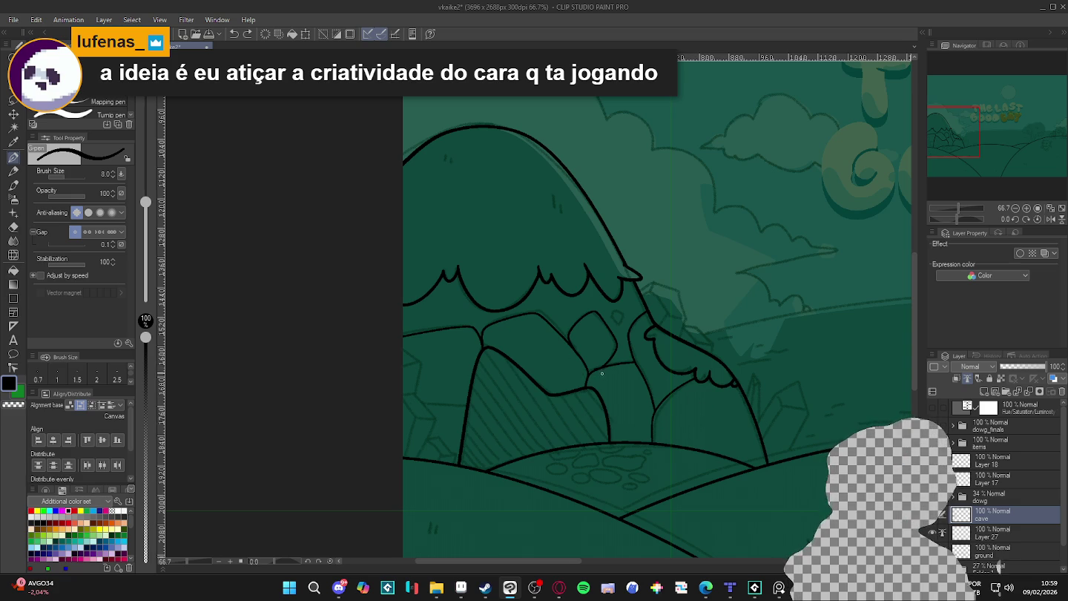
Check the inner rock region, extend a rock outline down-left and ink the small diamond crystal
key(w)
click(615, 349)
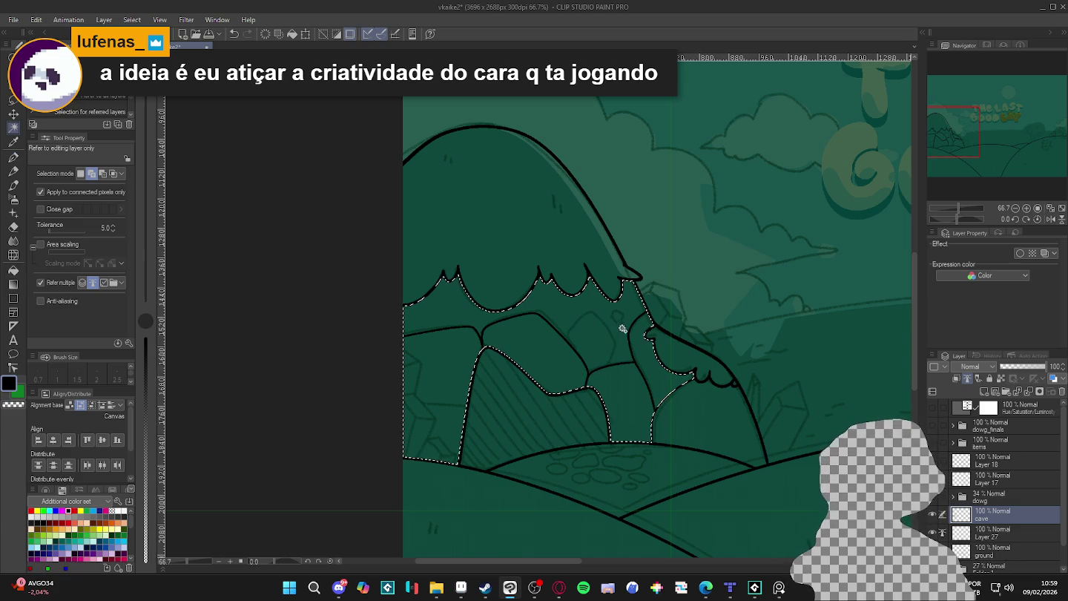
key(ctrl+d)
key(p)
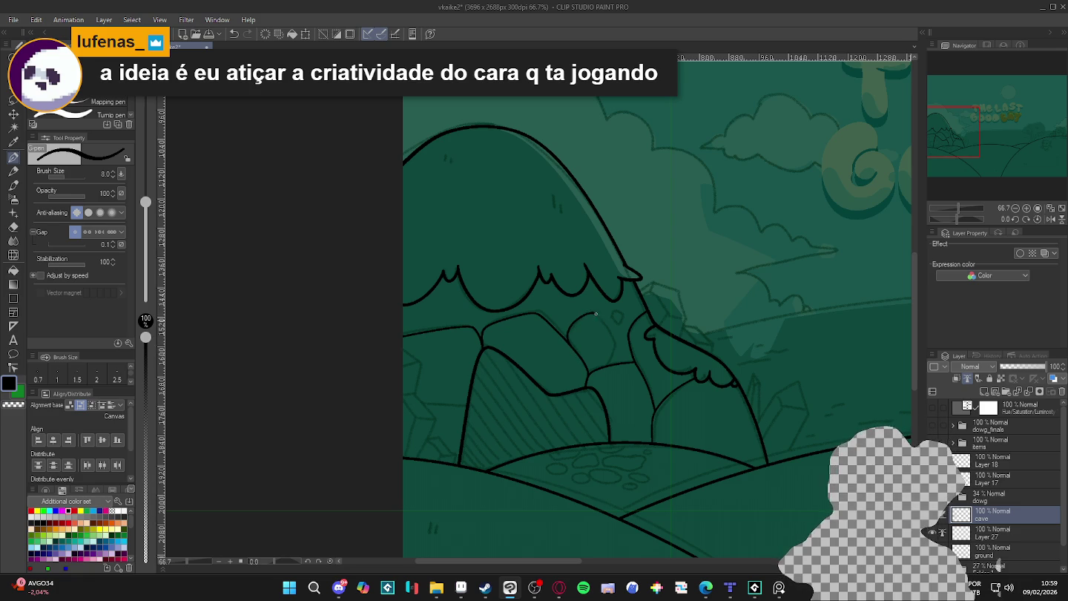
drag(612, 331, 592, 369)
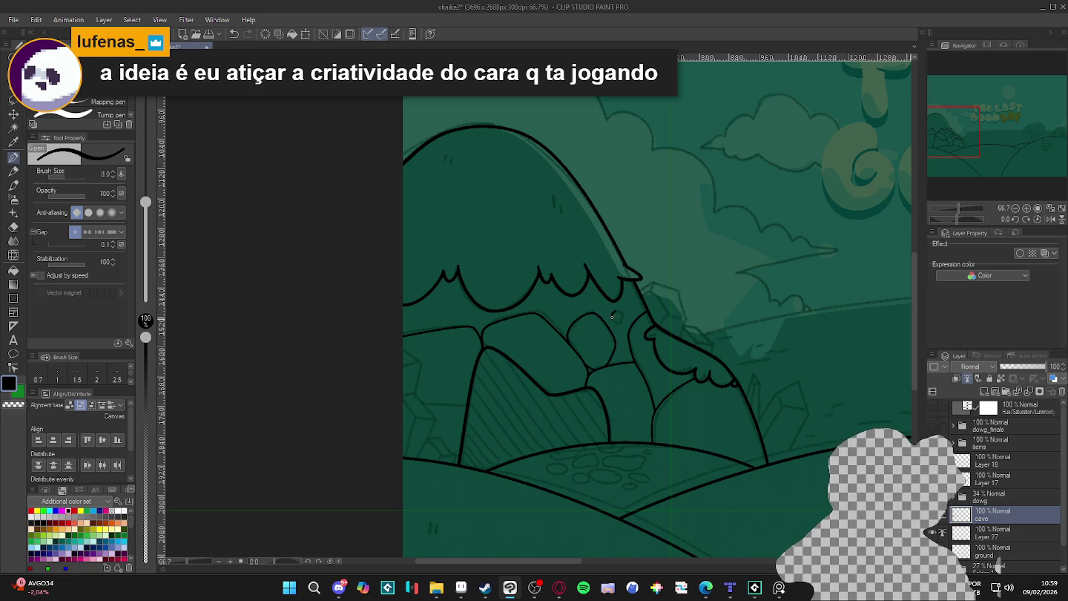
drag(620, 315, 613, 317)
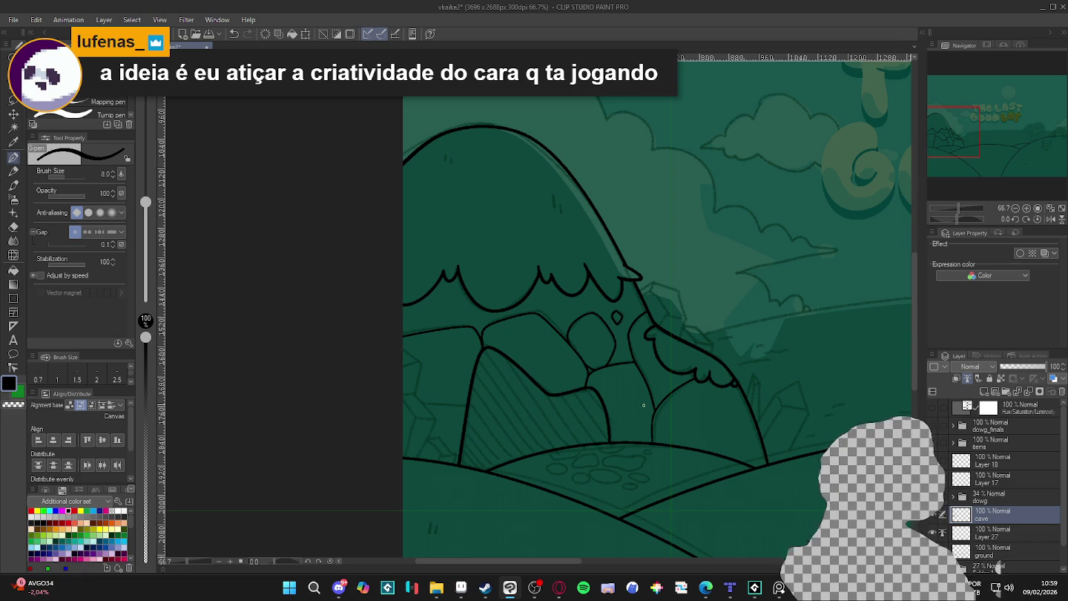
Compare against the hidden cave line art, then ink a thicker rock outline at the left edge
drag(620, 470, 656, 479)
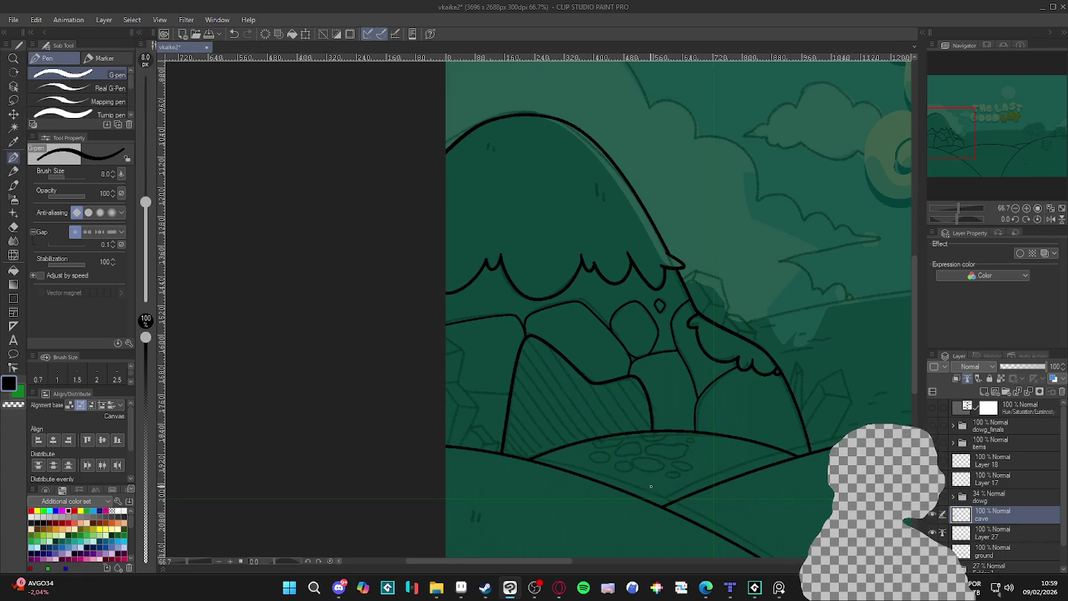
click(931, 519)
click(931, 519)
key(bracketright)
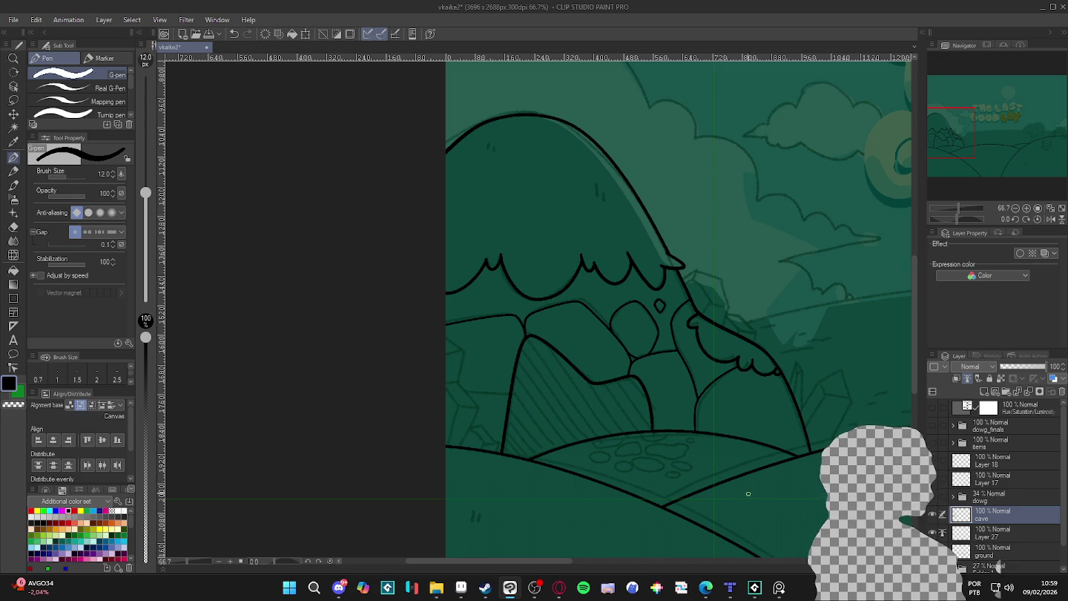
drag(731, 473, 758, 468)
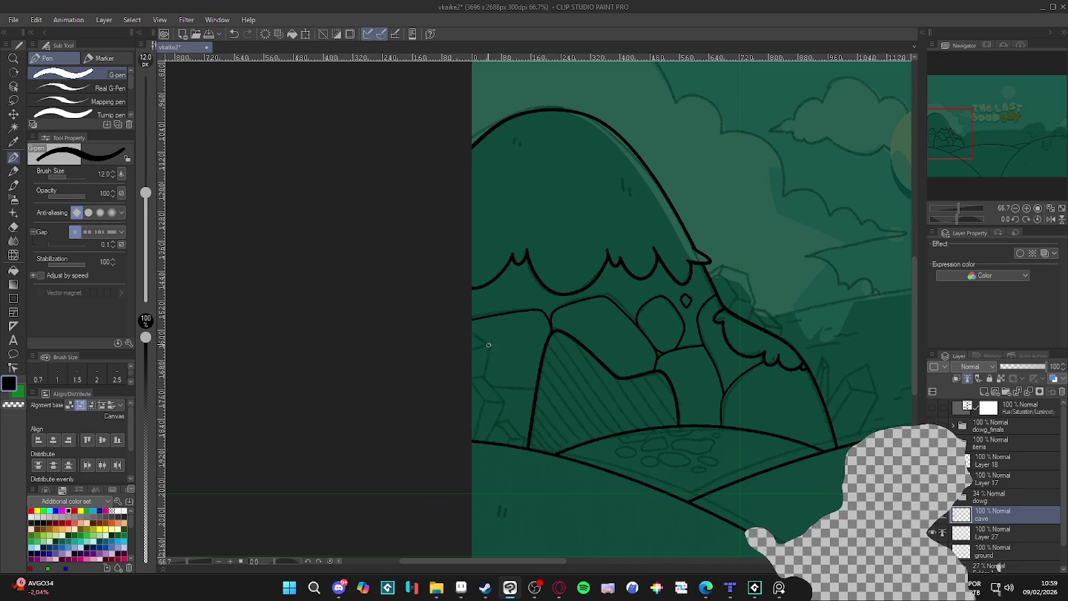
key(ctrl+d)
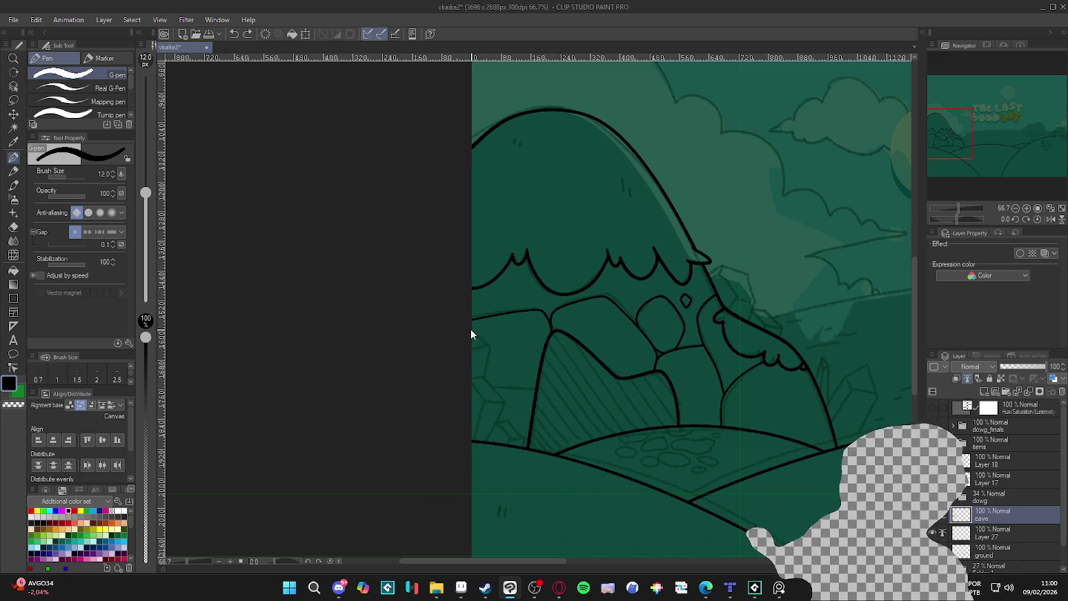
mouse_move(469, 328)
mouse_down()
mouse_move(496, 392)
mouse_move(471, 476)
mouse_up()
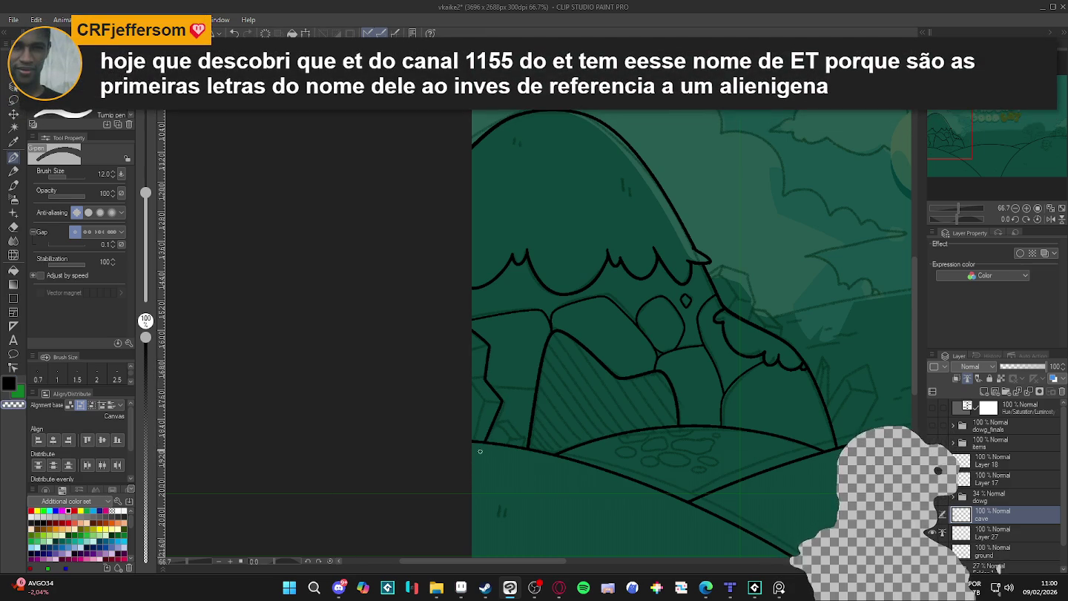
scroll(579, 475, left, 3)
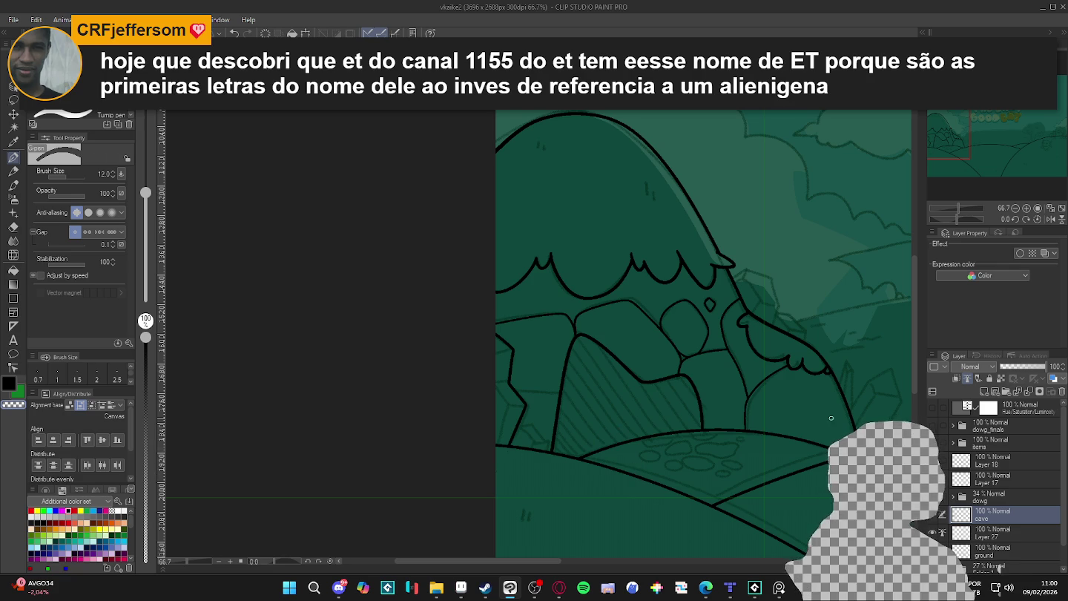
click(933, 527)
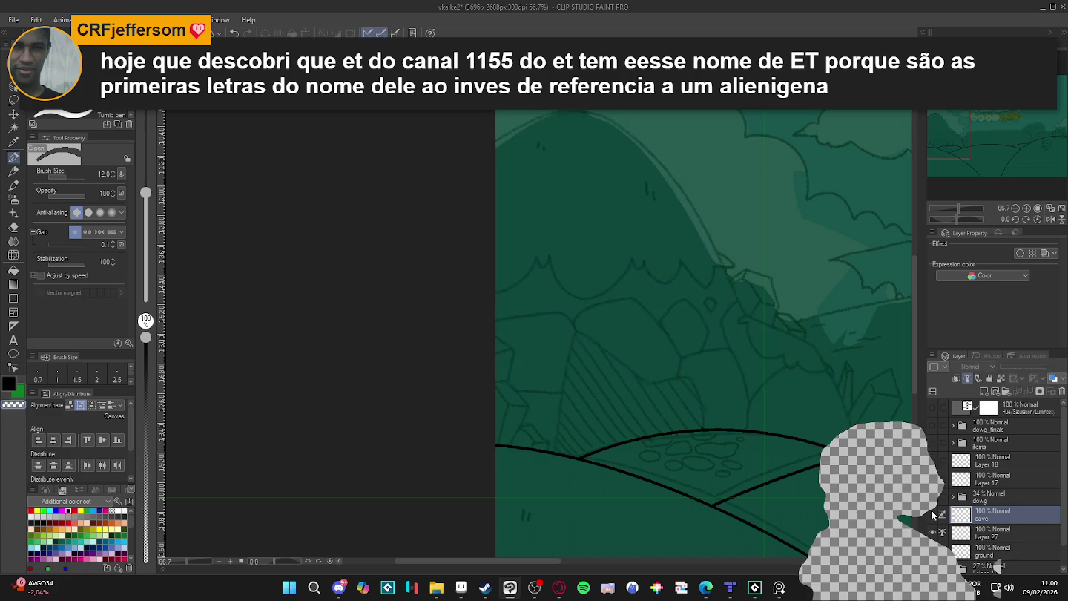
At pen size 8, ink a short crystal edge and angular rock lines at the left edge, undoing one stroke
key(w)
click(508, 398)
key(ctrl+d)
key(p)
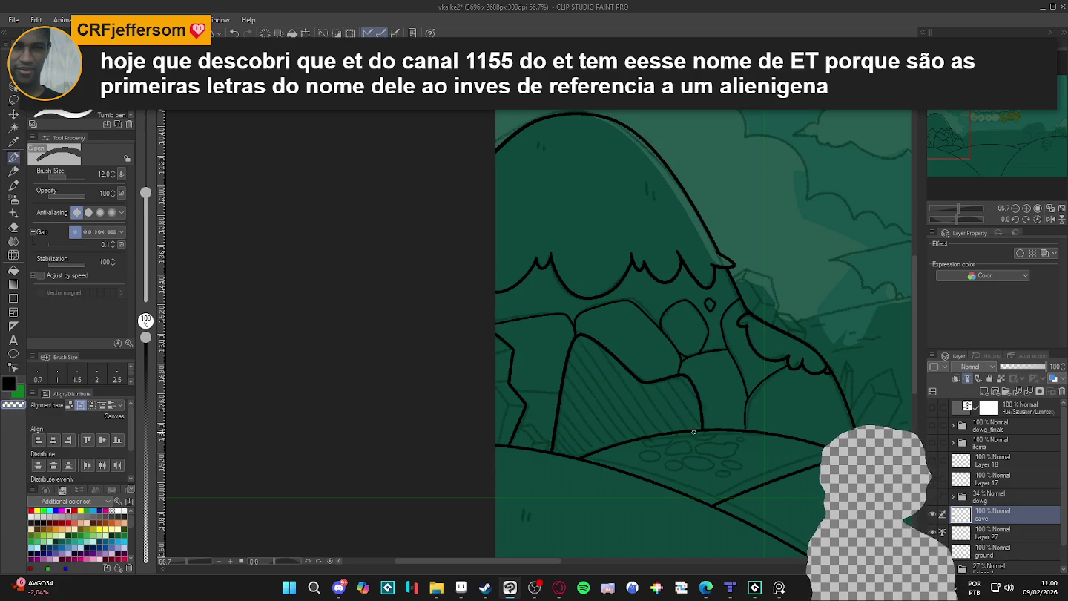
key(bracketleft)
key(bracketleft)
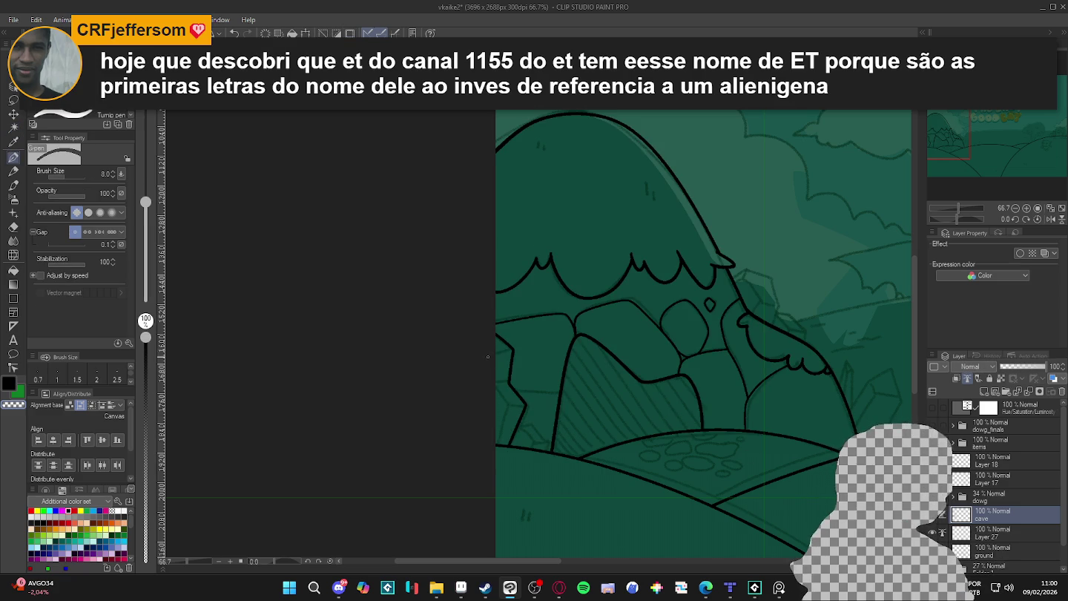
drag(516, 348, 483, 357)
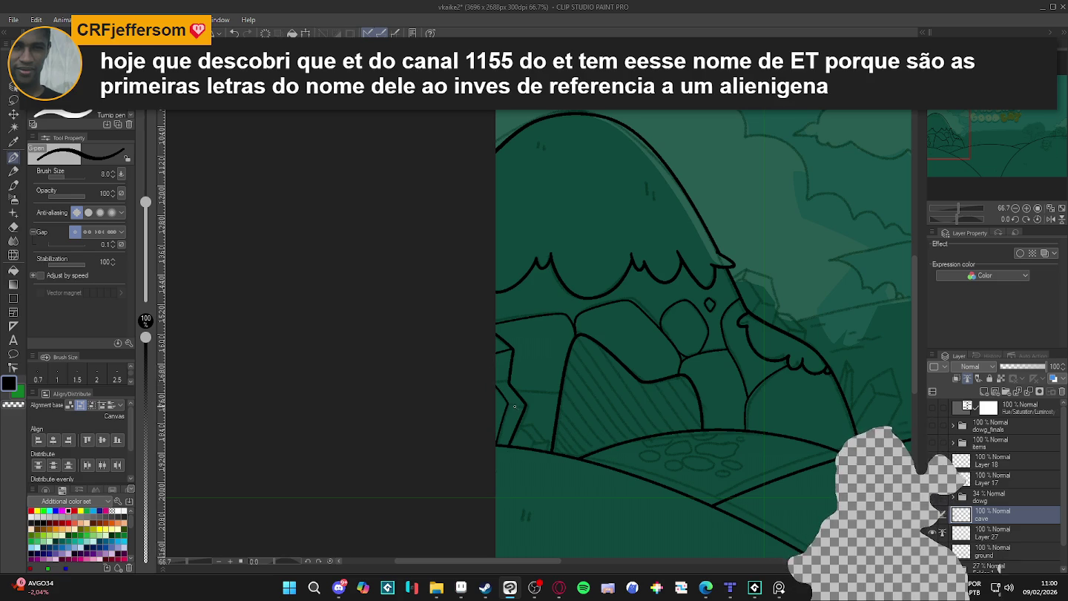
drag(514, 405, 498, 385)
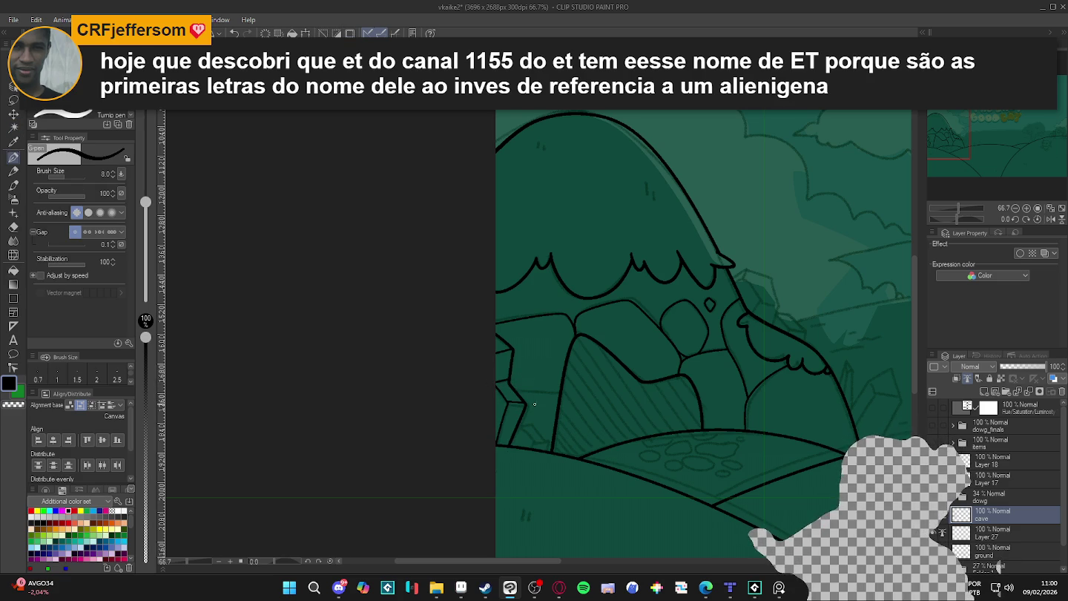
key(ctrl+z)
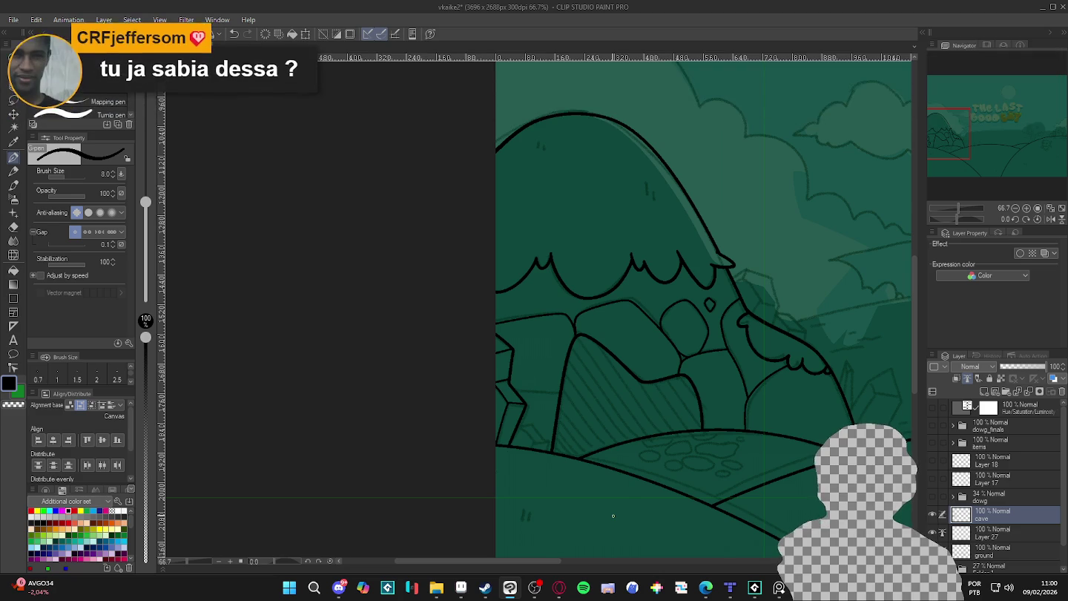
scroll(747, 483, right, 1)
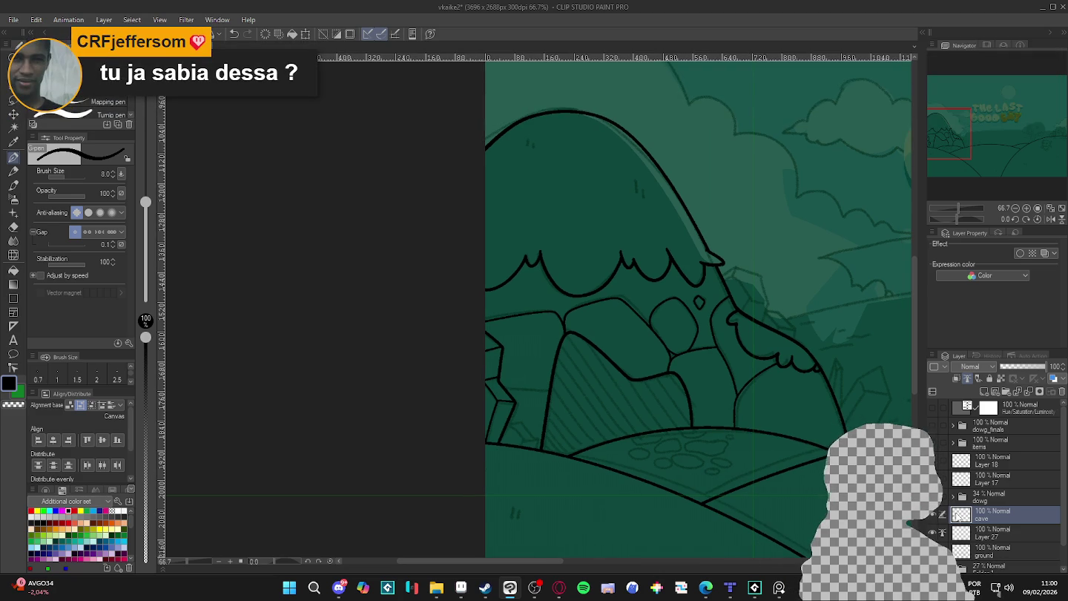
Check the left rock areas for gaps and ink a short line on the small rock at size 8
drag(791, 557, 798, 561)
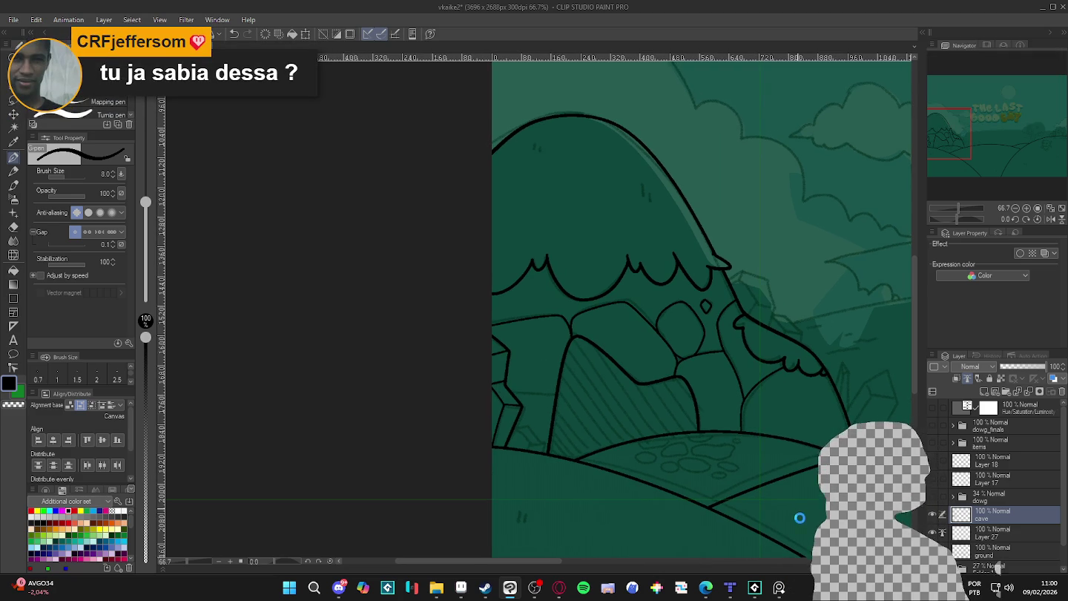
key(w)
click(527, 434)
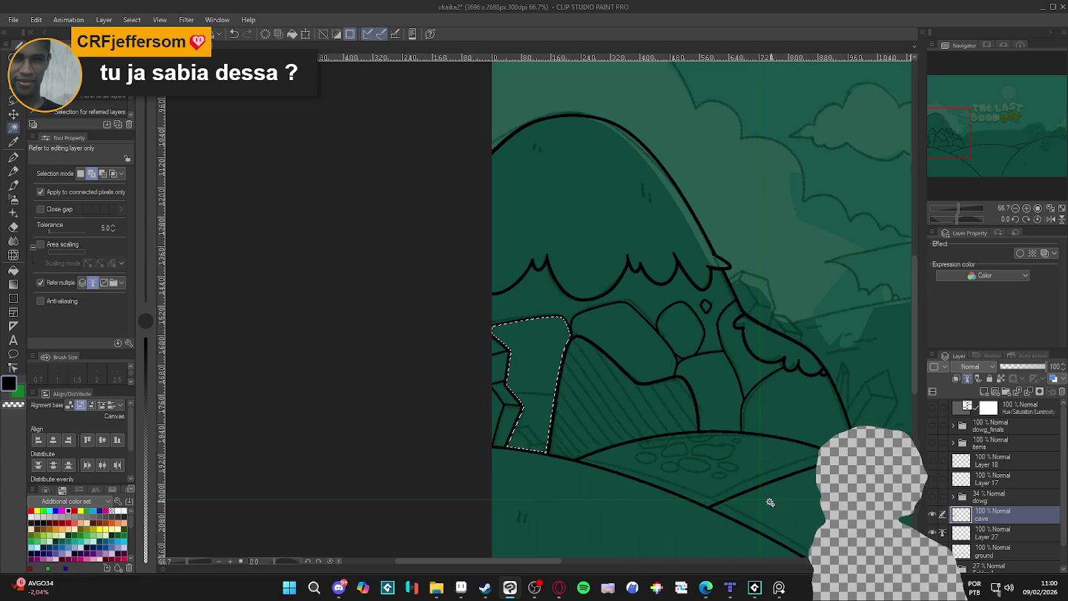
key(ctrl+d)
key(p)
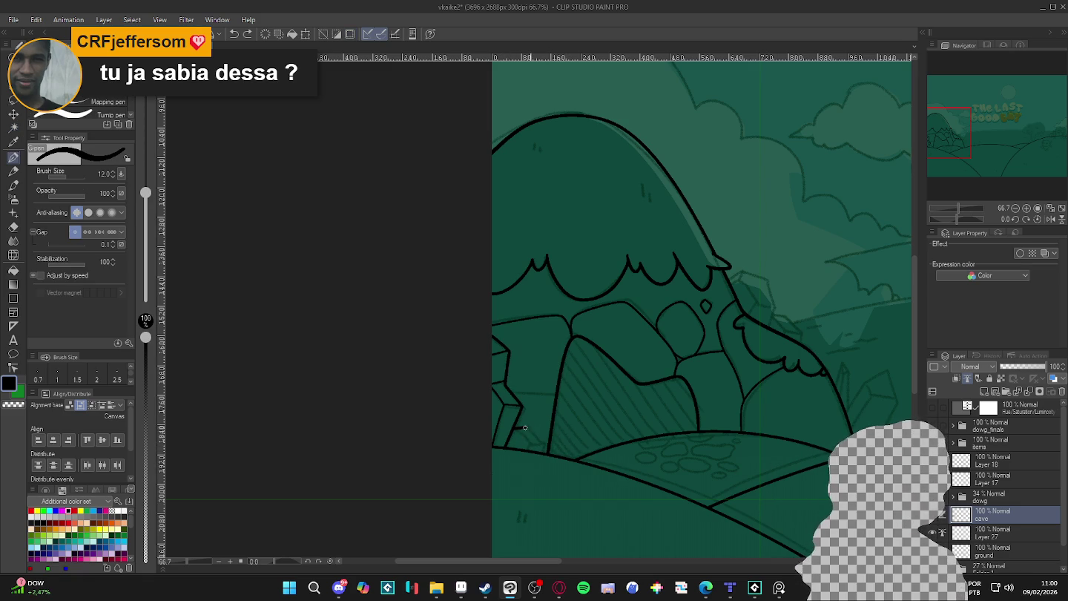
key(w)
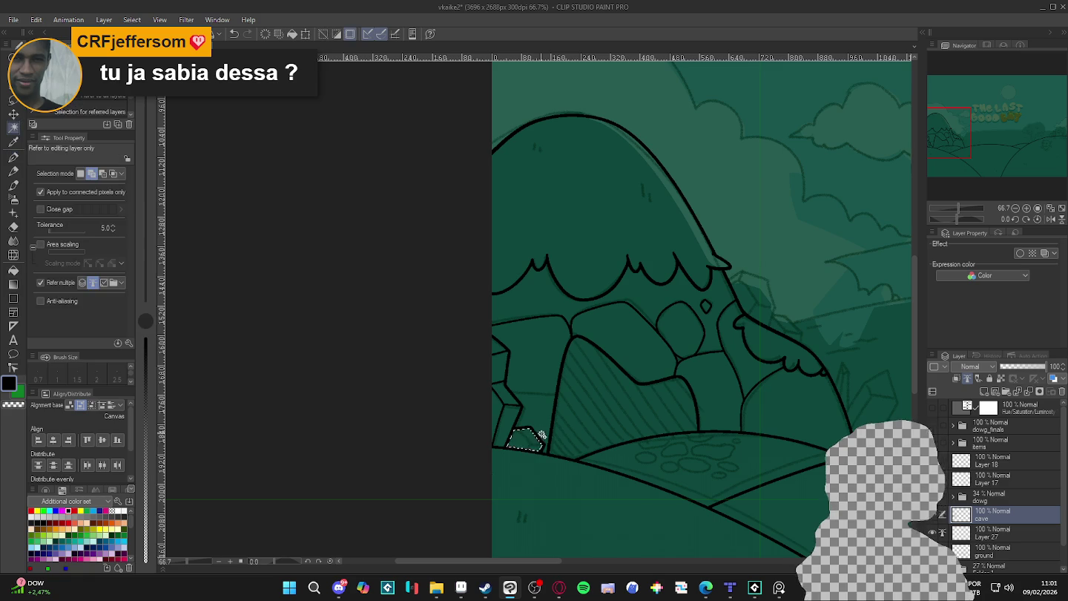
click(534, 437)
key(ctrl+d)
key(p)
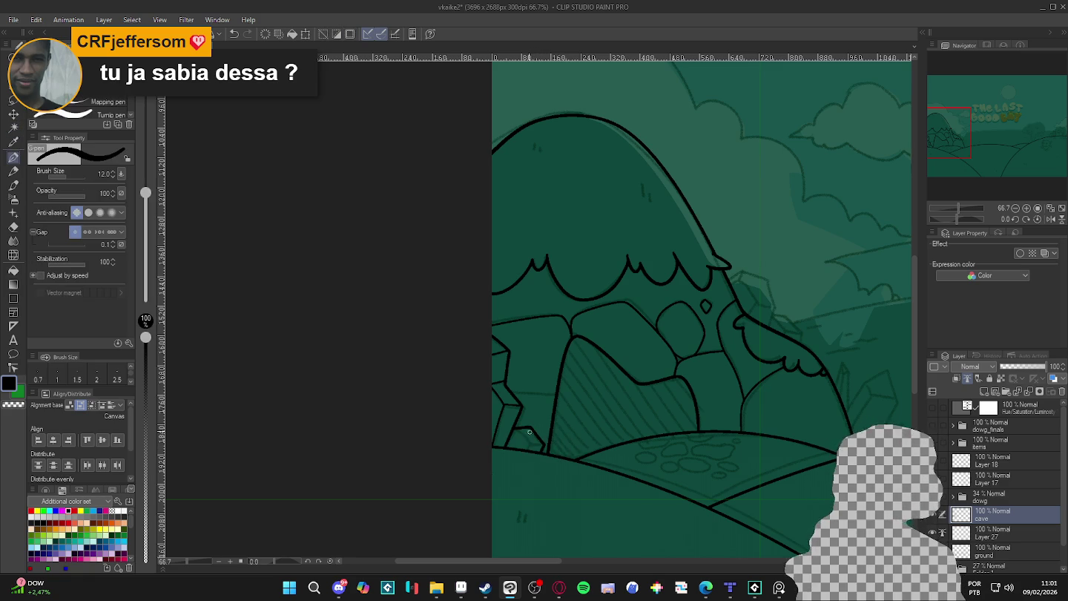
key(bracketleft)
key(bracketleft)
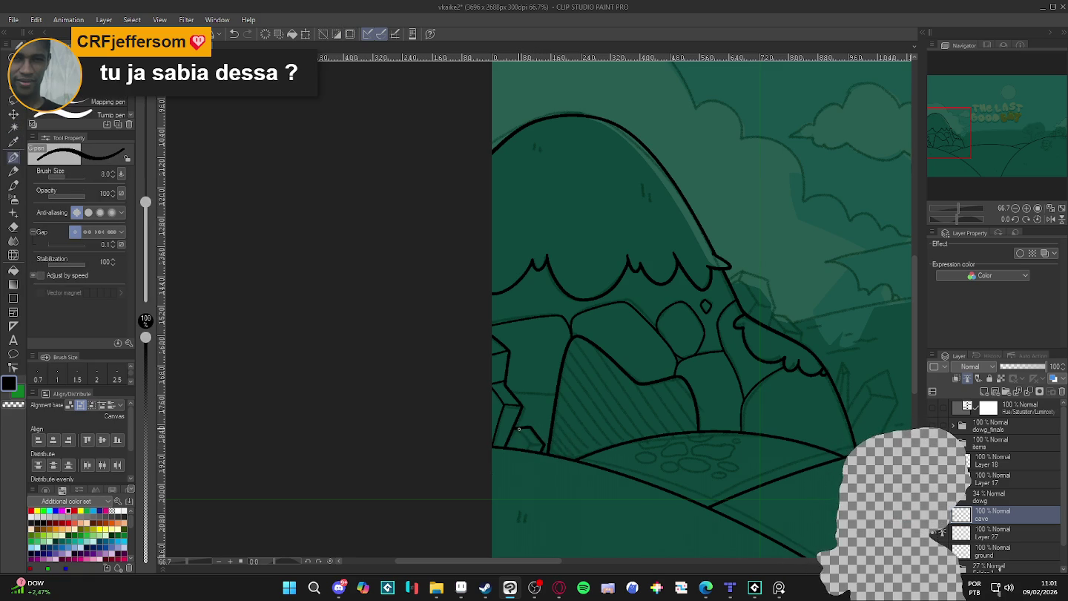
drag(520, 430, 531, 443)
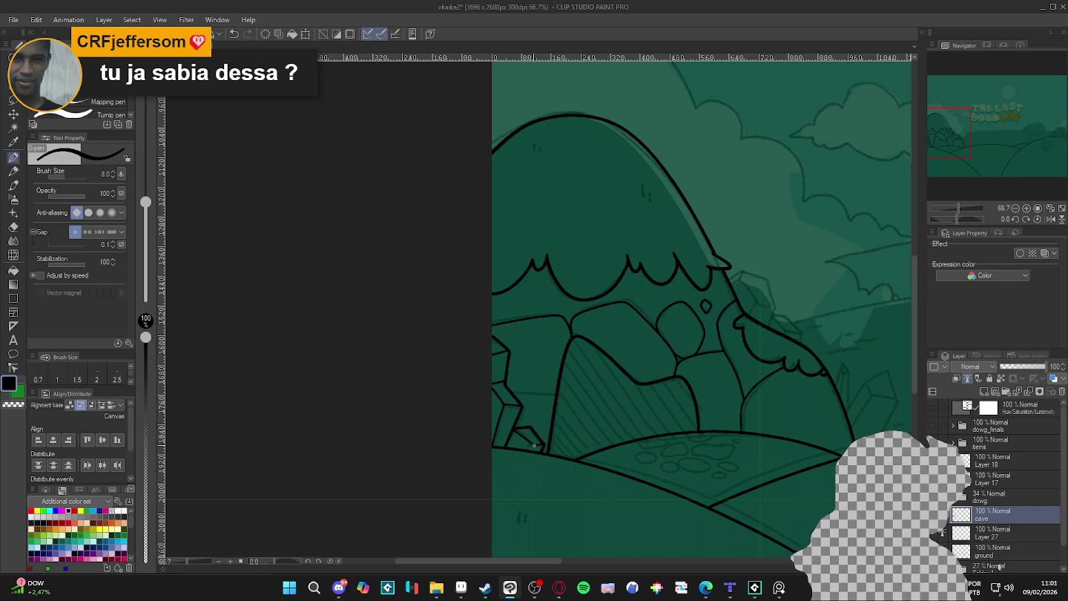
Recheck the left rock area, then add short tick marks on the big hill
drag(690, 473, 684, 481)
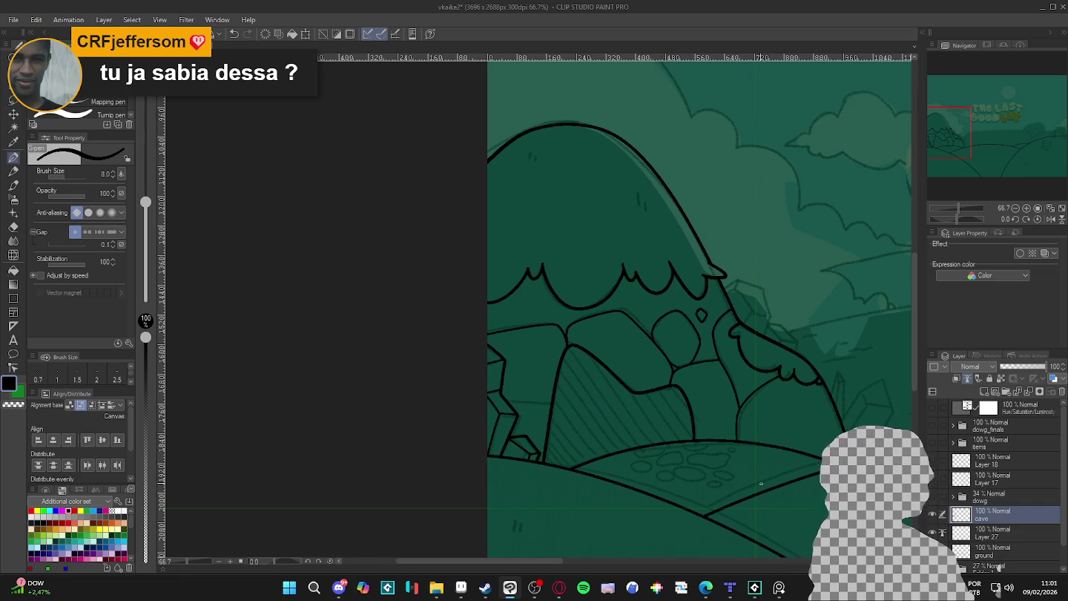
key(w)
click(586, 433)
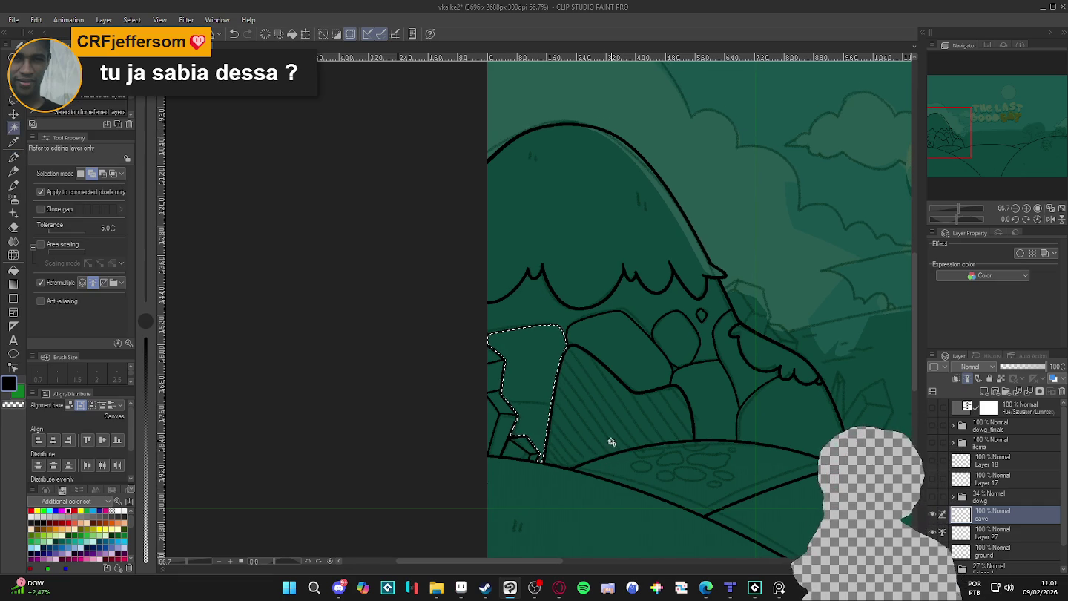
key(ctrl+d)
key(p)
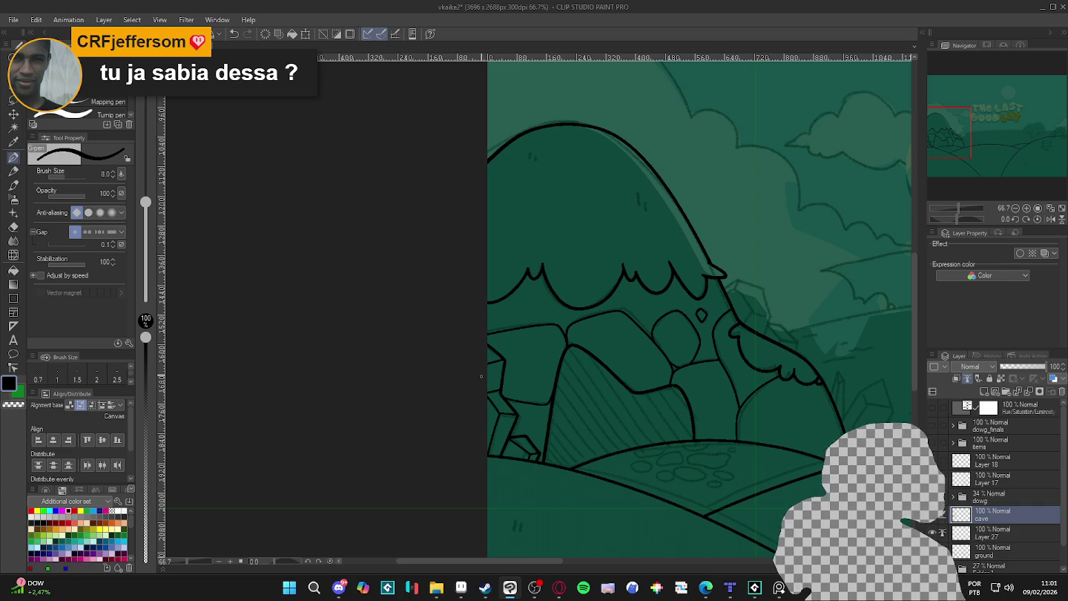
drag(637, 193, 637, 207)
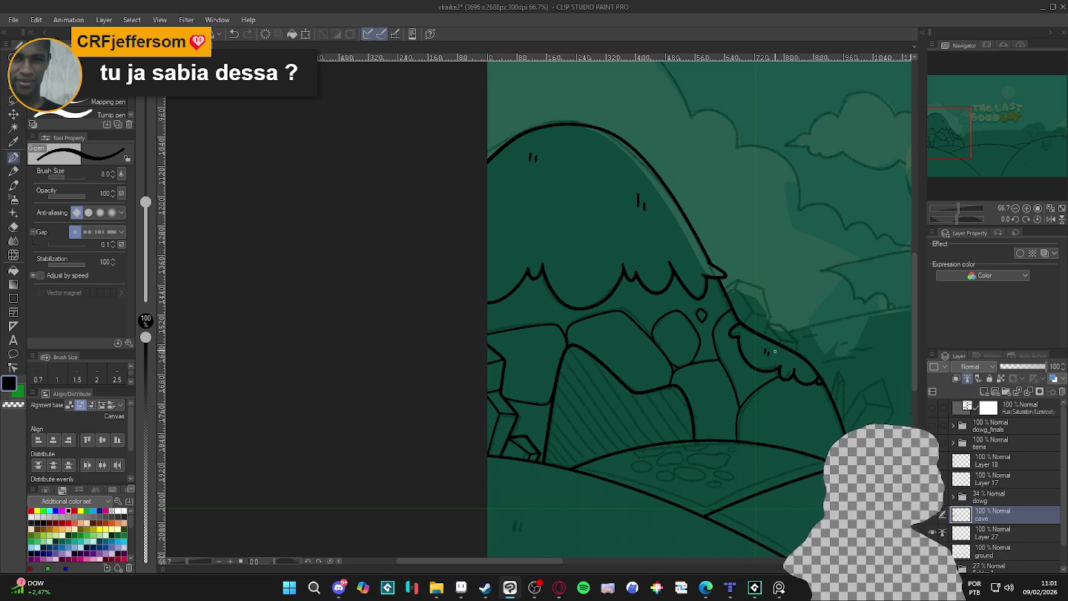
scroll(774, 350, down, 2)
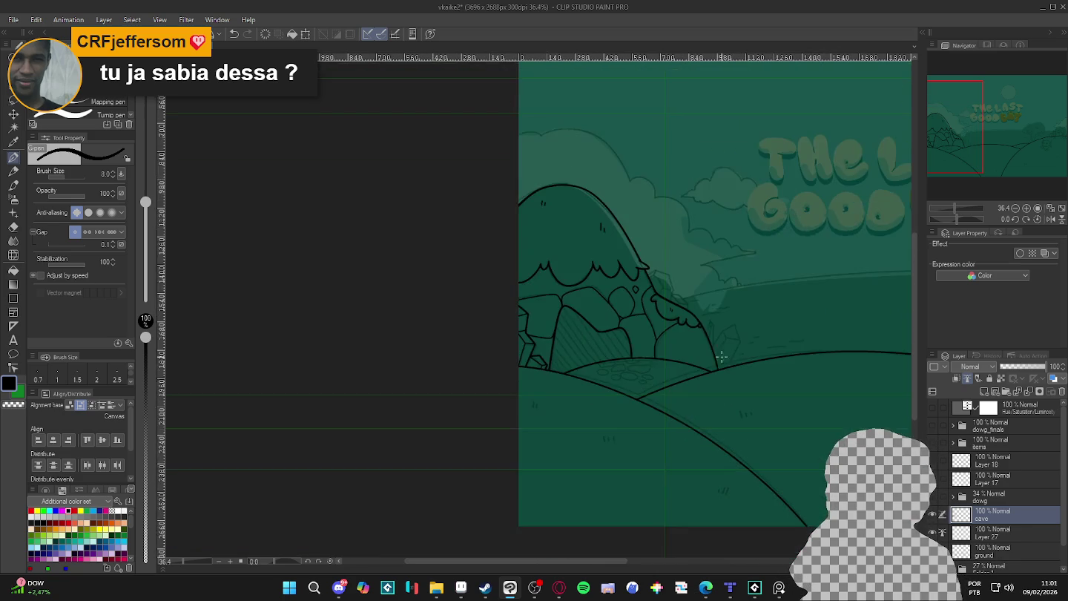
On the ground layer, ink a grass tuft on the left foreground hill
drag(758, 384, 655, 360)
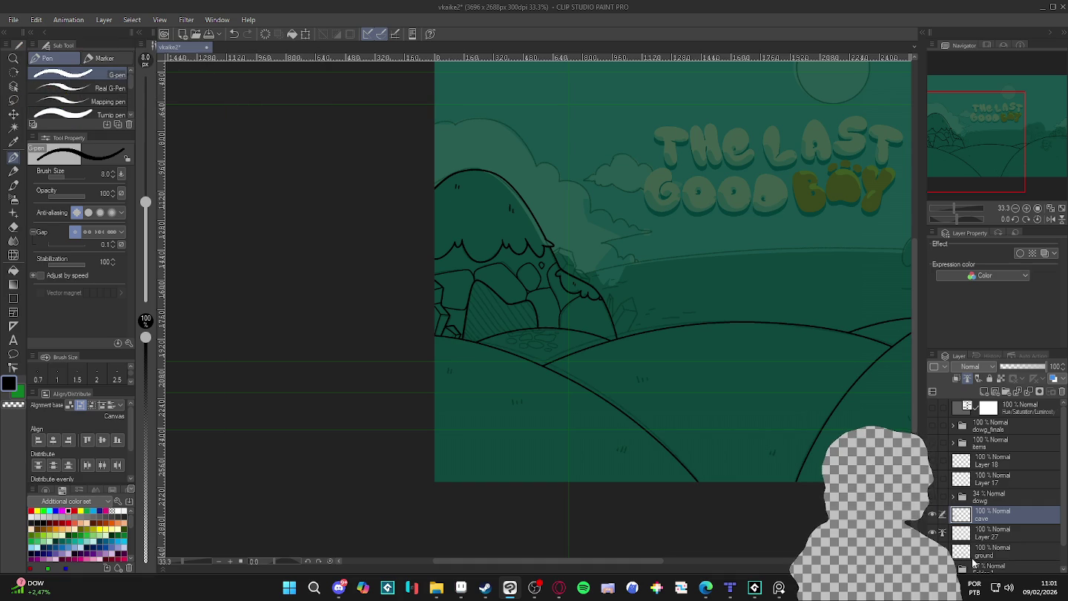
ctrl+shift+click(571, 389)
scroll(536, 367, up, 2)
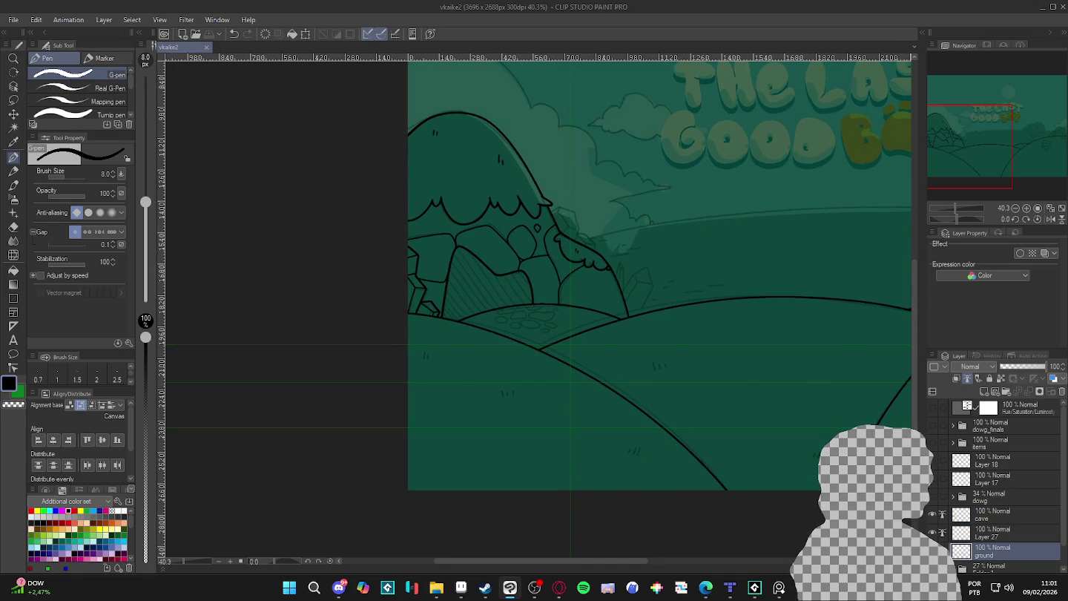
scroll(513, 377, up, 2)
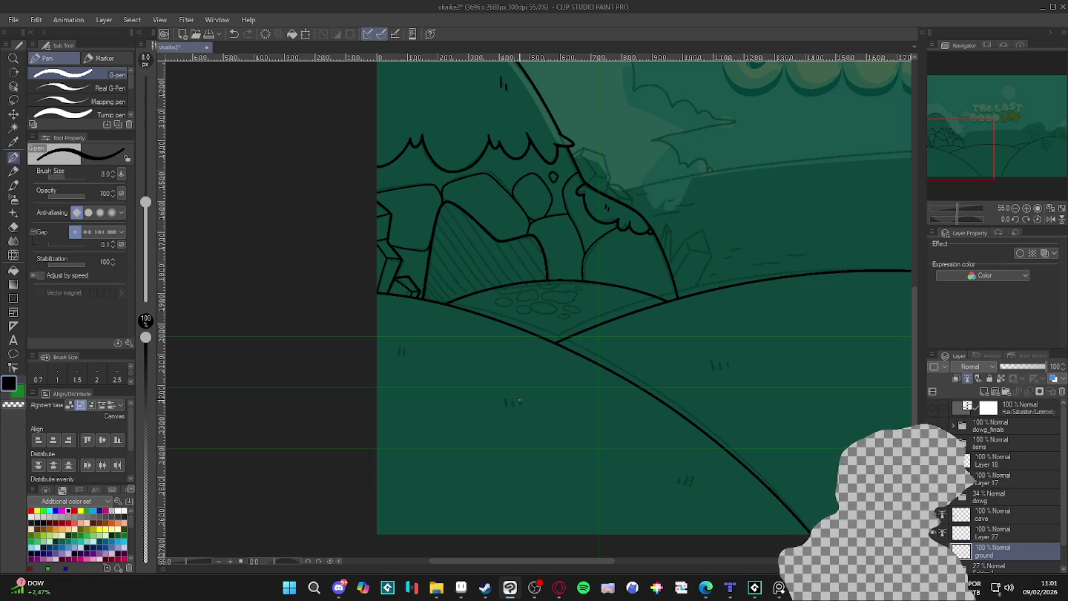
drag(519, 399, 519, 405)
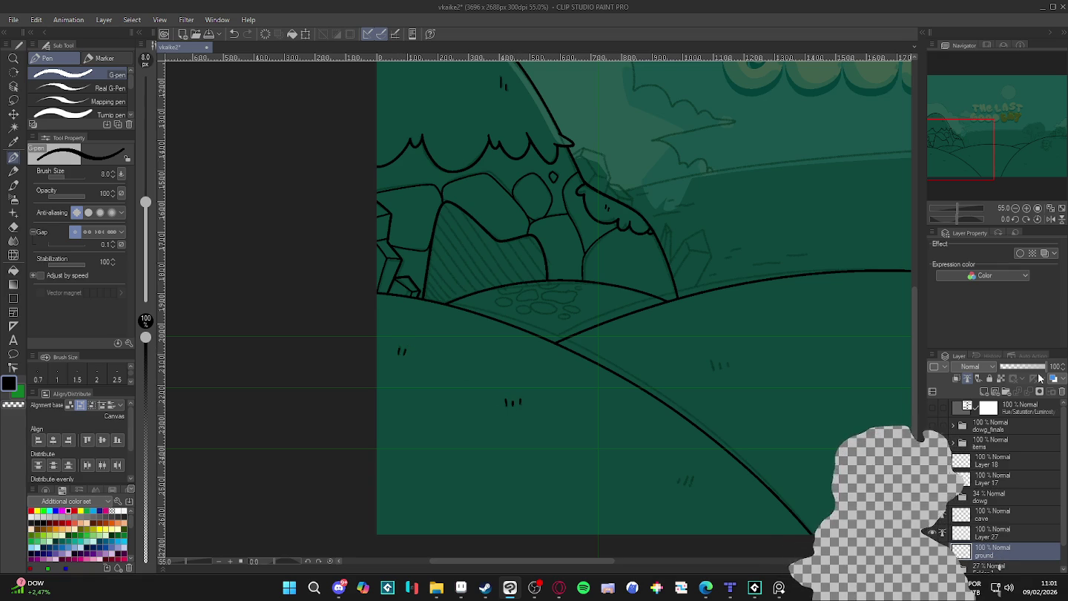
Add a grass tuft on the right-hand hill, then recentre the whole illustration
scroll(735, 353, down, 3)
scroll(501, 361, up, 1)
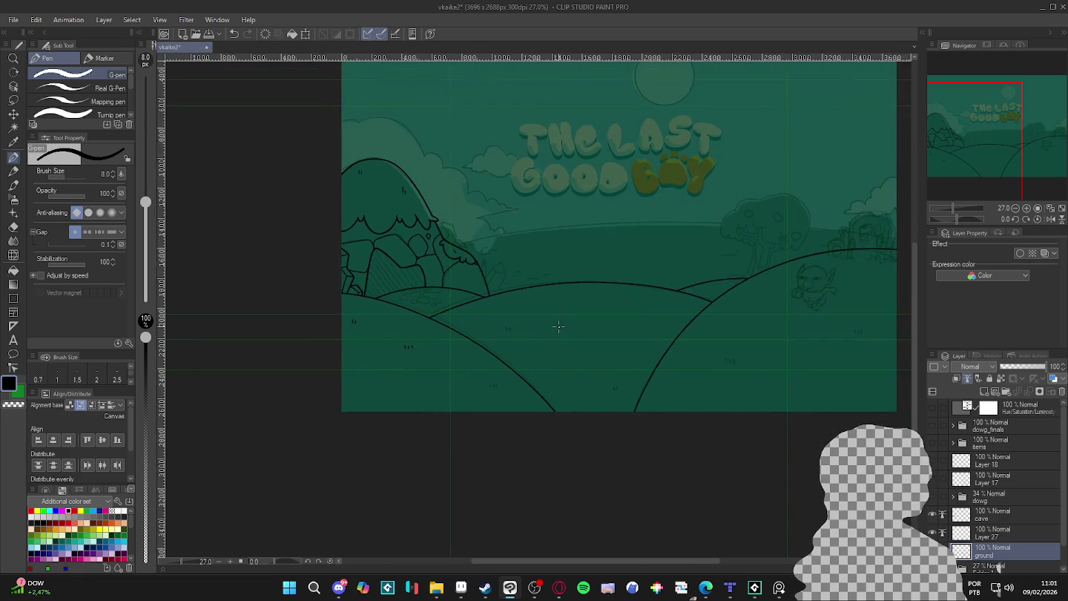
scroll(502, 362, up, 2)
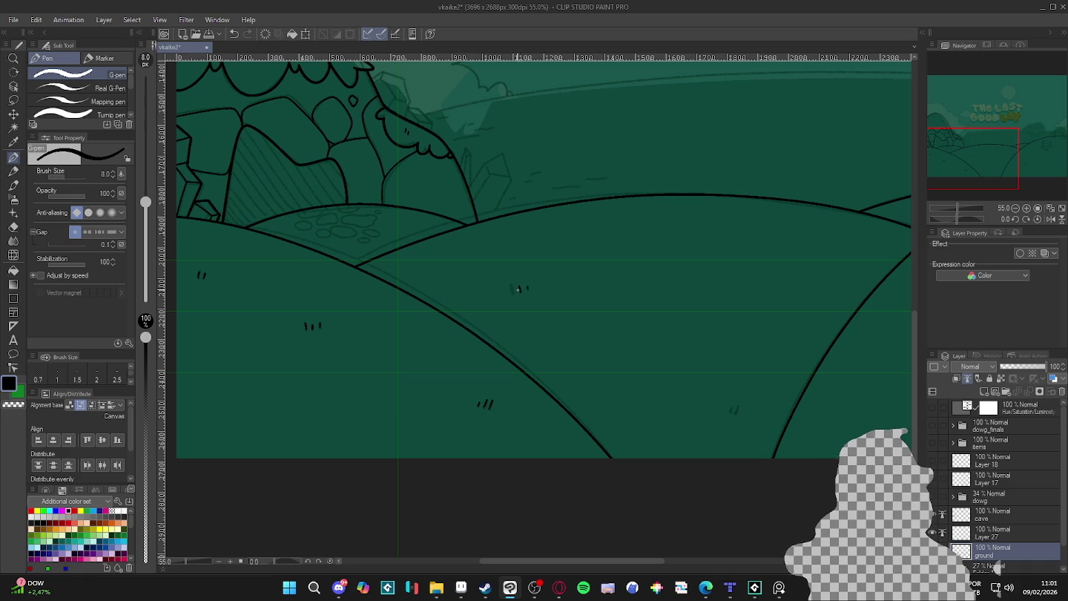
scroll(734, 400, right, 3)
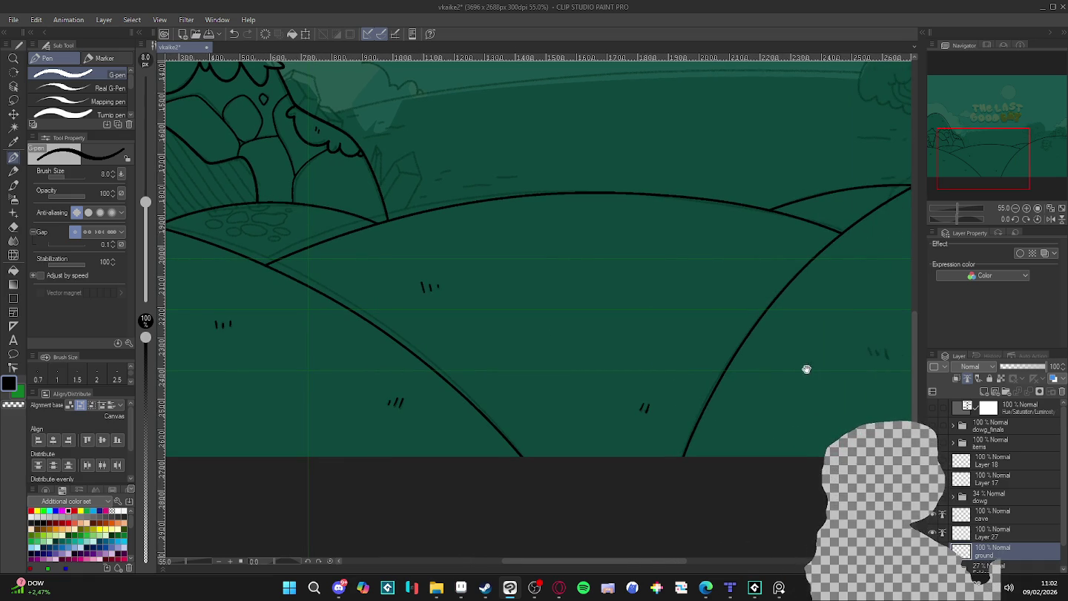
drag(798, 365, 668, 403)
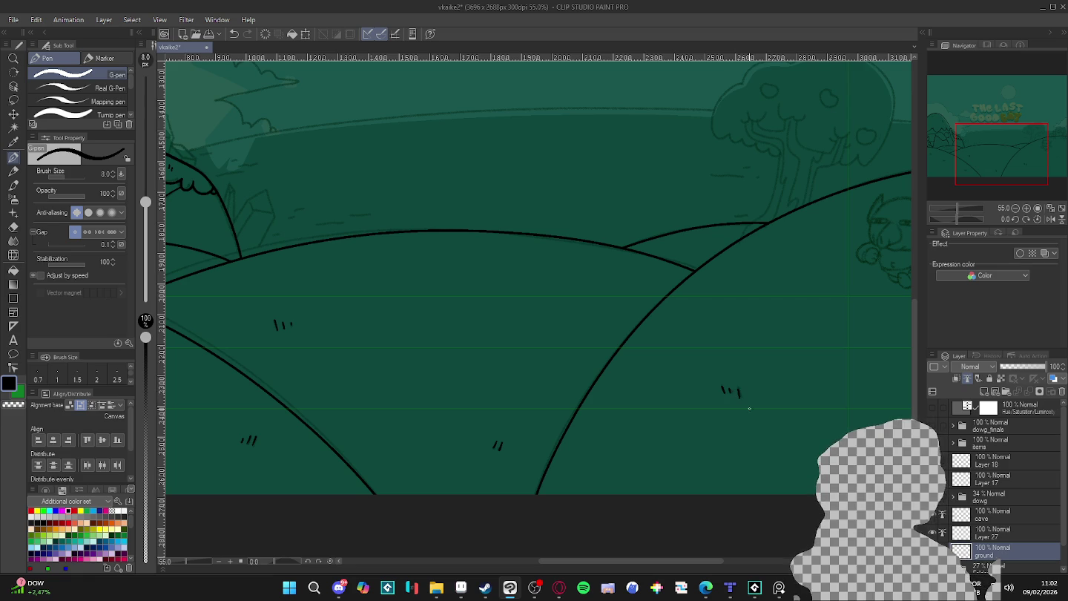
scroll(738, 391, right, 3)
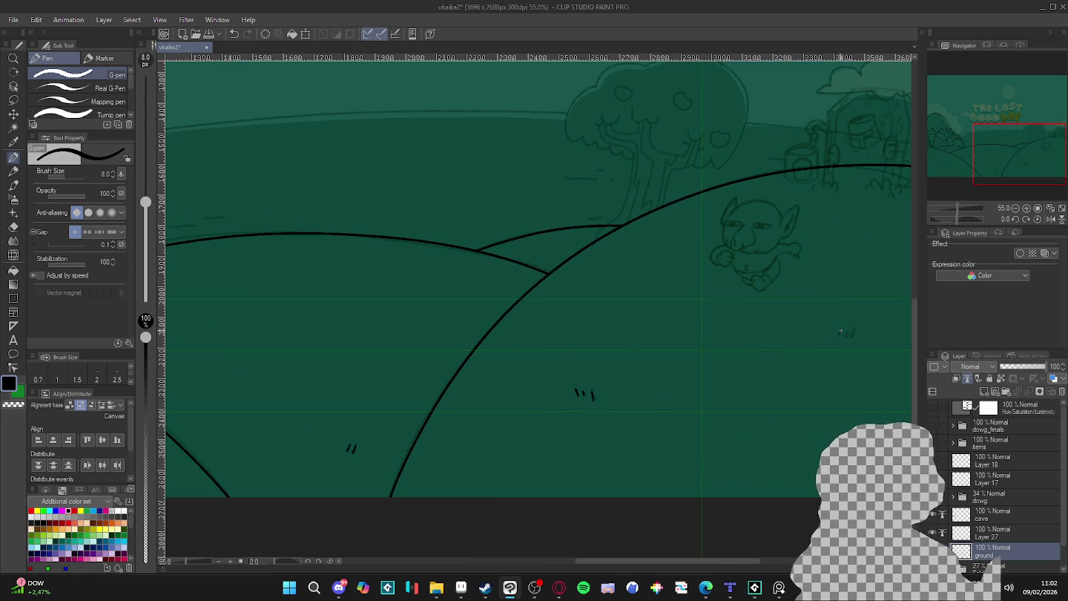
drag(841, 329, 848, 335)
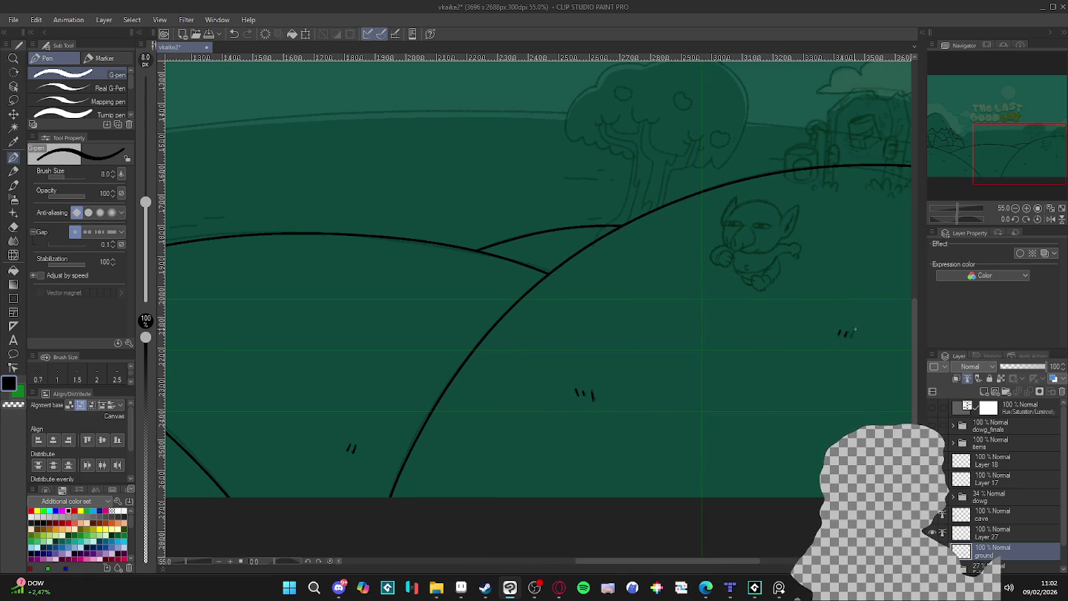
scroll(853, 337, down, 5)
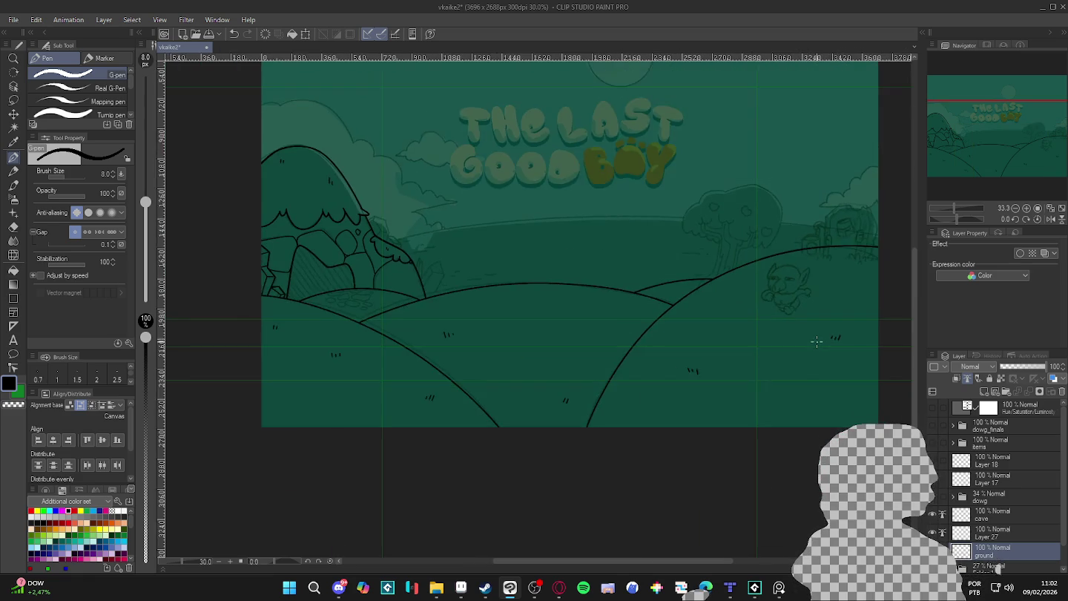
drag(824, 349, 774, 351)
drag(636, 355, 666, 375)
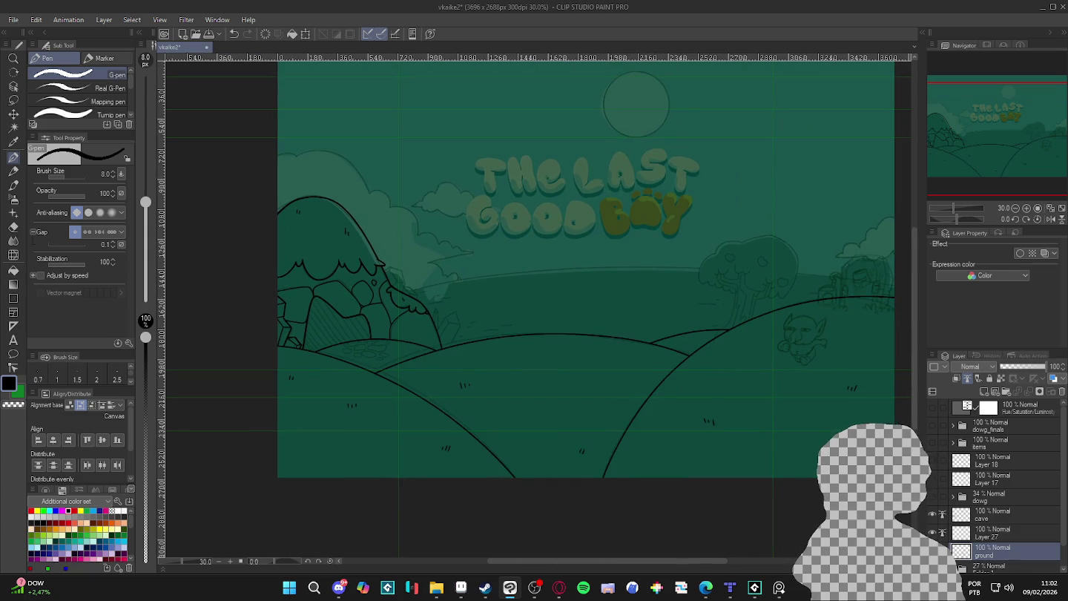
Toggle the cave layer's lines off and on, then make the cave layer active again
click(932, 515)
click(933, 515)
click(996, 517)
scroll(445, 356, up, 1)
scroll(444, 357, up, 1)
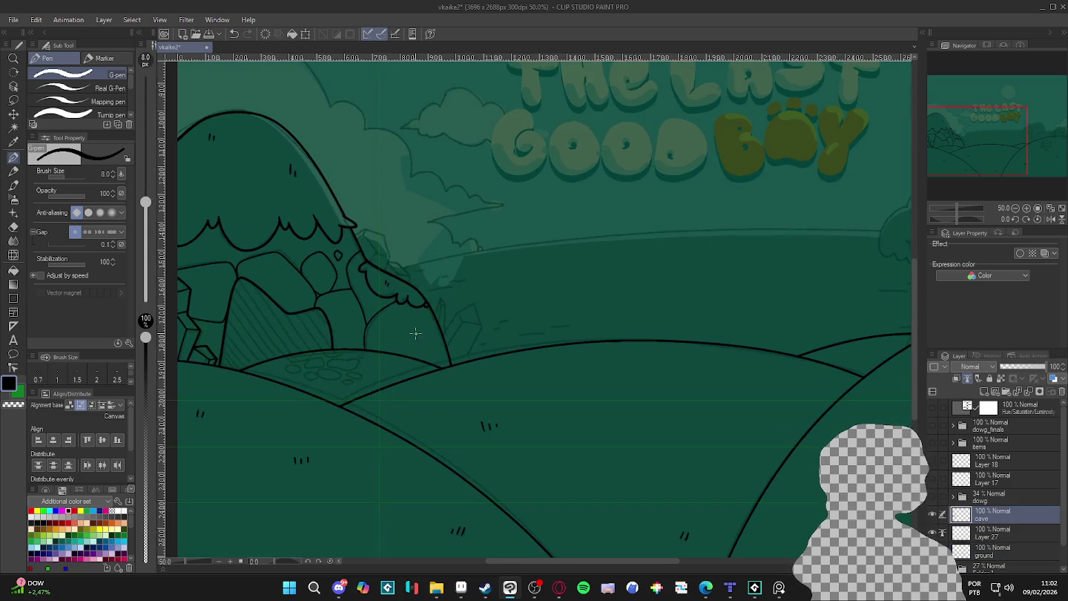
Ink a crystal edge beside the hill, redrawing it and erasing the overshooting end
key(w)
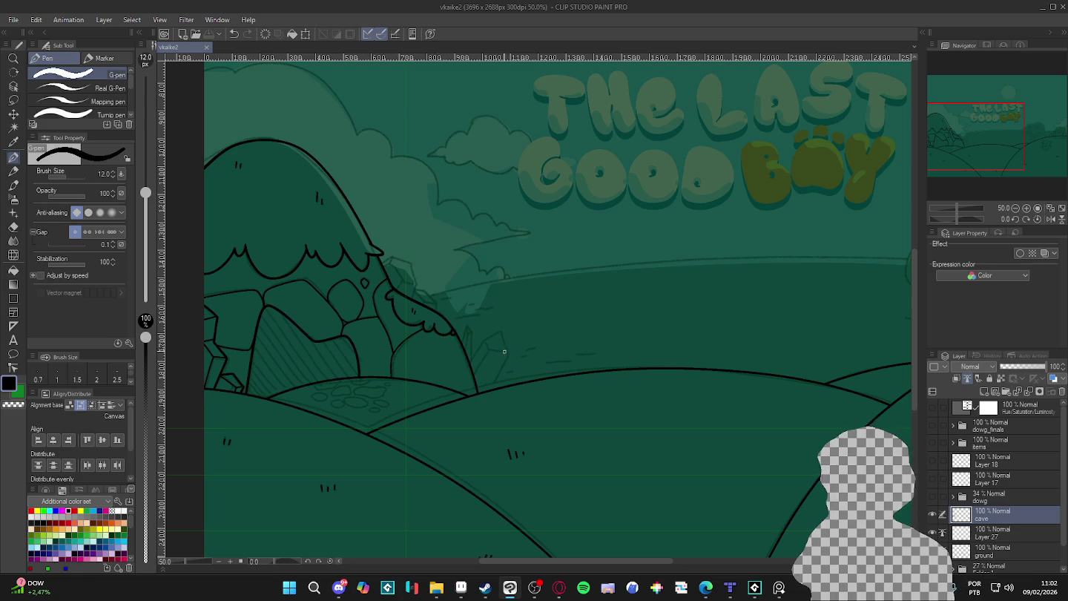
click(495, 371)
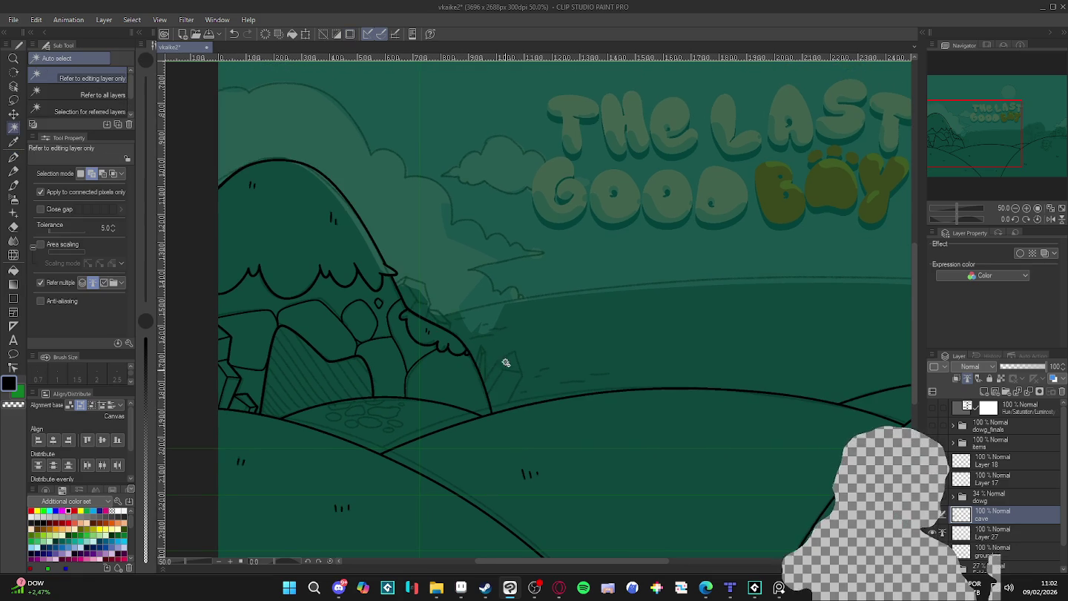
key(p)
drag(486, 384, 512, 356)
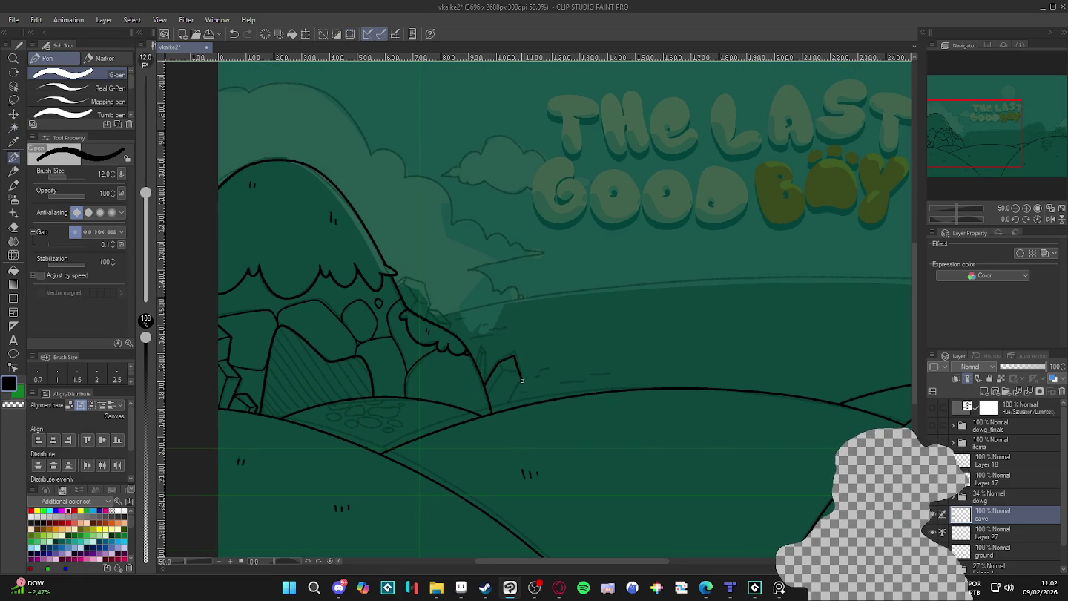
key(ctrl+z)
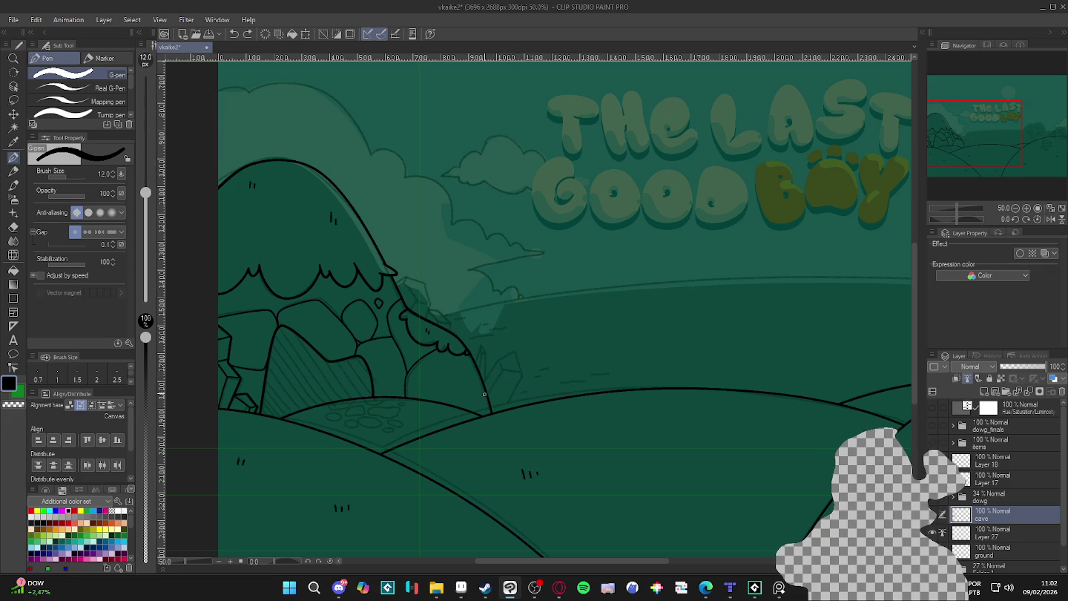
drag(500, 358, 532, 346)
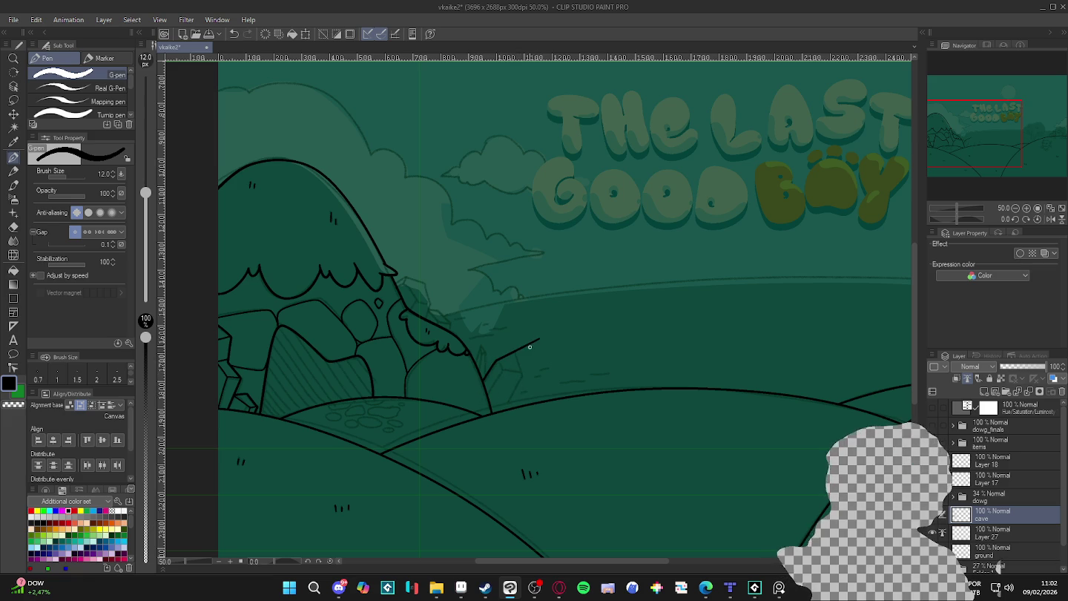
key(e)
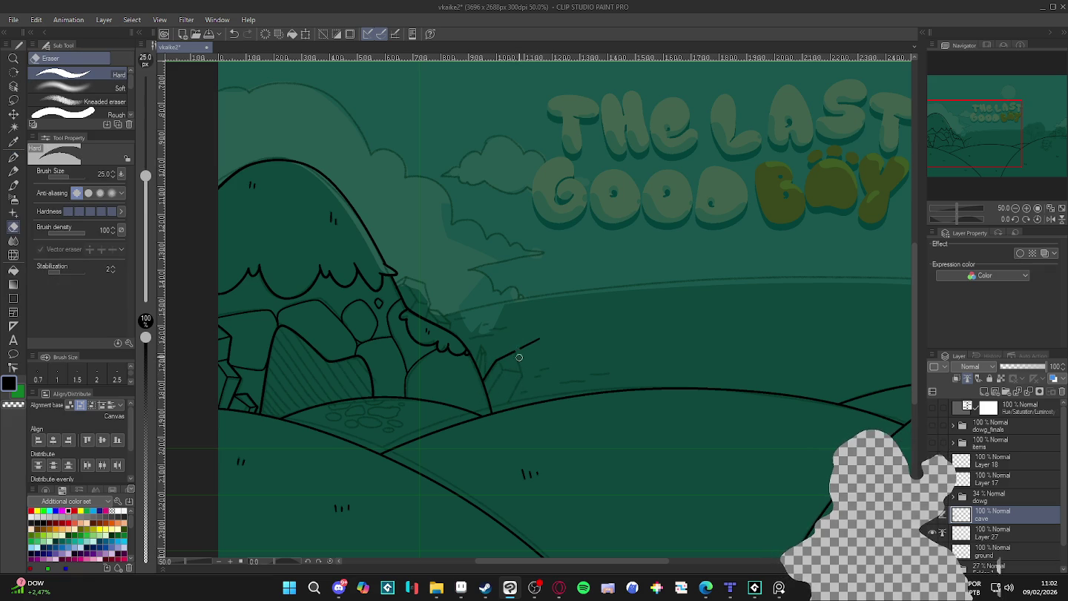
drag(521, 349, 546, 337)
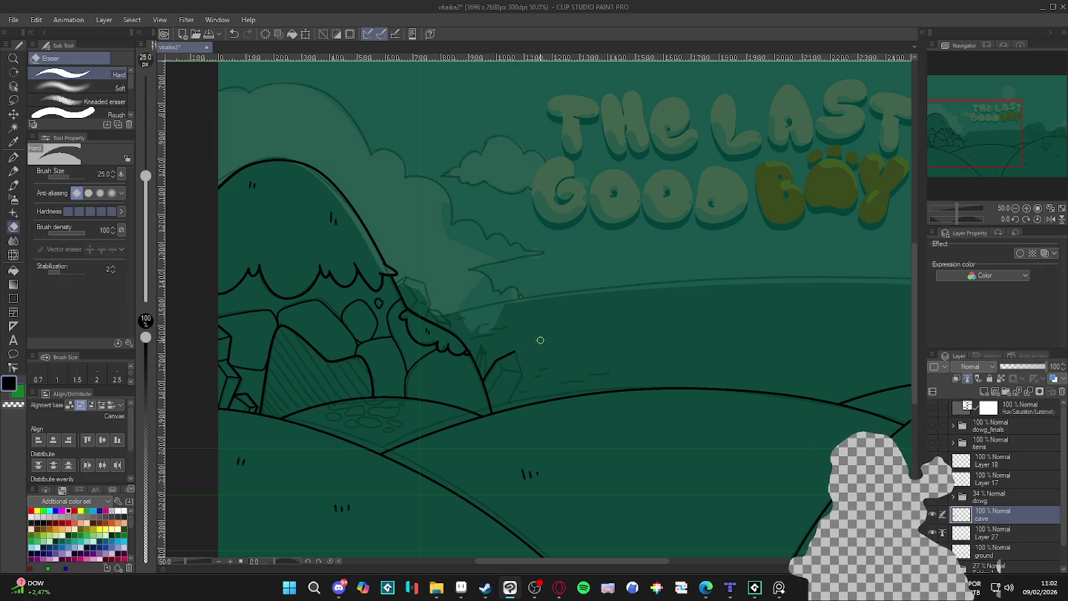
key(p)
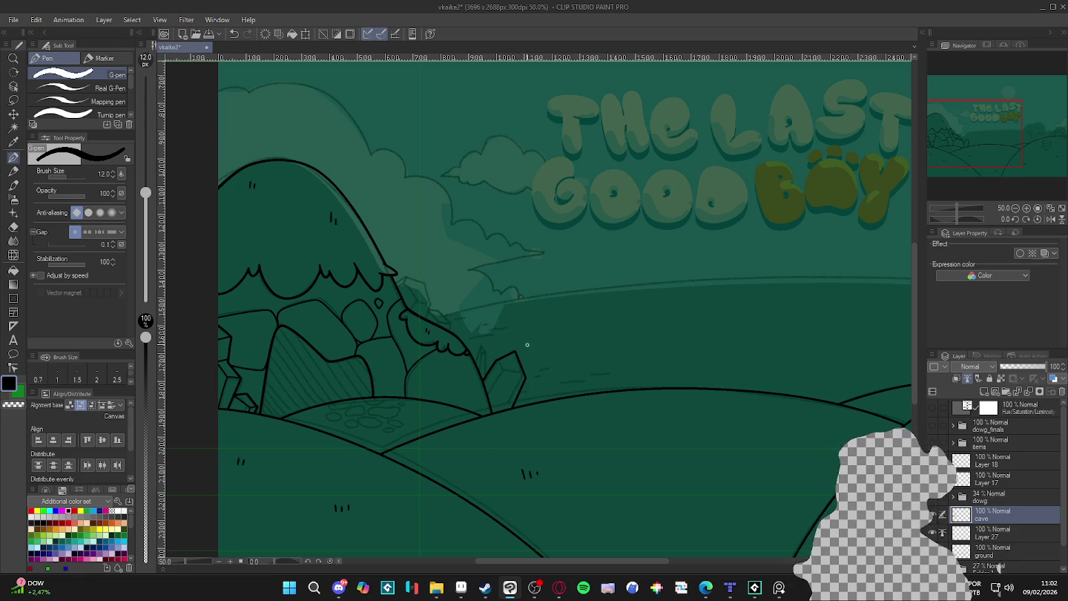
Test the crystal's closure with Auto Select, adding a short edge line between checks
key(w)
click(544, 340)
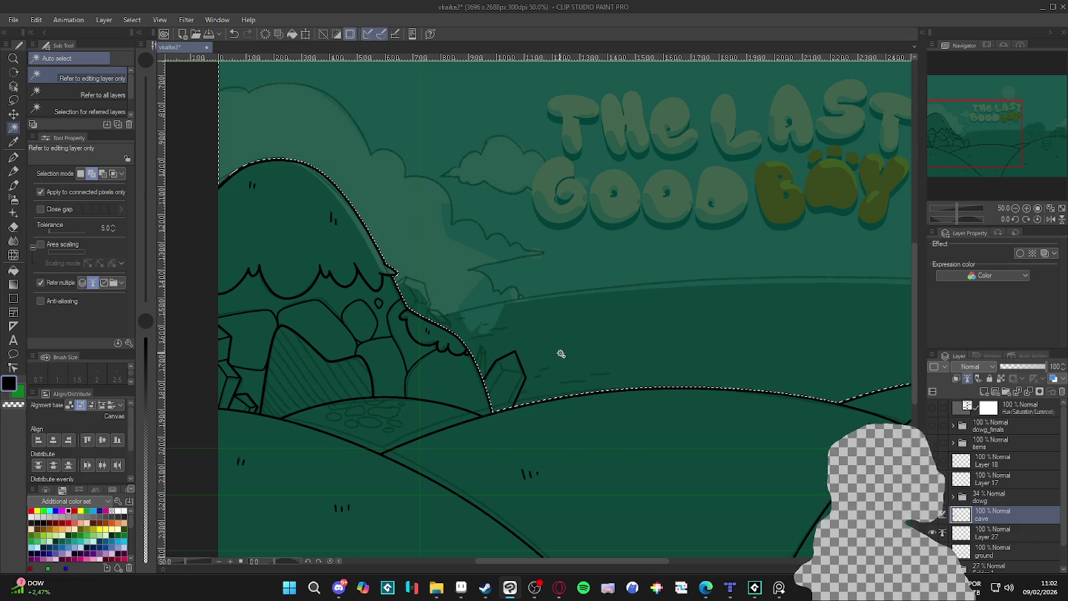
click(563, 350)
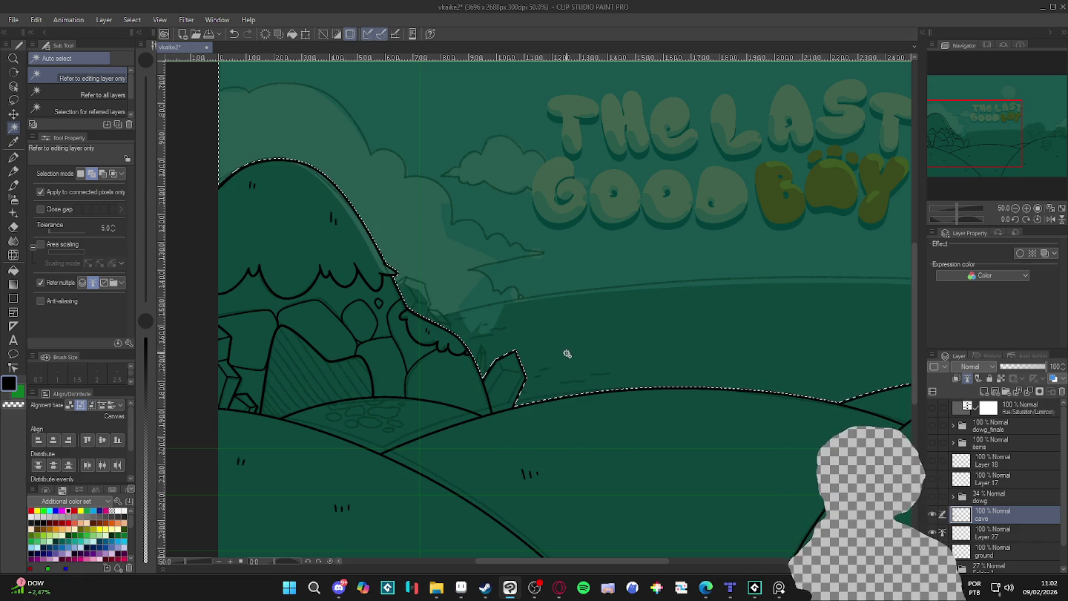
key(ctrl+d)
key(p)
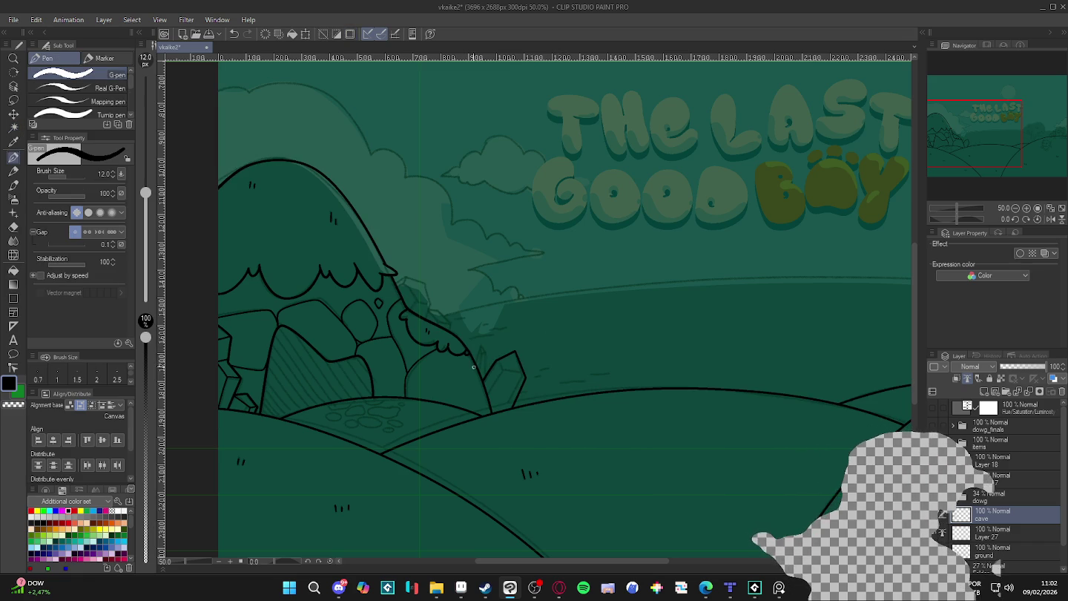
drag(477, 362, 481, 346)
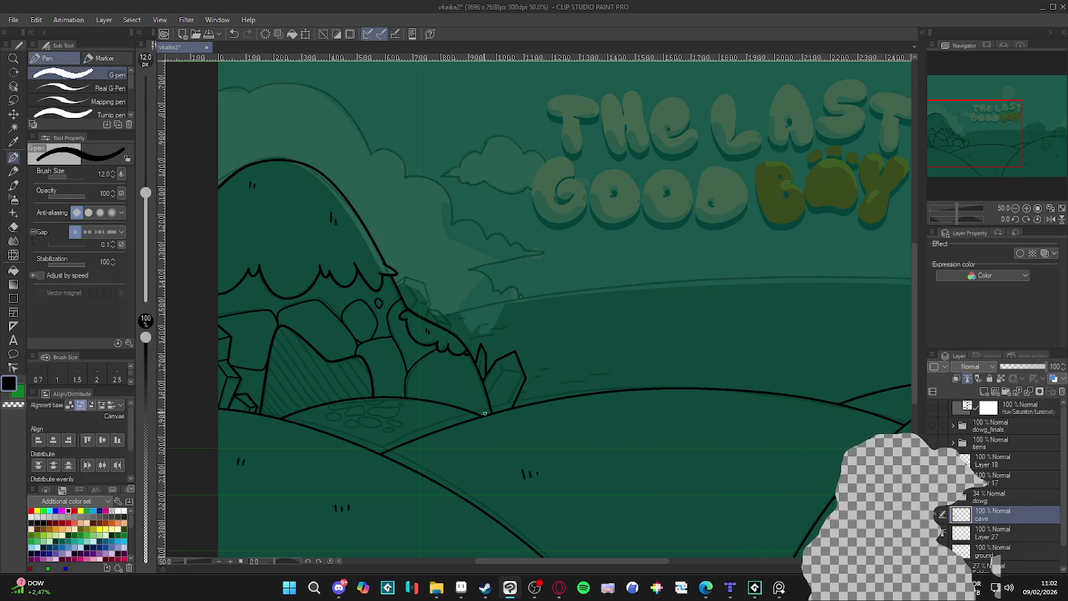
key(w)
click(506, 377)
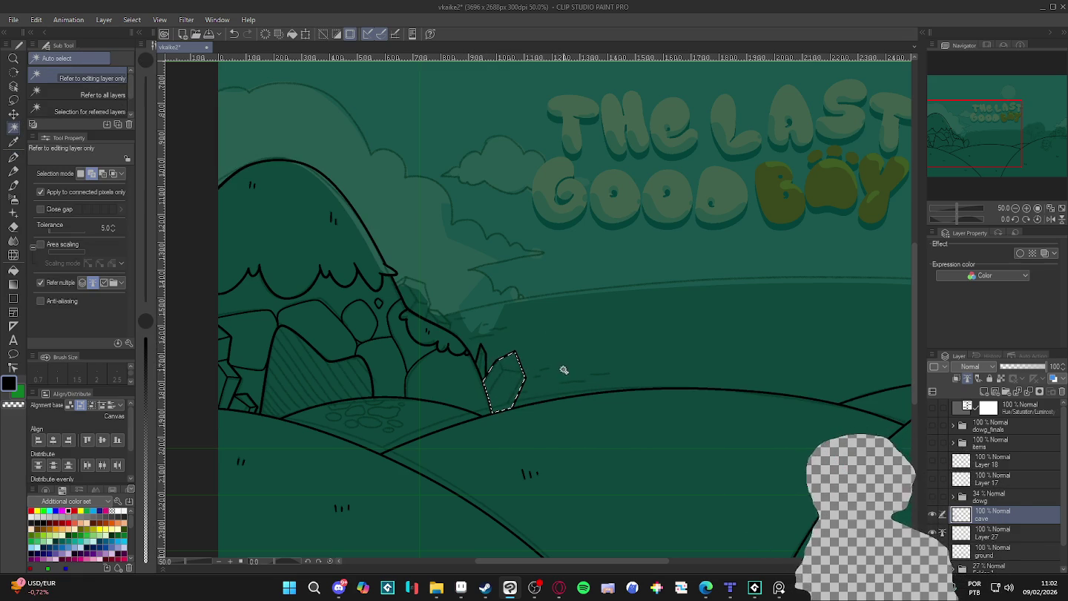
key(ctrl+d)
key(p)
Adjust the G-pen size from 8 up to 12 while alternating with Auto Select
key(bracketleft)
scroll(601, 346, up, 1)
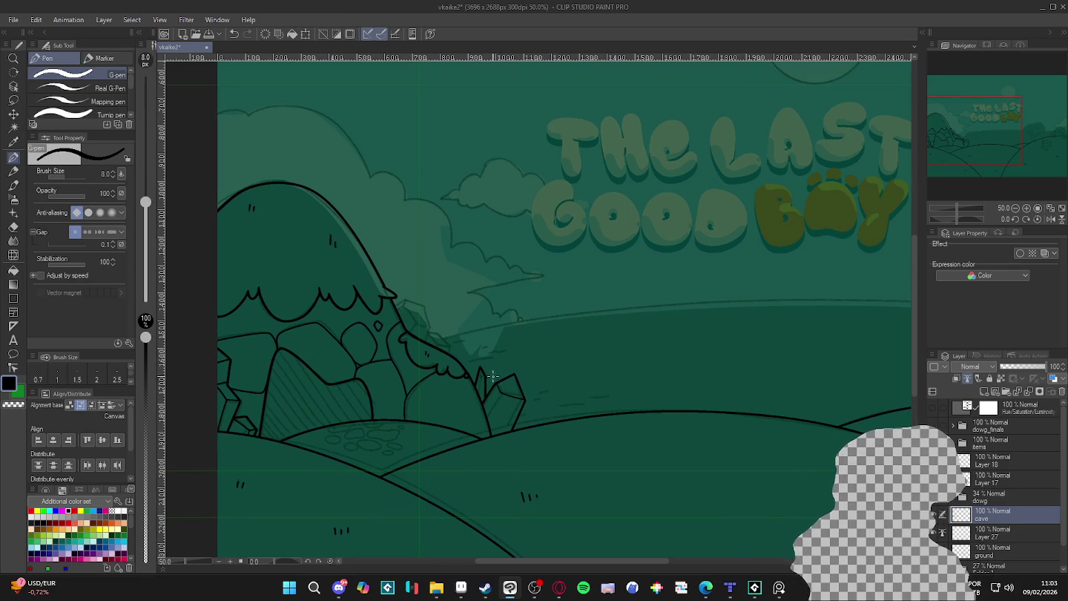
key(w)
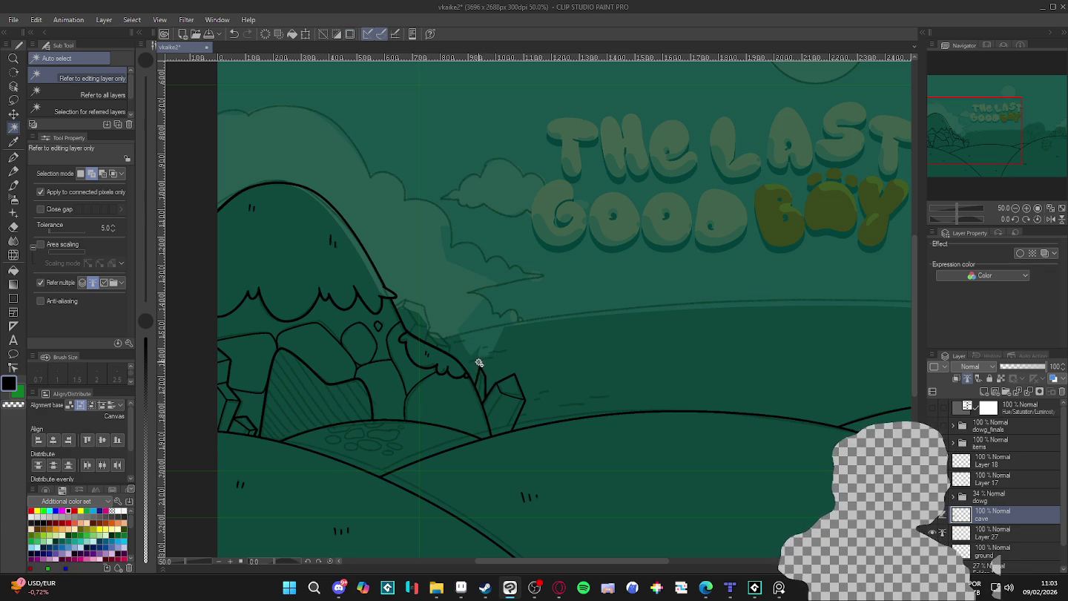
key(p)
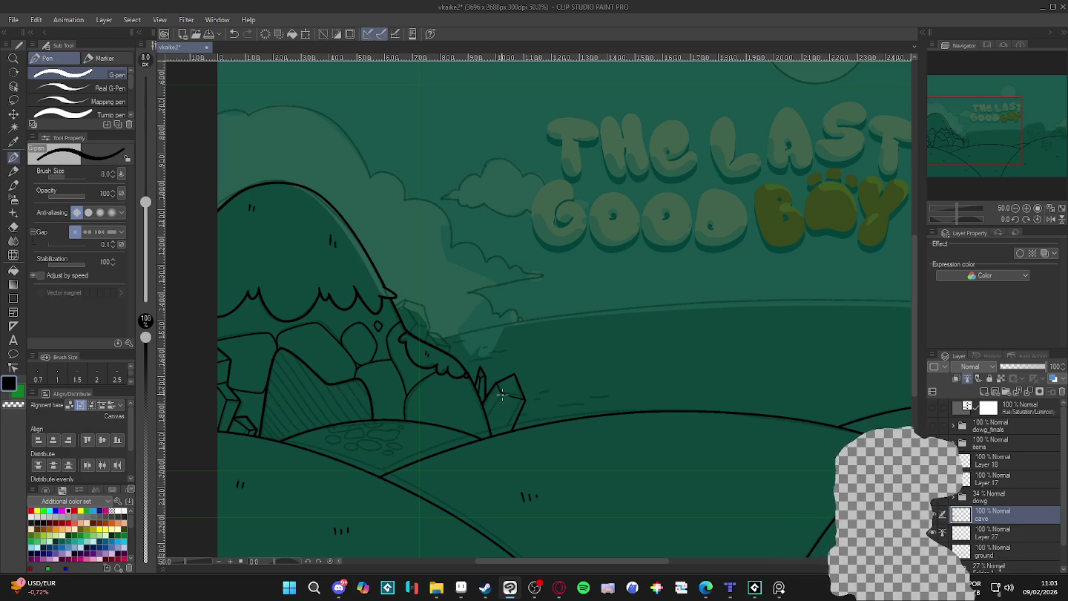
key(w)
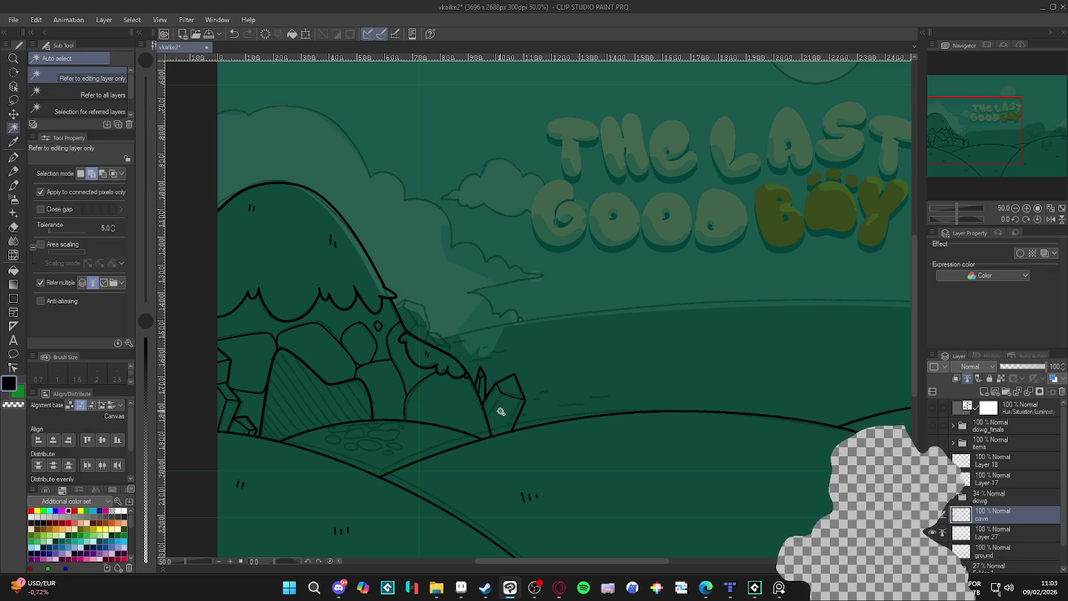
key(p)
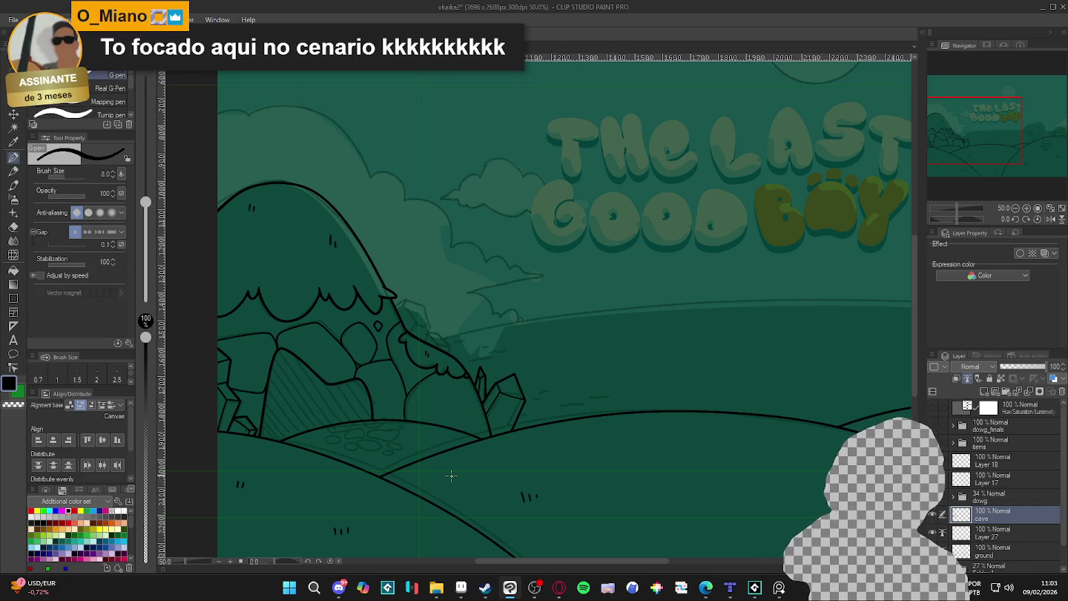
key(bracketright)
key(bracketright)
drag(563, 403, 609, 422)
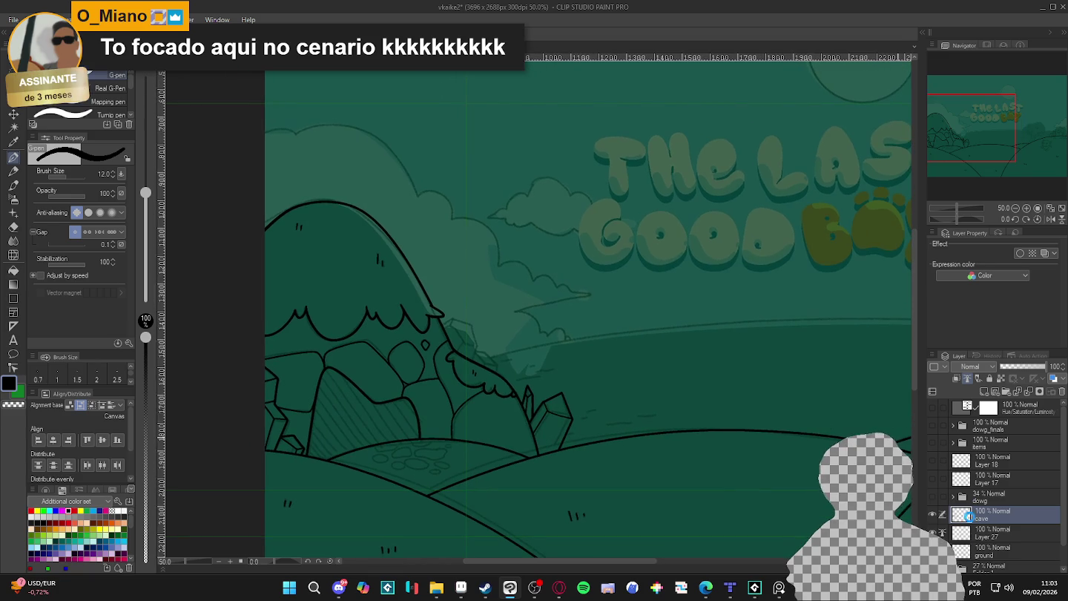
Compare the cave layer on and off and confirm the sky area is sealed
click(932, 514)
click(932, 514)
click(932, 514)
click(933, 514)
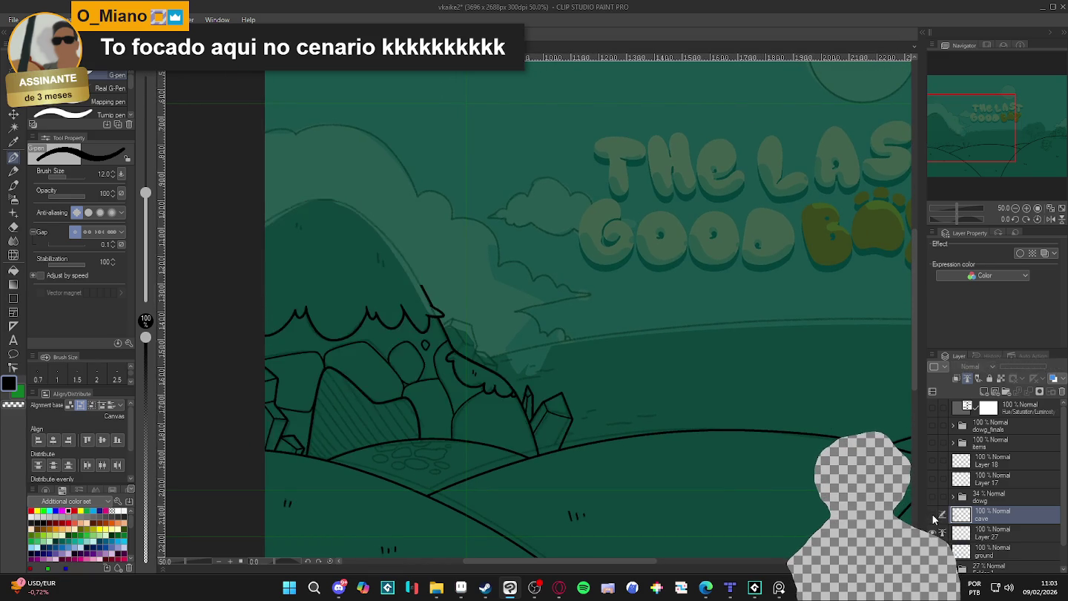
key(w)
click(555, 339)
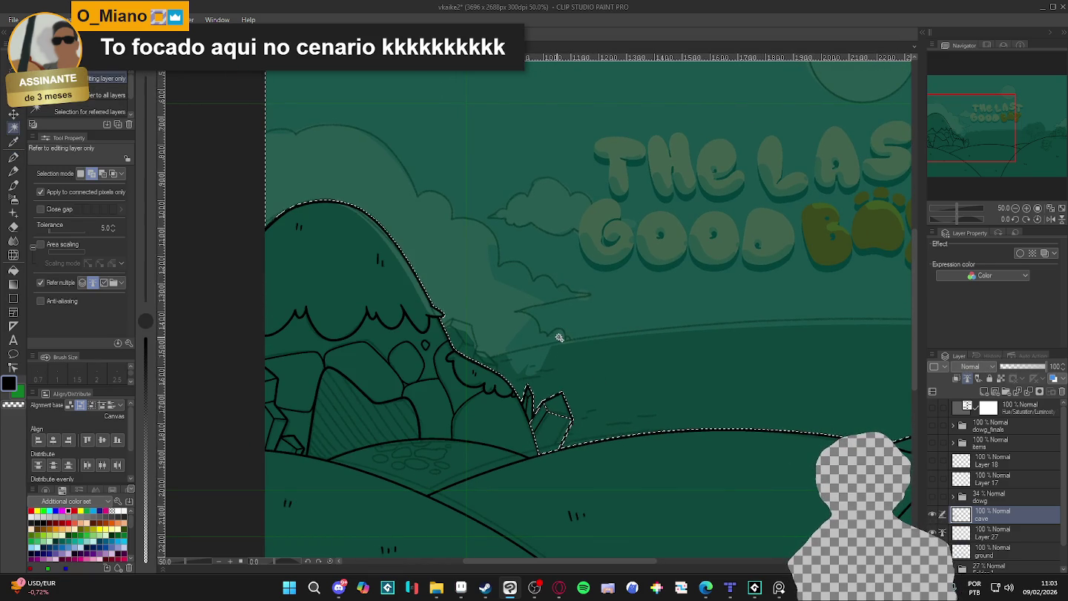
scroll(458, 333, up, 3)
key(ctrl+d)
key(p)
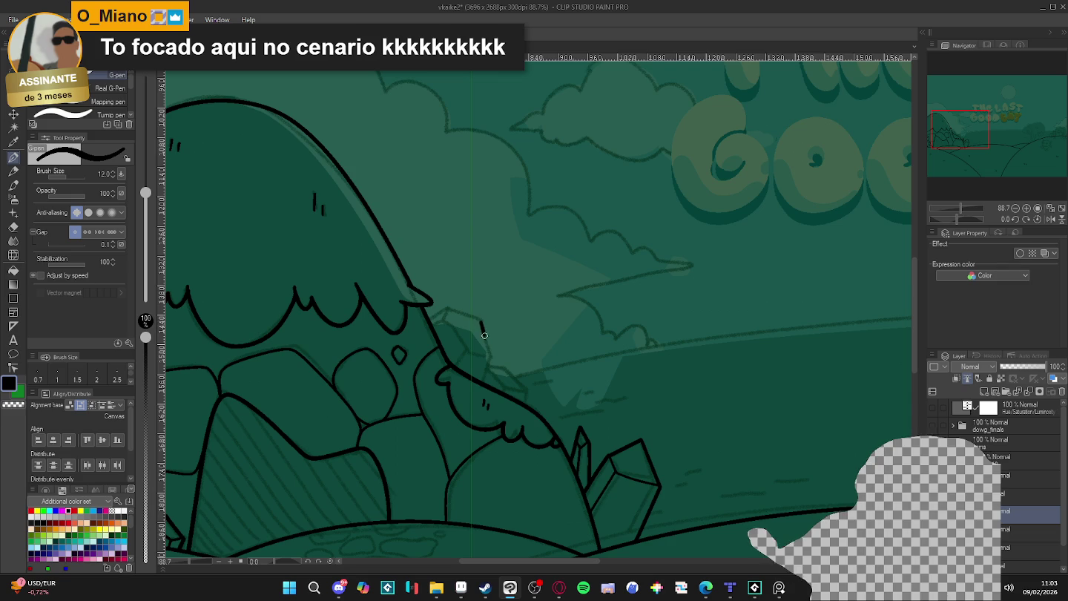
Ink a new crystal down the hillside and verify it forms a closed shape
drag(484, 333, 490, 361)
mouse_move(473, 318)
mouse_down()
mouse_move(448, 305)
mouse_move(430, 316)
mouse_up()
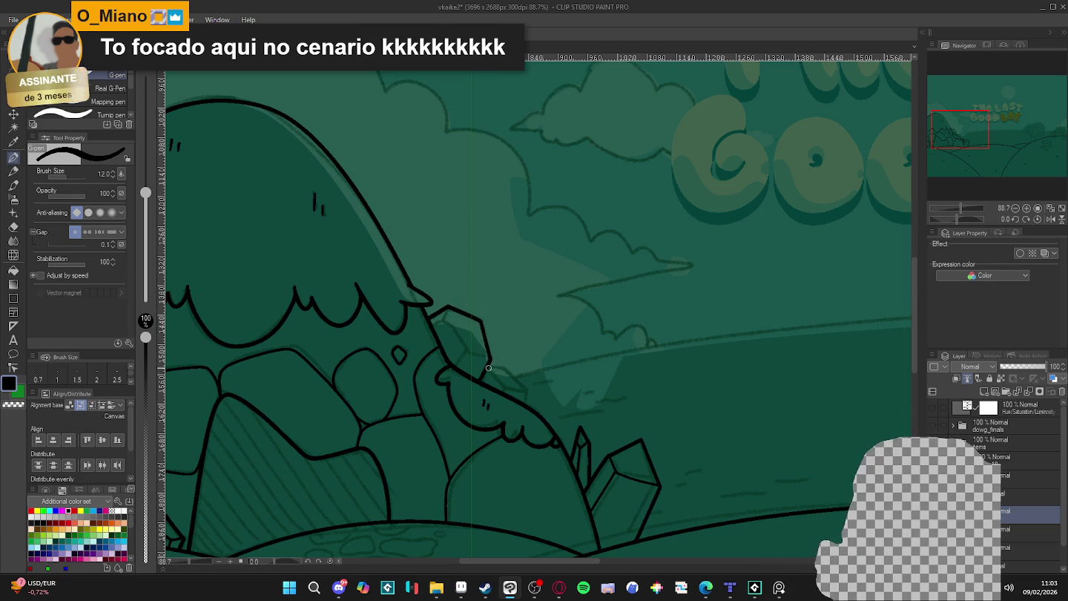
drag(490, 367, 519, 375)
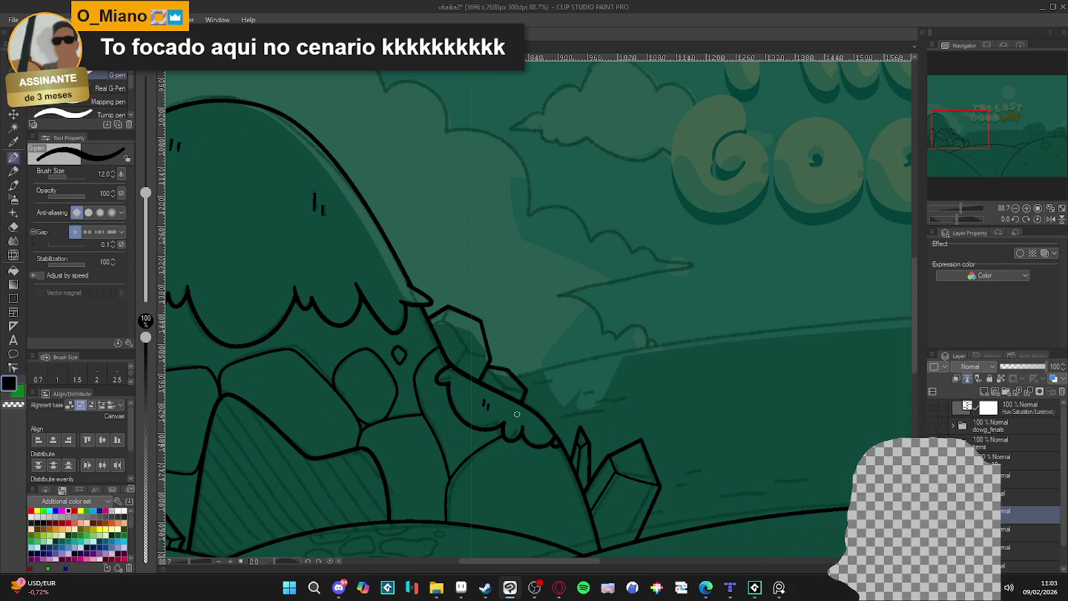
key(w)
click(475, 350)
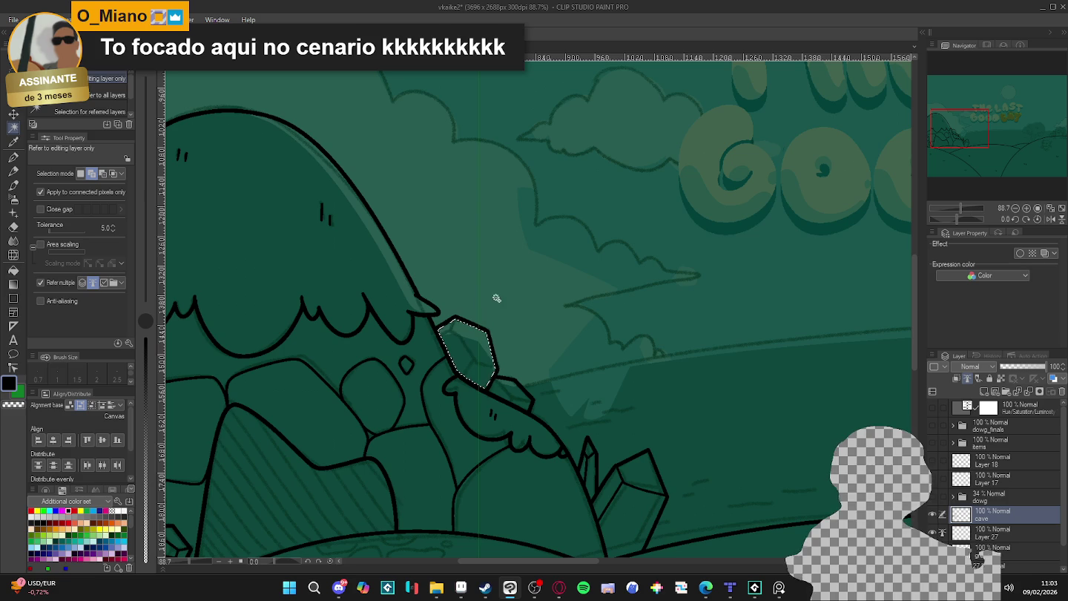
key(ctrl+d)
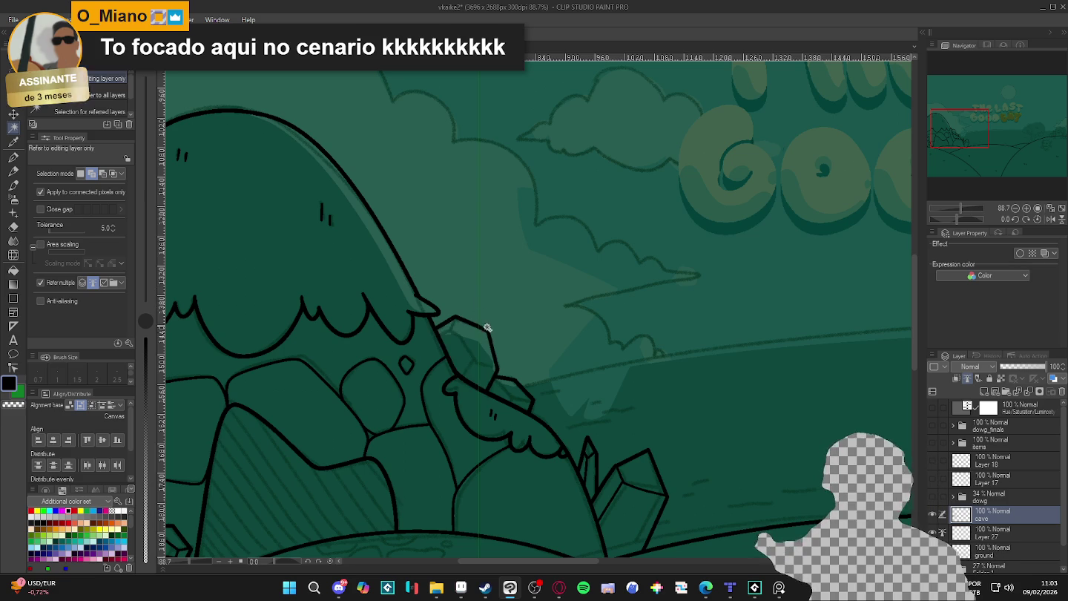
key(p)
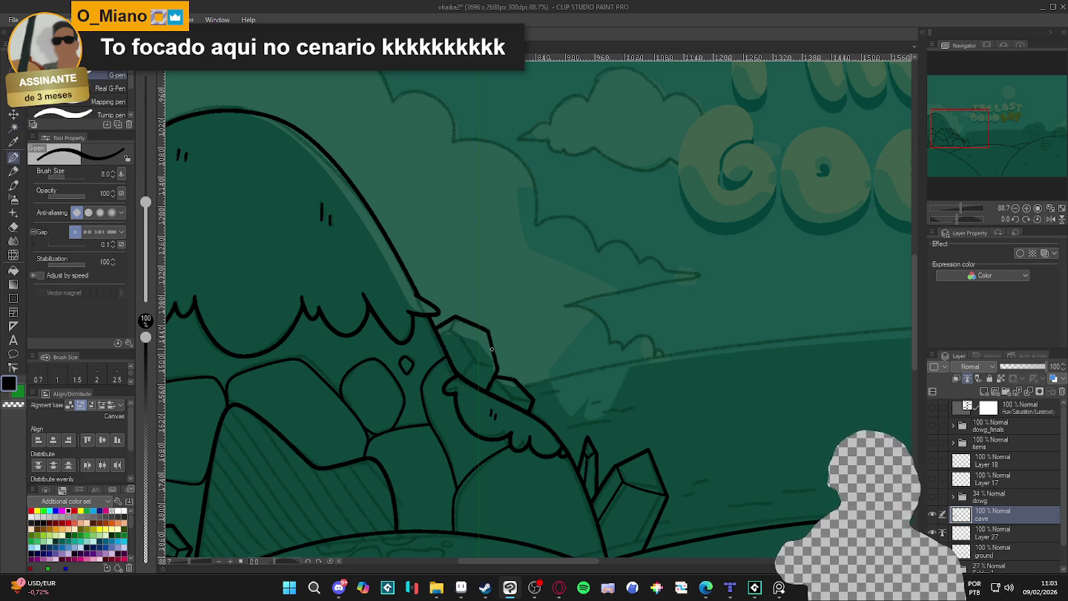
Add a small stroke on the crystal and check the gap between lines is enclosed
drag(490, 349, 497, 351)
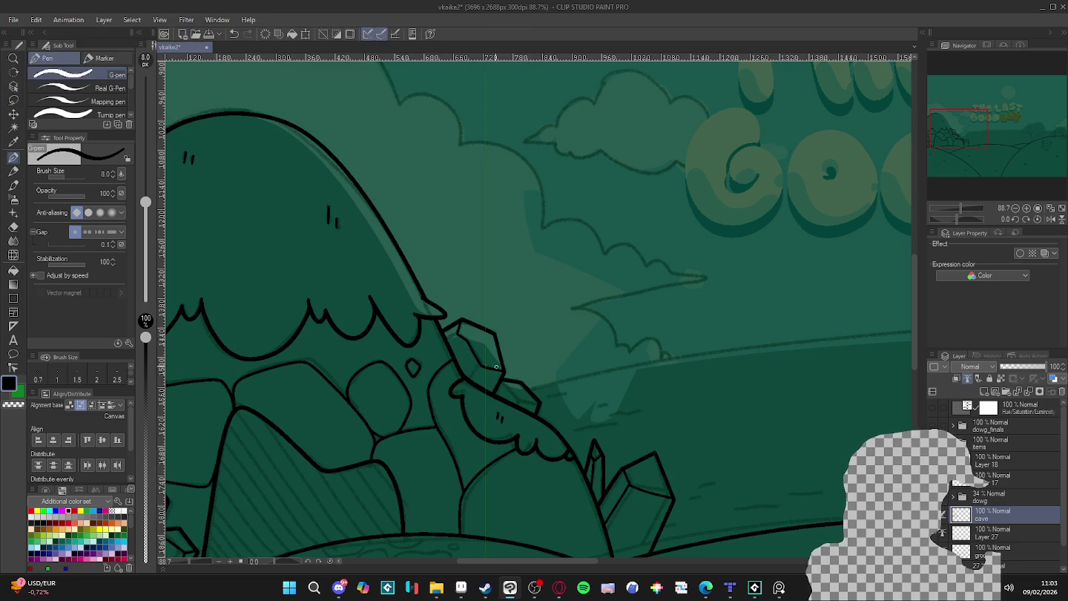
key(w)
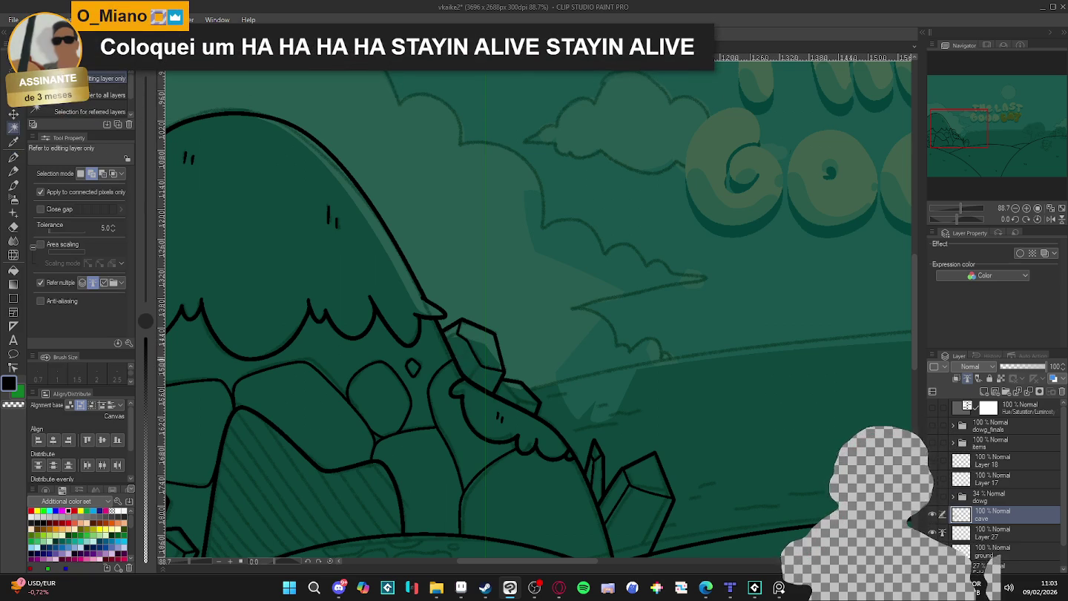
key(p)
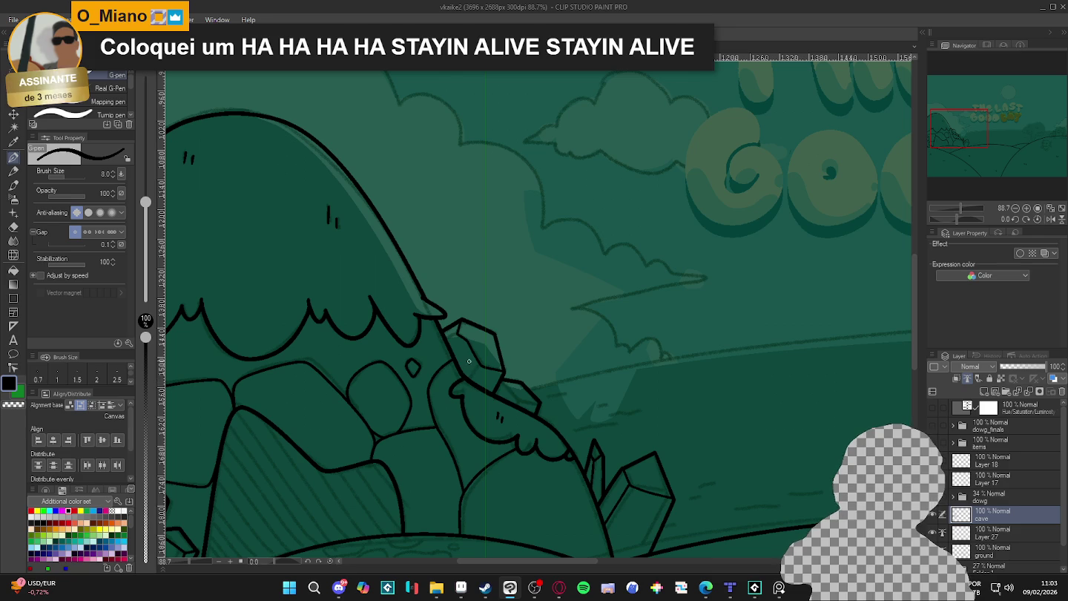
mouse_move(469, 384)
mouse_down()
mouse_move(448, 401)
mouse_move(493, 377)
mouse_up()
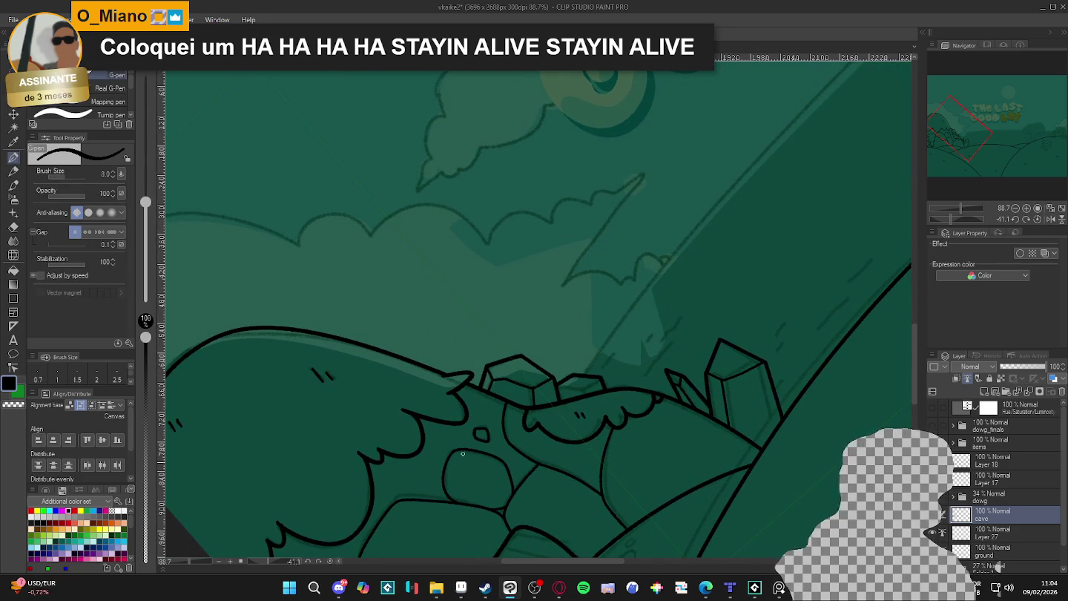
drag(495, 384, 605, 451)
key(w)
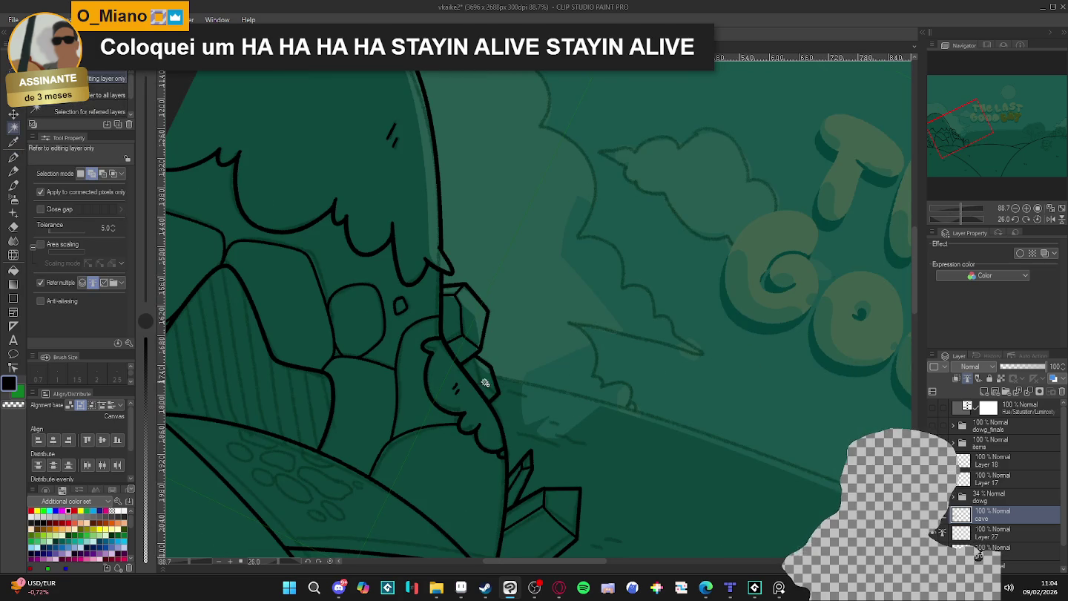
key(p)
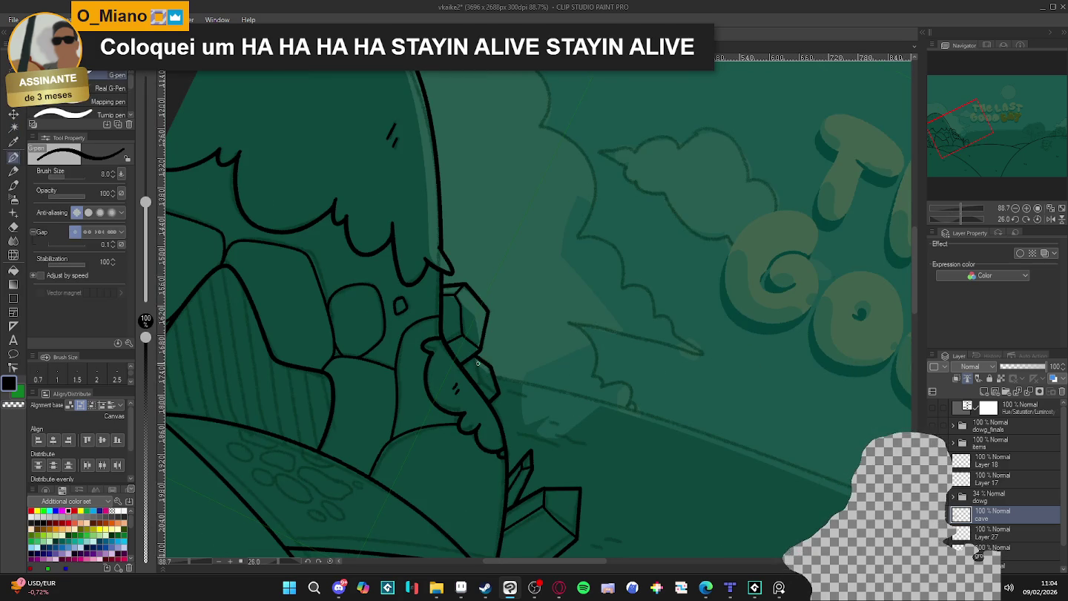
key(w)
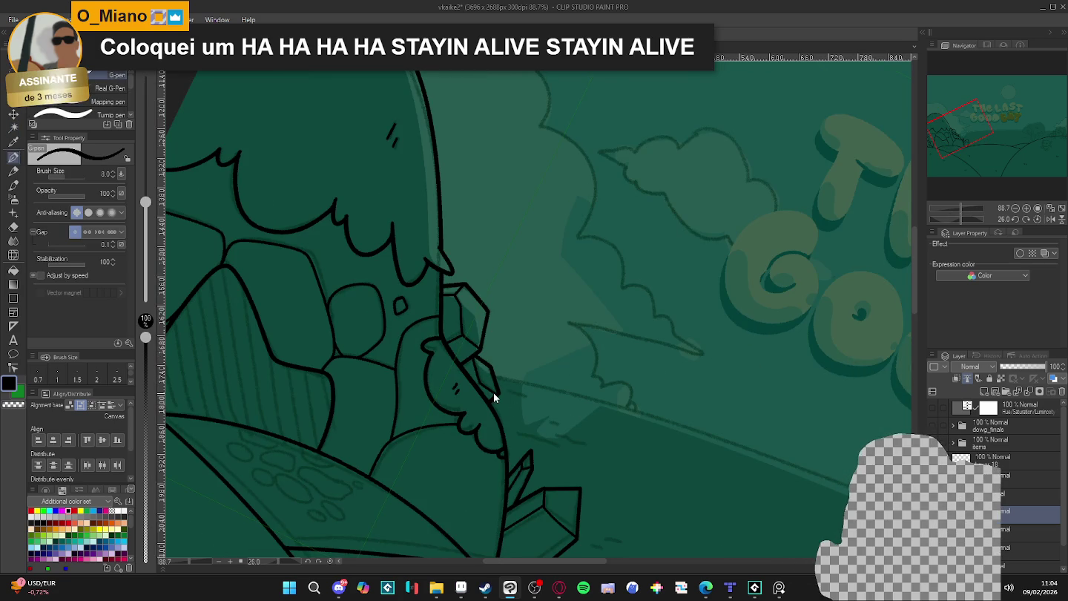
click(481, 383)
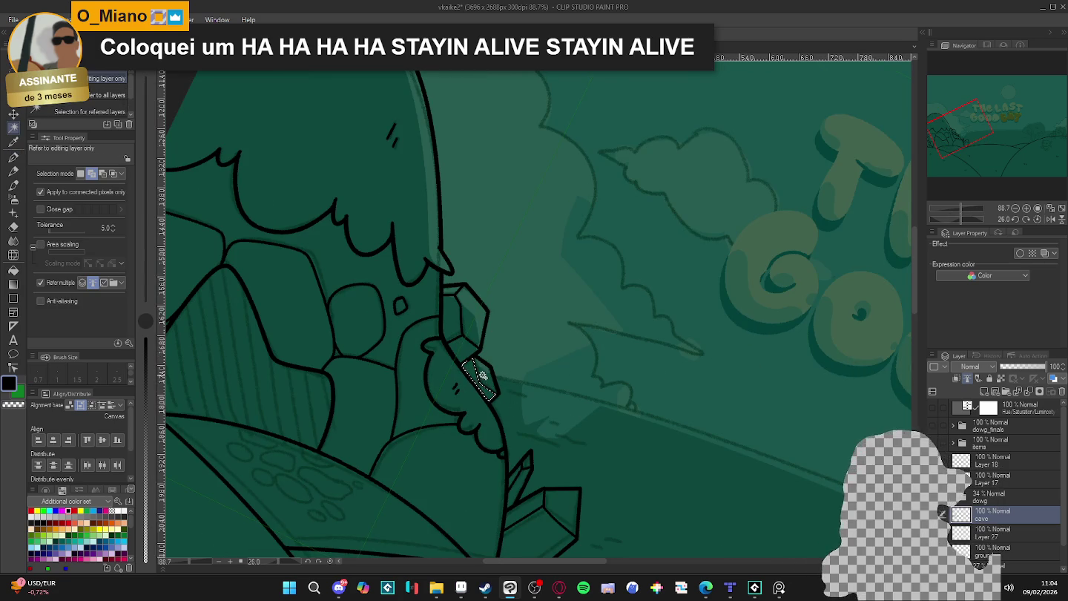
key(ctrl+d)
key(p)
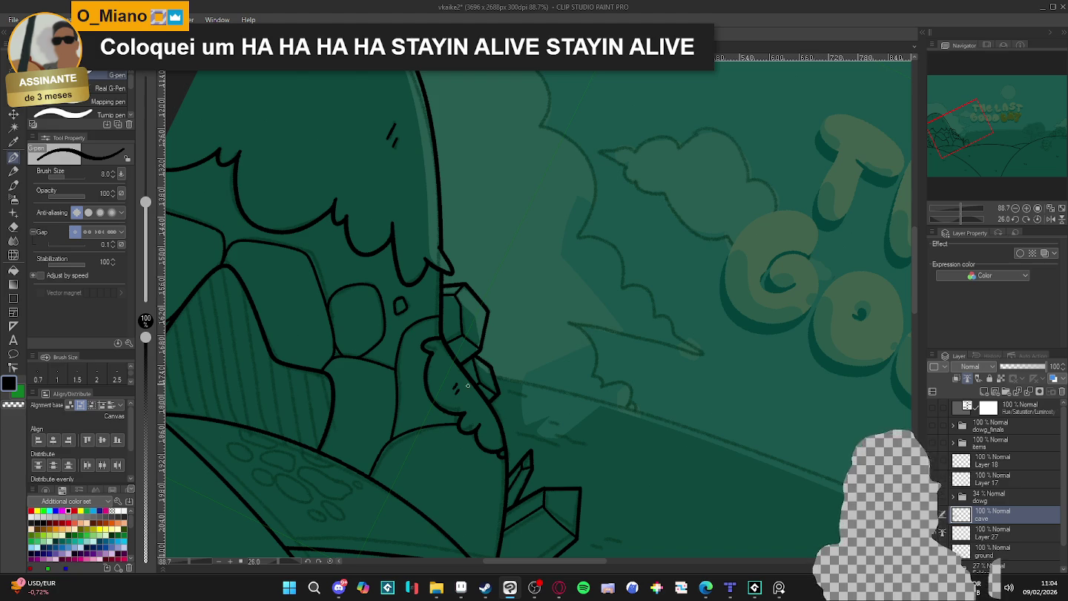
Zoom out and reset the canvas rotation to upright
scroll(468, 385, down, 3)
scroll(596, 345, down, 1)
key(ctrl+@)
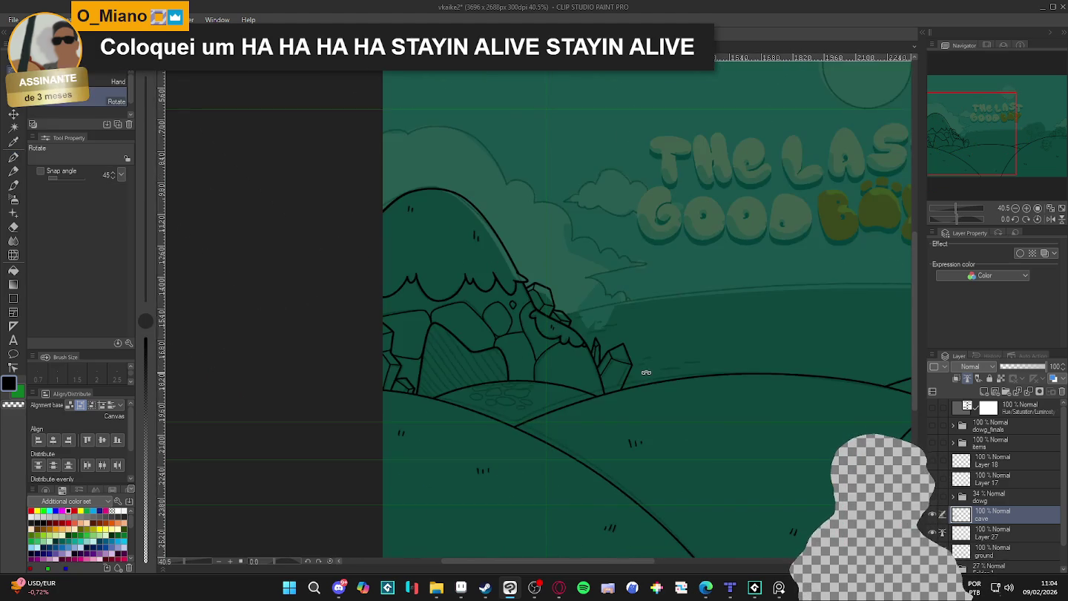
Make the ground layer the active layer in the Layer panel
scroll(639, 369, down, 2)
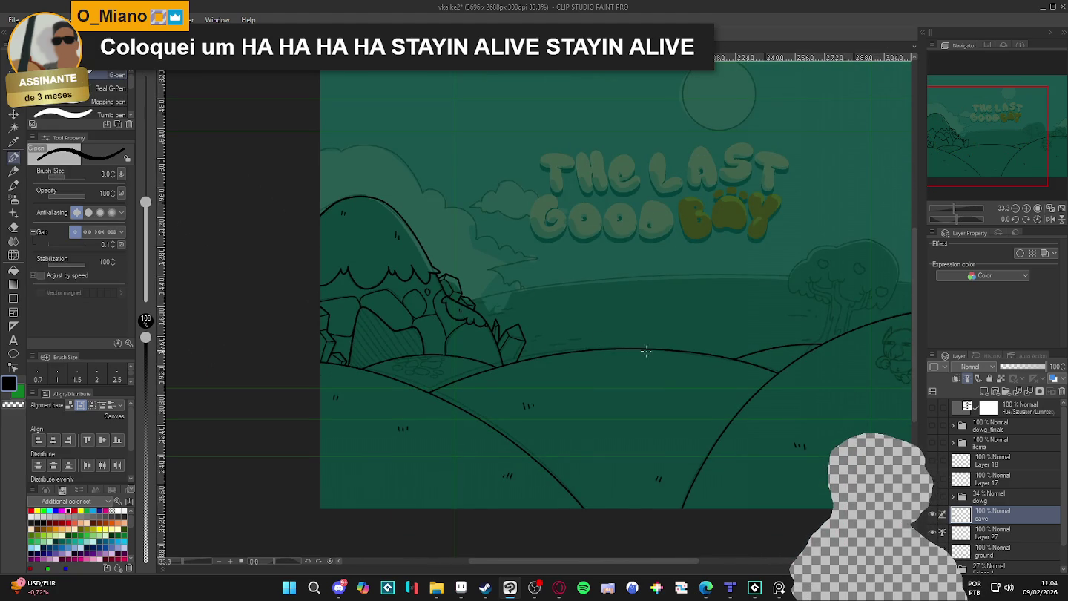
drag(641, 350, 588, 341)
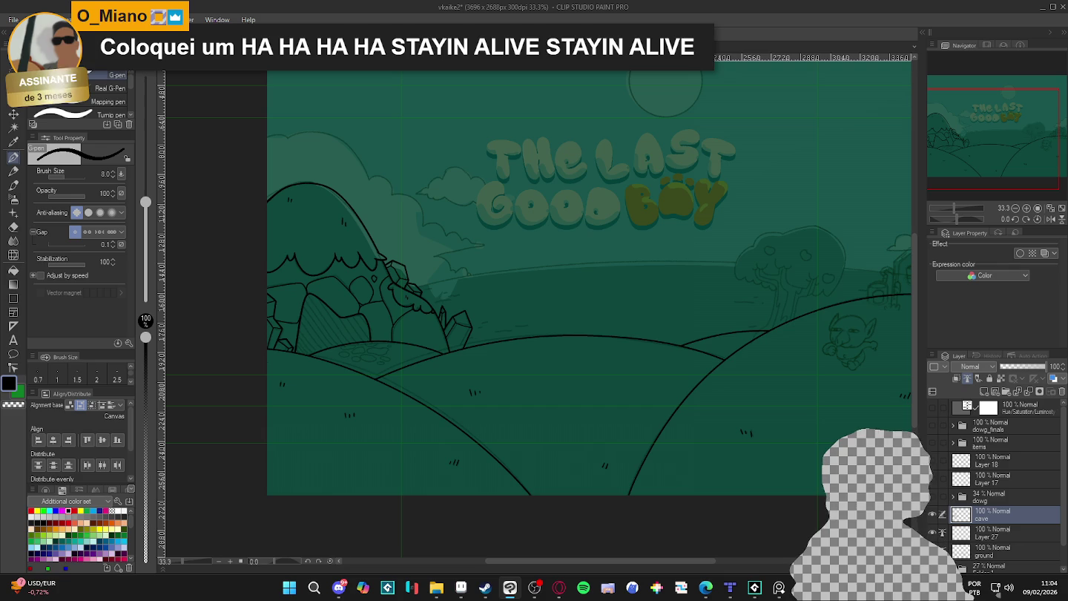
click(942, 545)
scroll(416, 360, up, 1)
scroll(416, 360, up, 1)
Auto-select the stony path patch twice, deselecting each time, then zoom and tilt onto it
key(w)
click(367, 357)
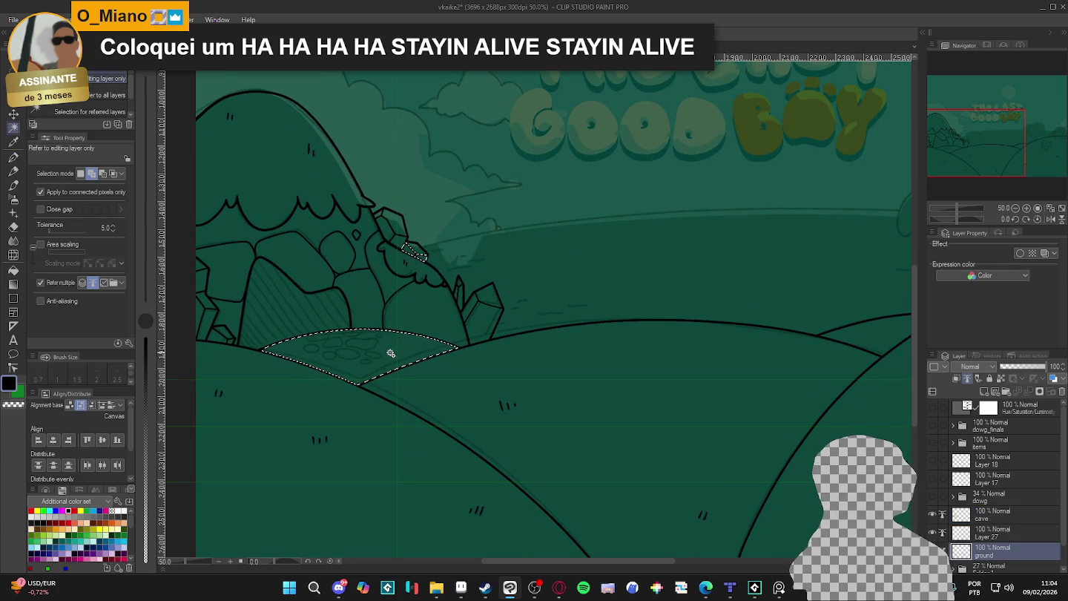
key(ctrl+d)
click(386, 350)
key(ctrl+d)
scroll(391, 346, up, 1)
scroll(391, 346, up, 1)
mouse_move(390, 346)
mouse_down()
mouse_move(504, 458)
mouse_move(715, 238)
mouse_up()
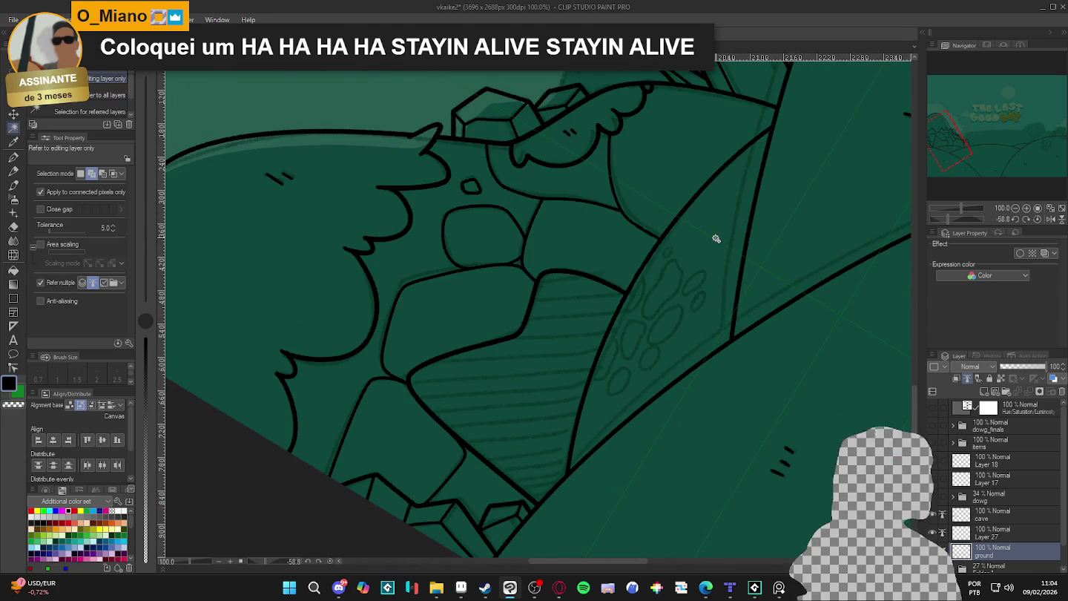
Ink small oval pebble outlines in the path patch, undoing the last stroke
key(p)
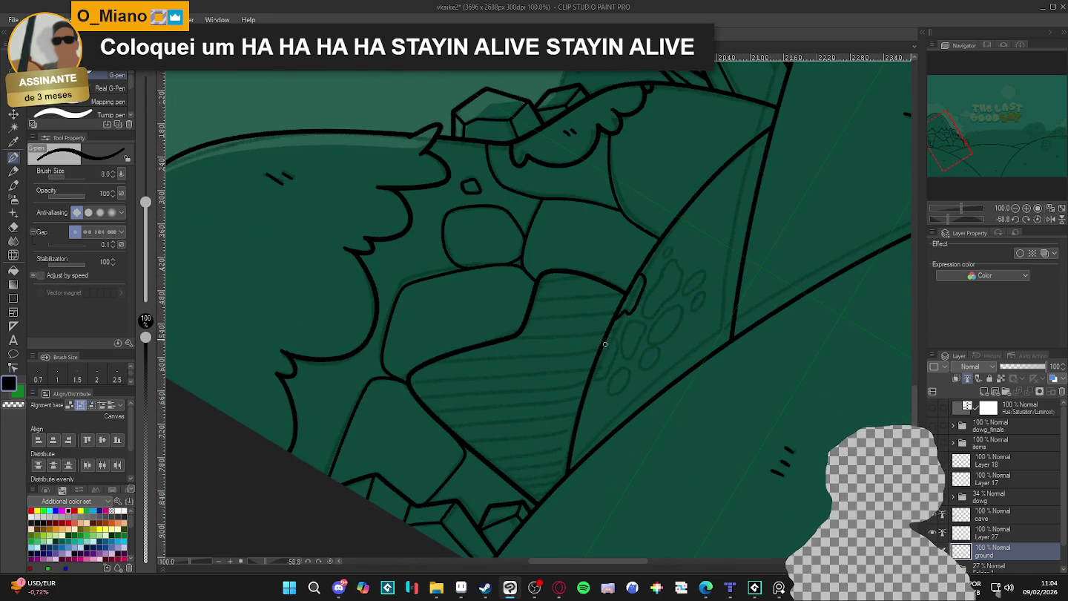
drag(605, 376, 592, 387)
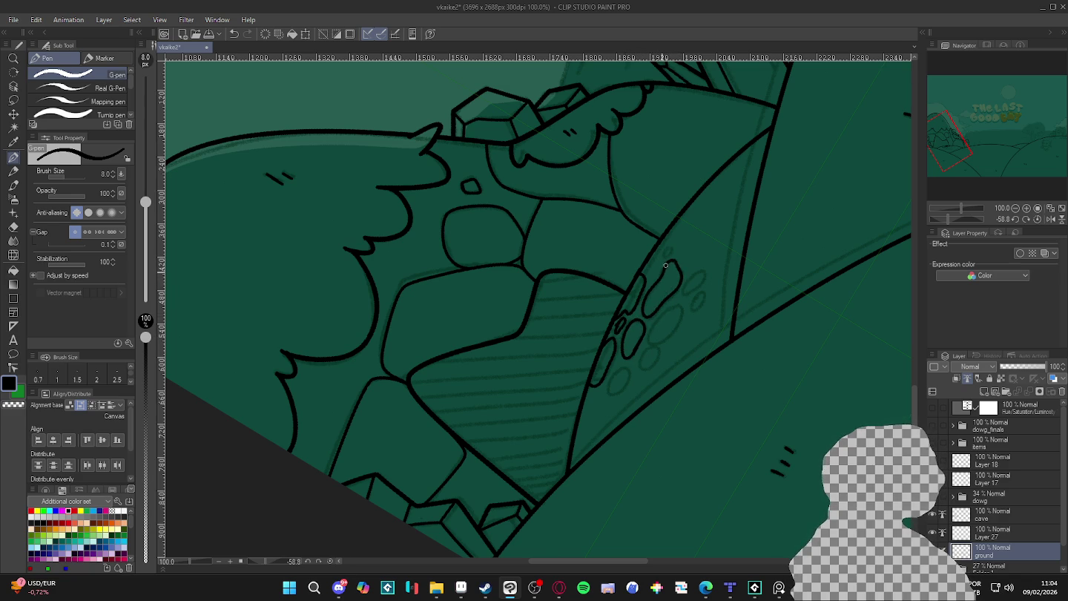
drag(663, 255, 675, 246)
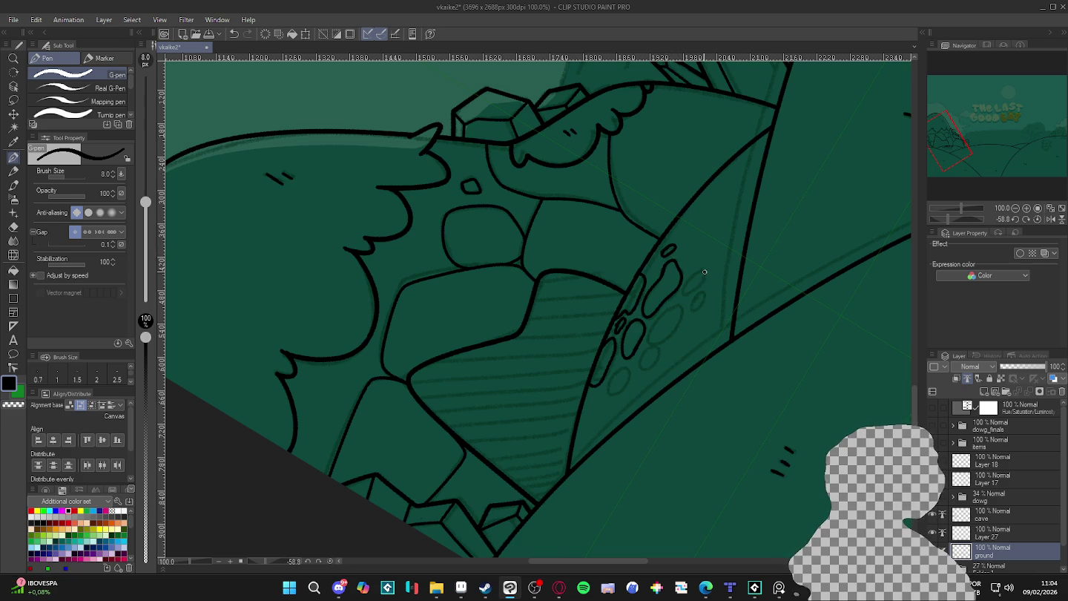
drag(699, 286, 708, 271)
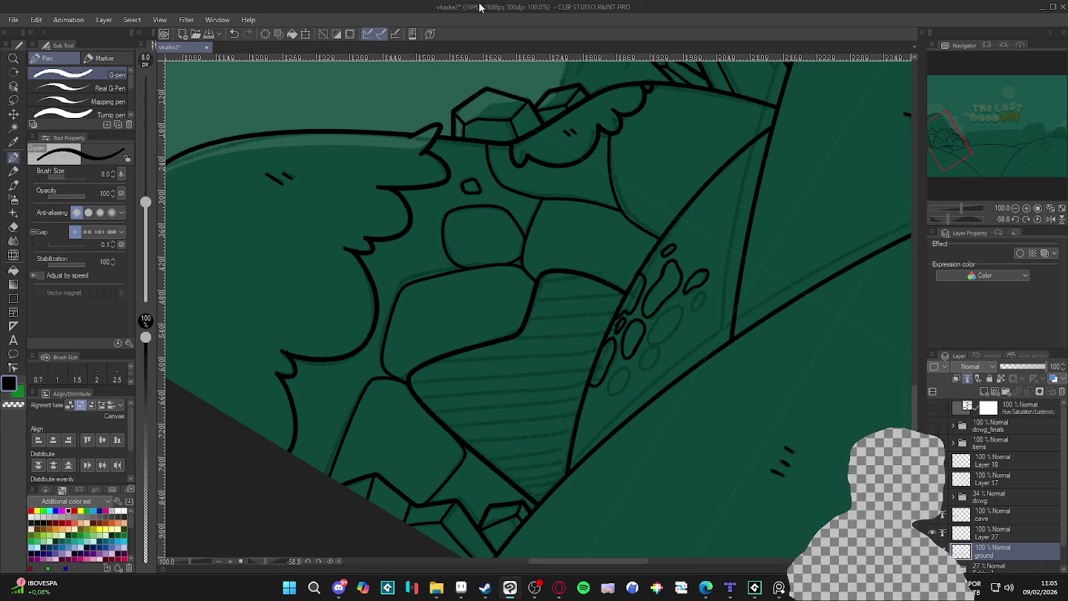
scroll(617, 357, down, 2)
scroll(618, 358, down, 2)
scroll(618, 359, up, 1)
scroll(608, 354, up, 1)
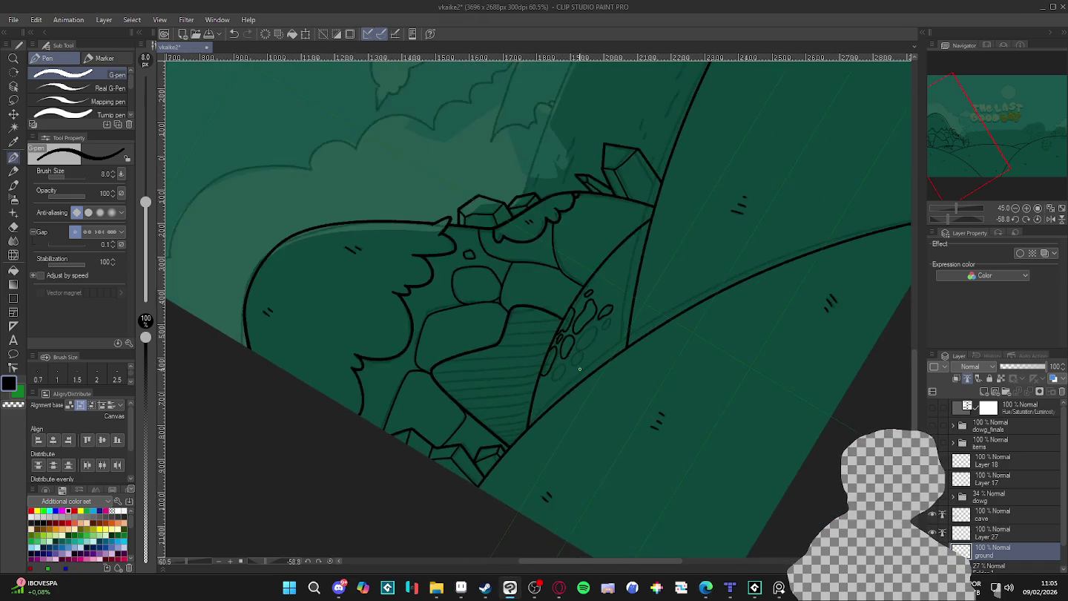
scroll(598, 352, up, 2)
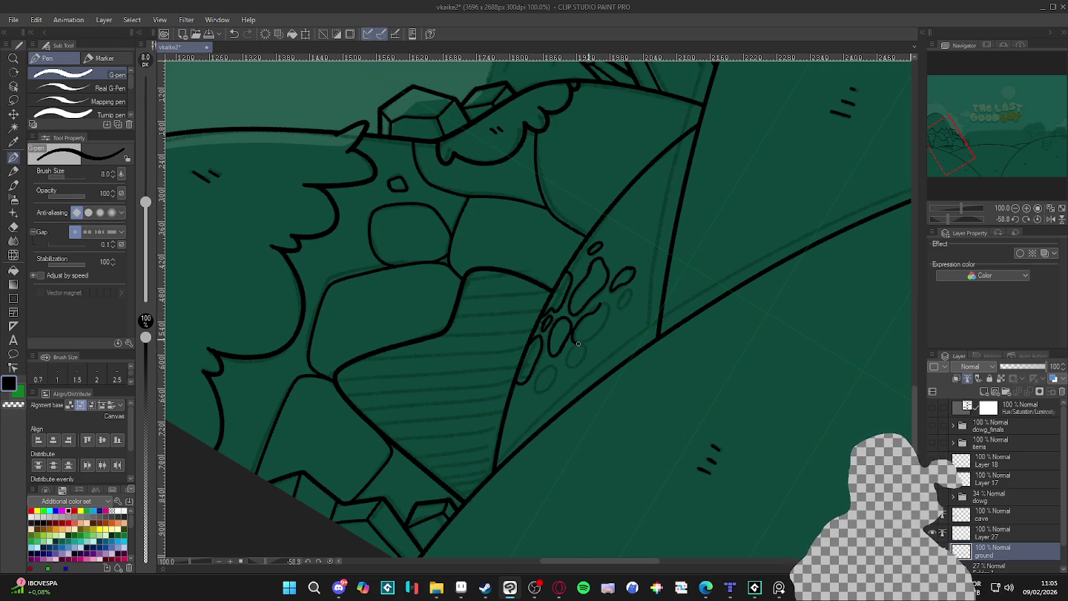
key(ctrl+z)
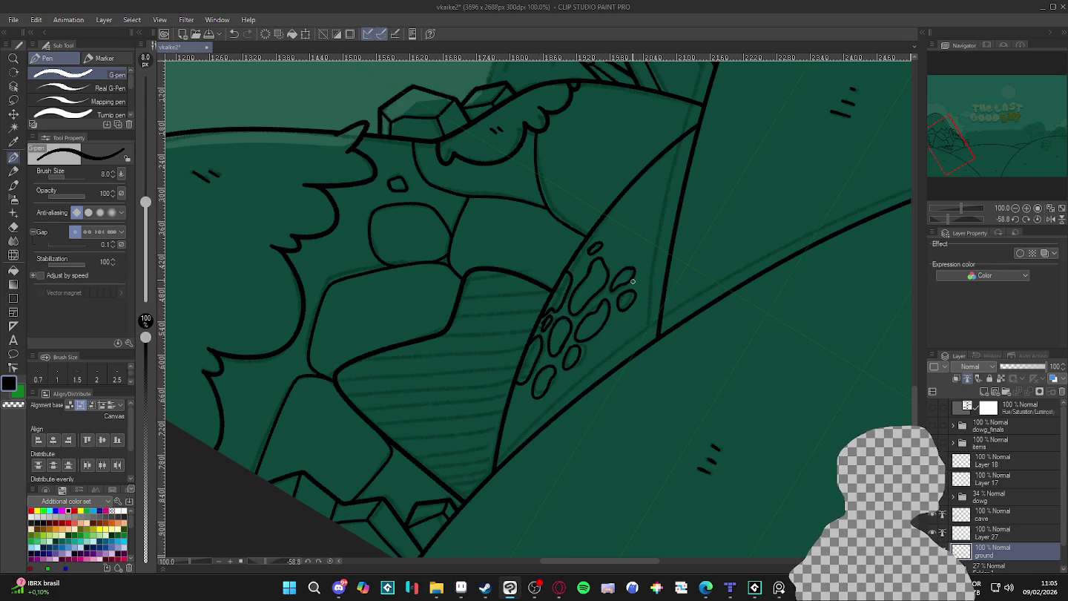
Turn the canvas back upright and zoom out over the landscape
scroll(633, 281, down, 3)
drag(690, 337, 555, 400)
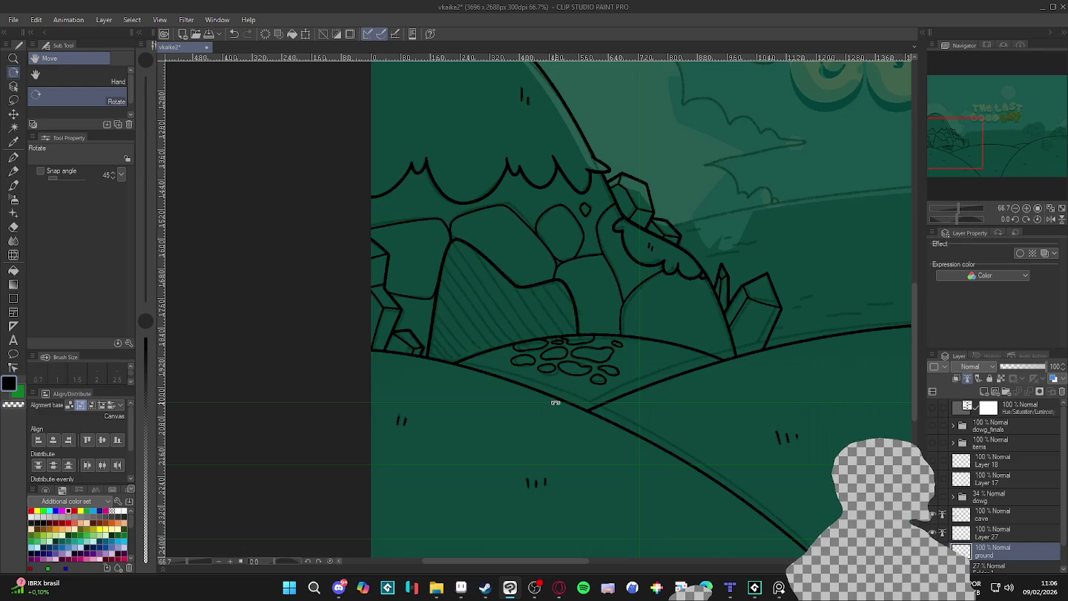
scroll(605, 423, down, 1)
scroll(653, 407, down, 1)
scroll(724, 377, down, 1)
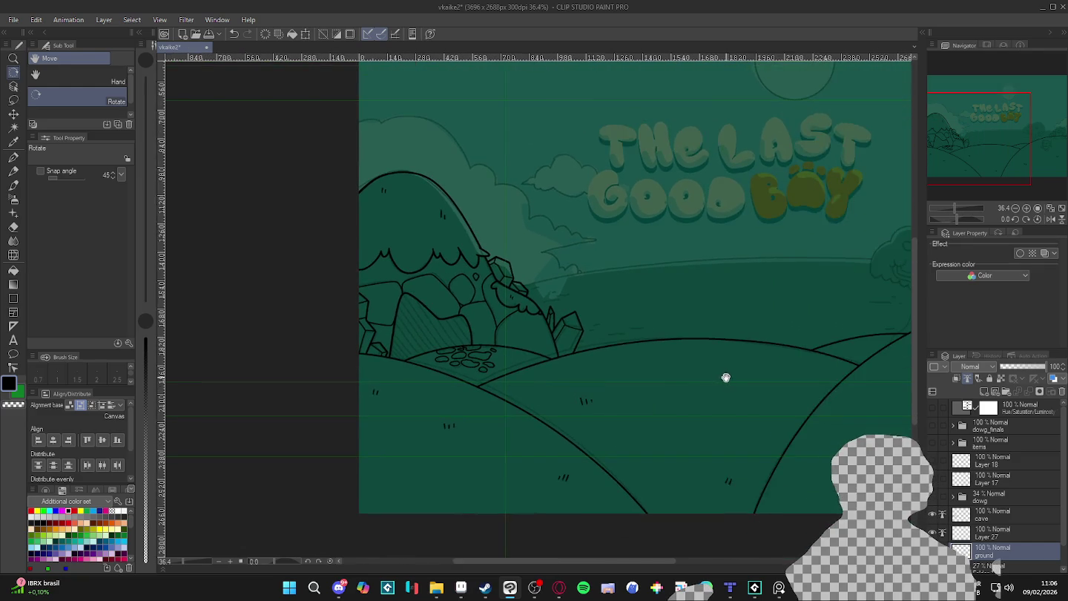
scroll(642, 396, down, 1)
scroll(782, 383, down, 1)
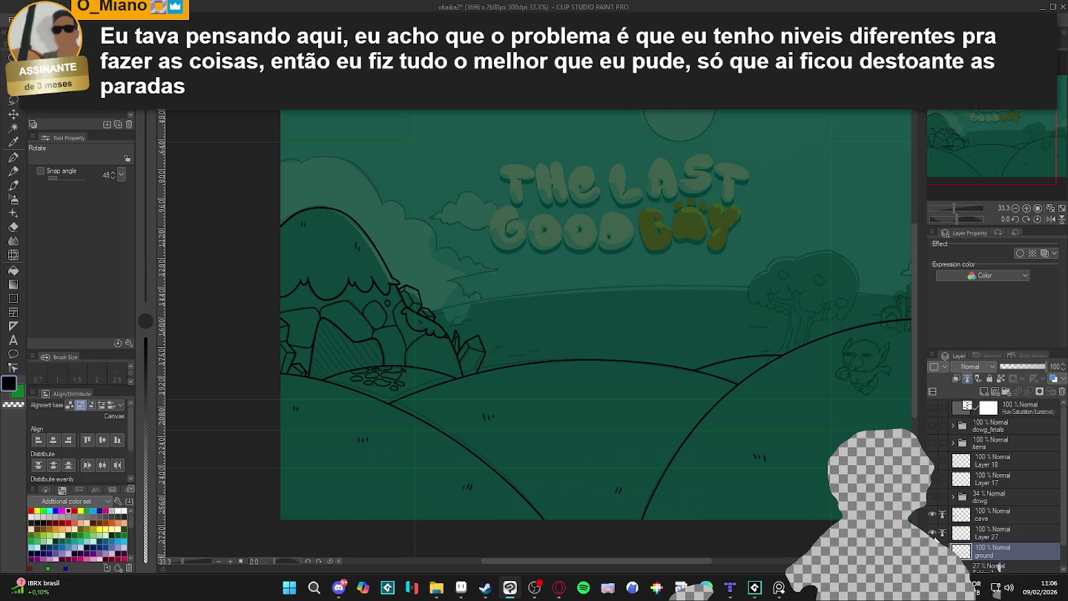
Drag Layer 27 above the cave layer and rename it 'sea'
drag(965, 532, 964, 511)
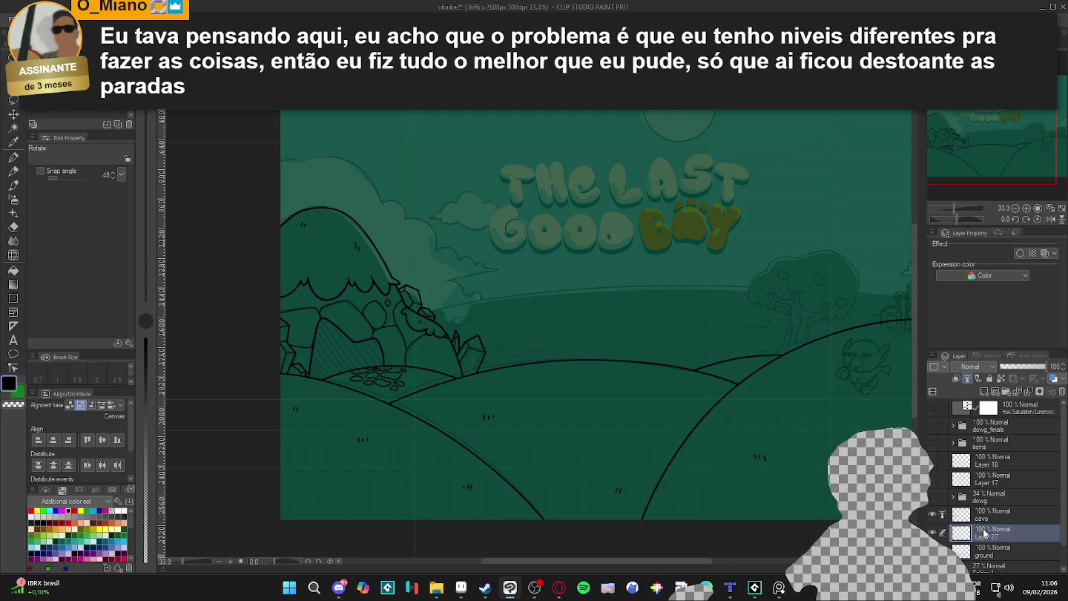
scroll(796, 423, down, 2)
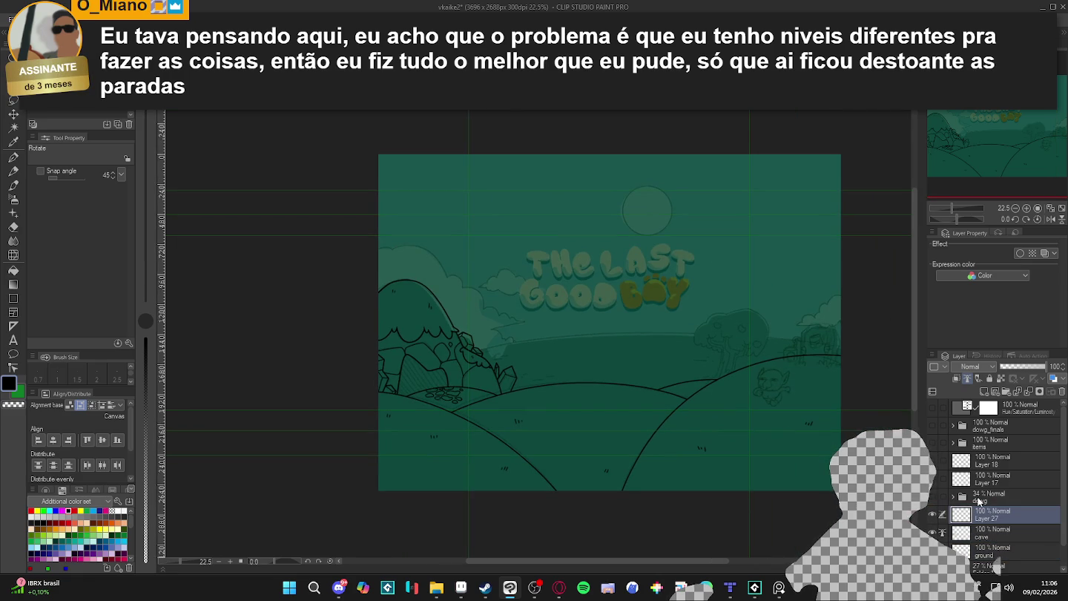
double_click(983, 518)
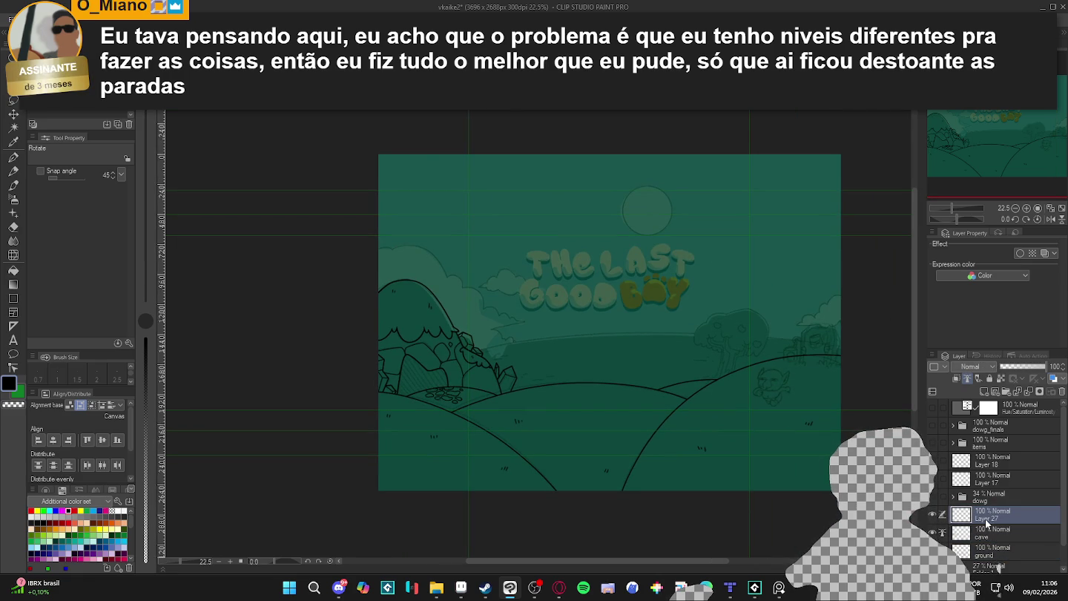
text(sea)
key(Return)
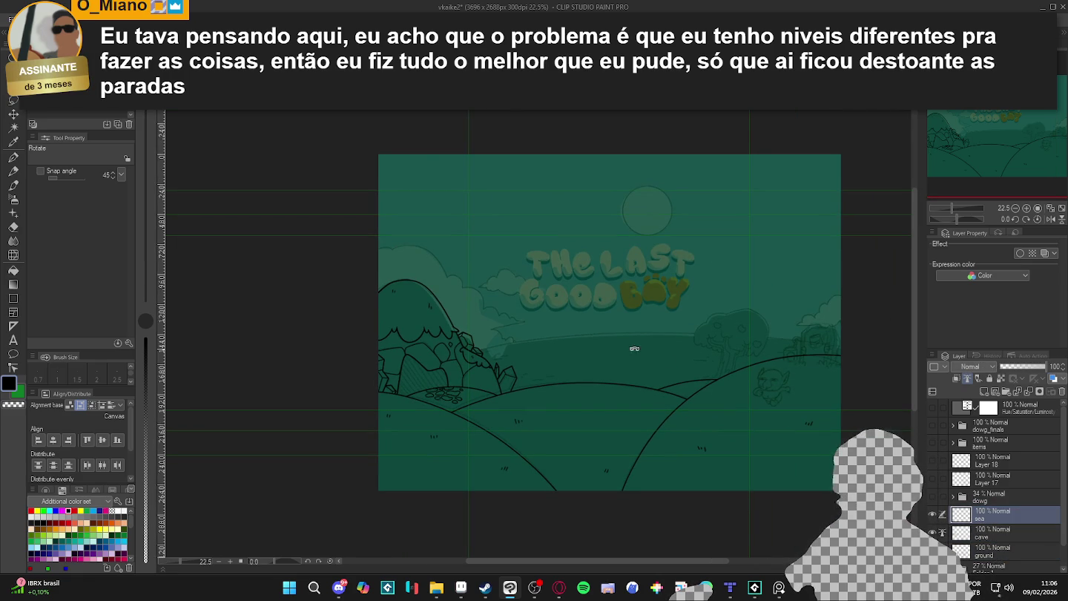
scroll(631, 347, up, 1)
scroll(612, 346, up, 1)
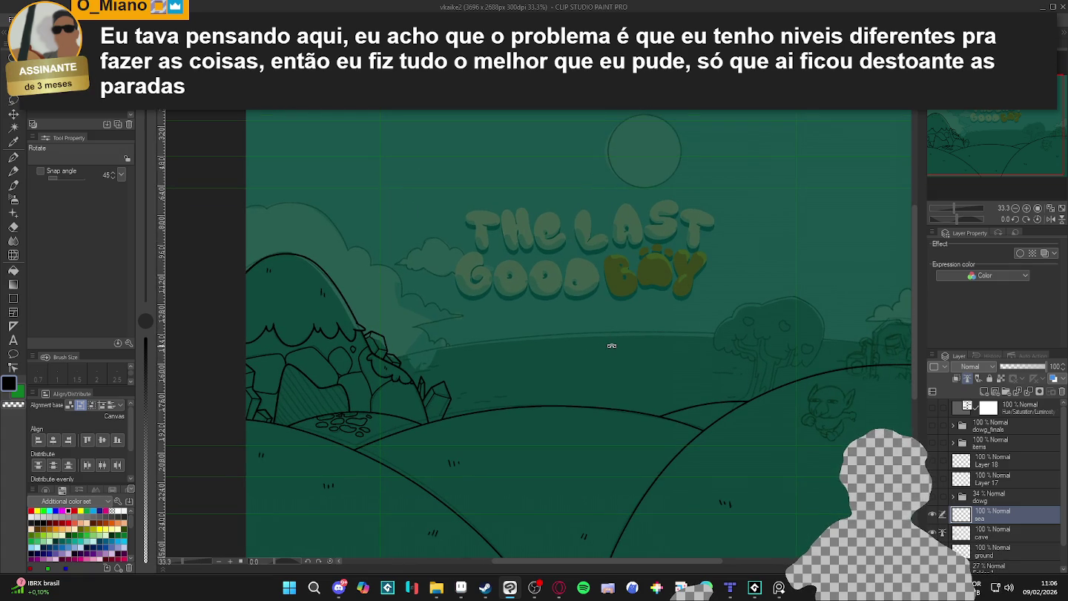
drag(583, 349, 622, 361)
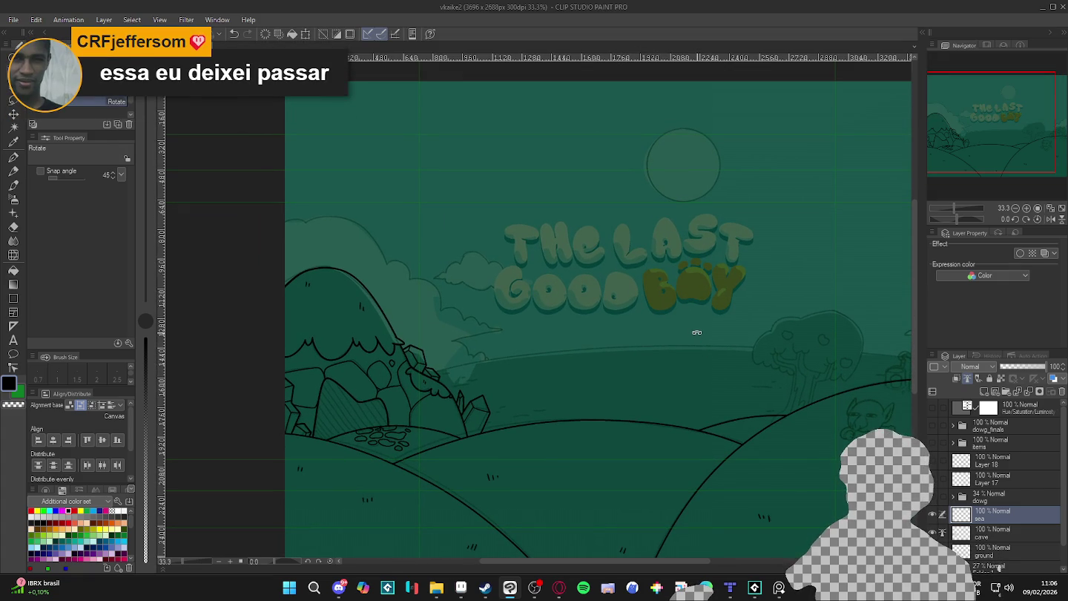
scroll(658, 337, down, 1)
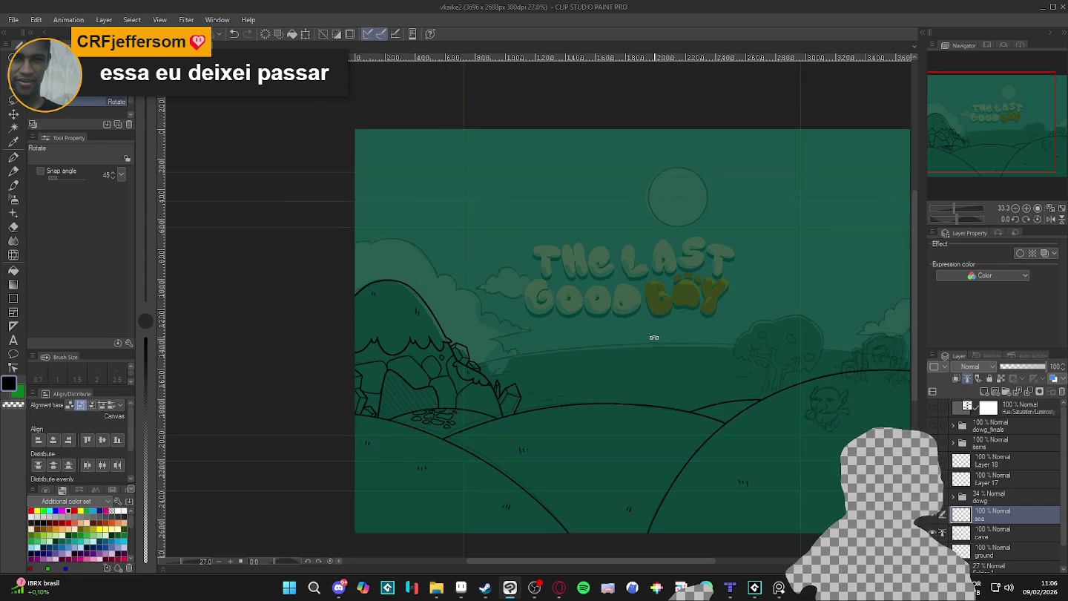
Select the sky area above the hills, then deselect it and tilt the canvas view
key(w)
click(658, 336)
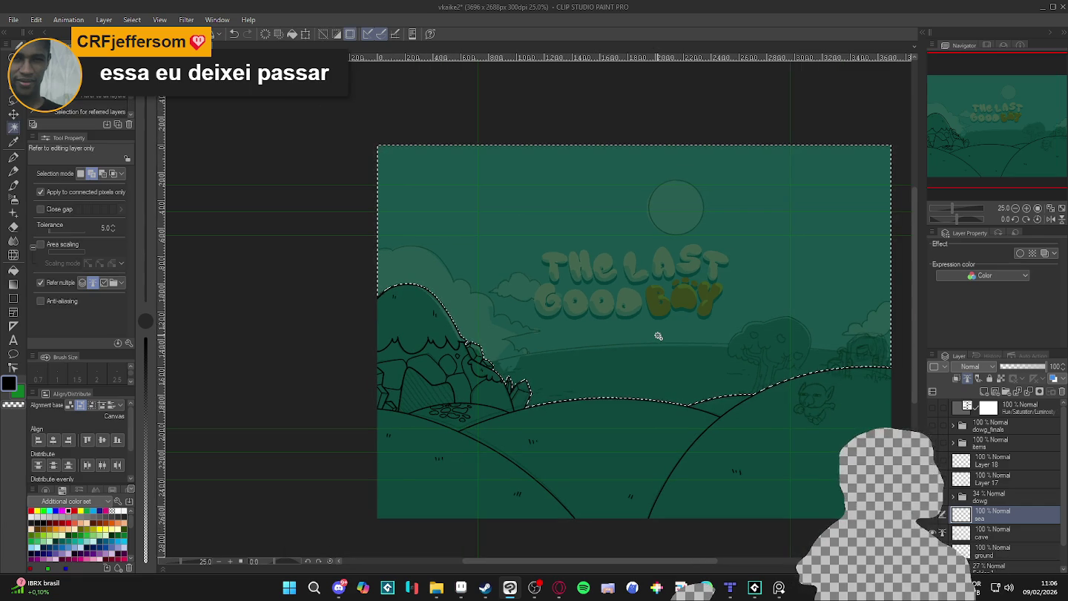
key(ctrl+d)
scroll(658, 336, up, 1)
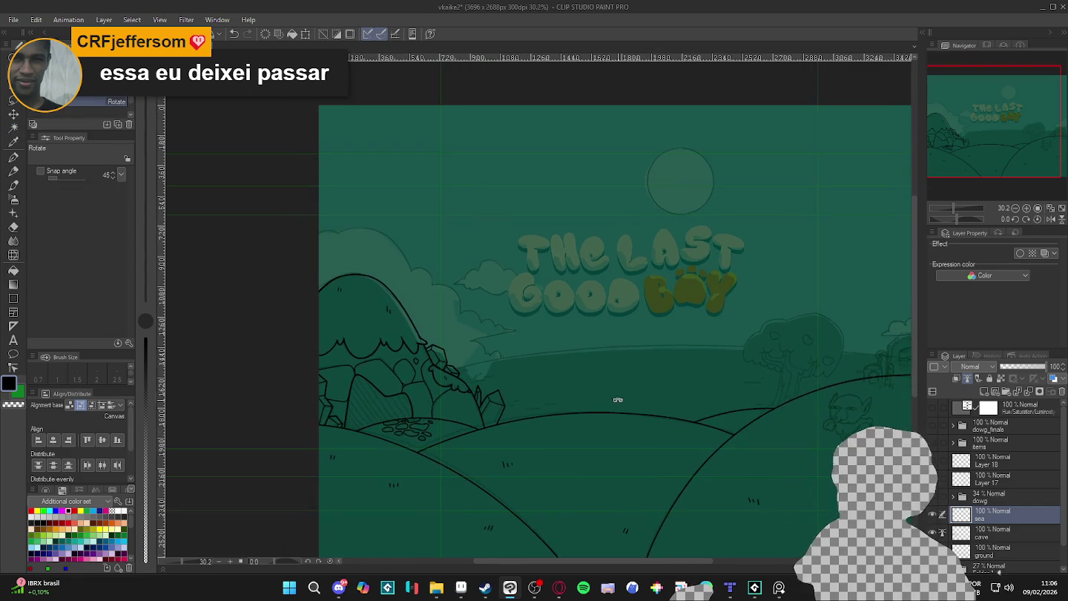
mouse_move(658, 337)
mouse_down()
mouse_move(528, 369)
mouse_move(601, 396)
mouse_up()
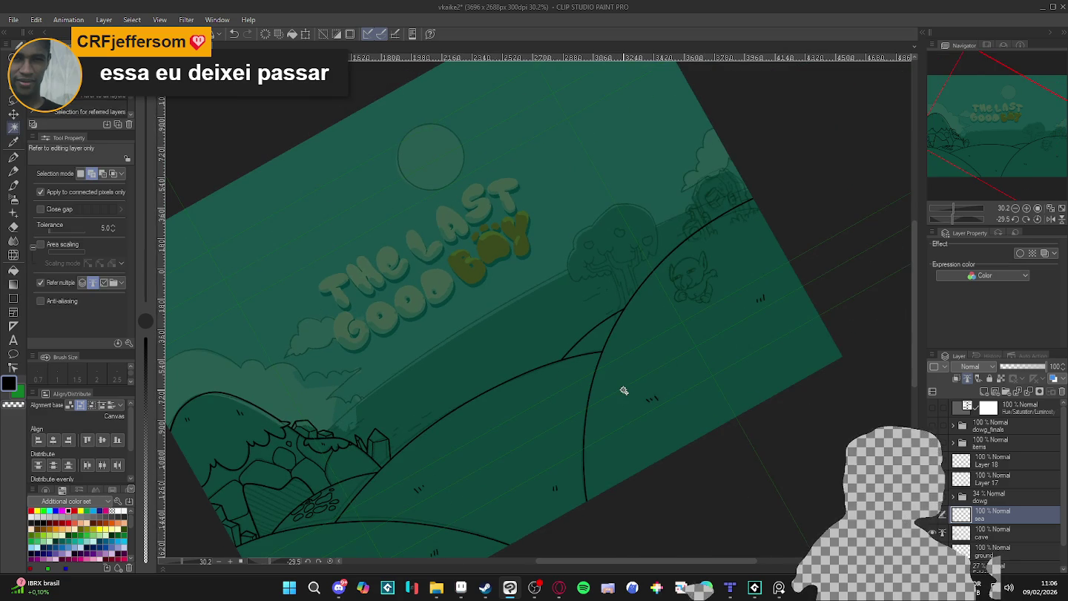
With the inking pen, try several outer curves along the right hill, undoing each attempt
key(p)
drag(668, 349, 770, 265)
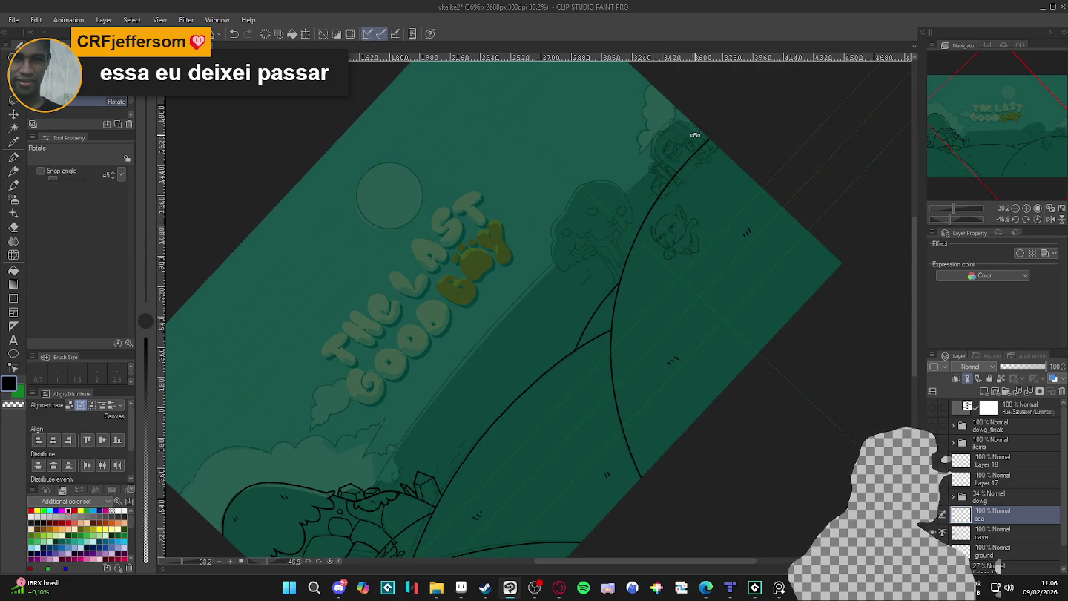
drag(705, 130, 344, 518)
key(ctrl+z)
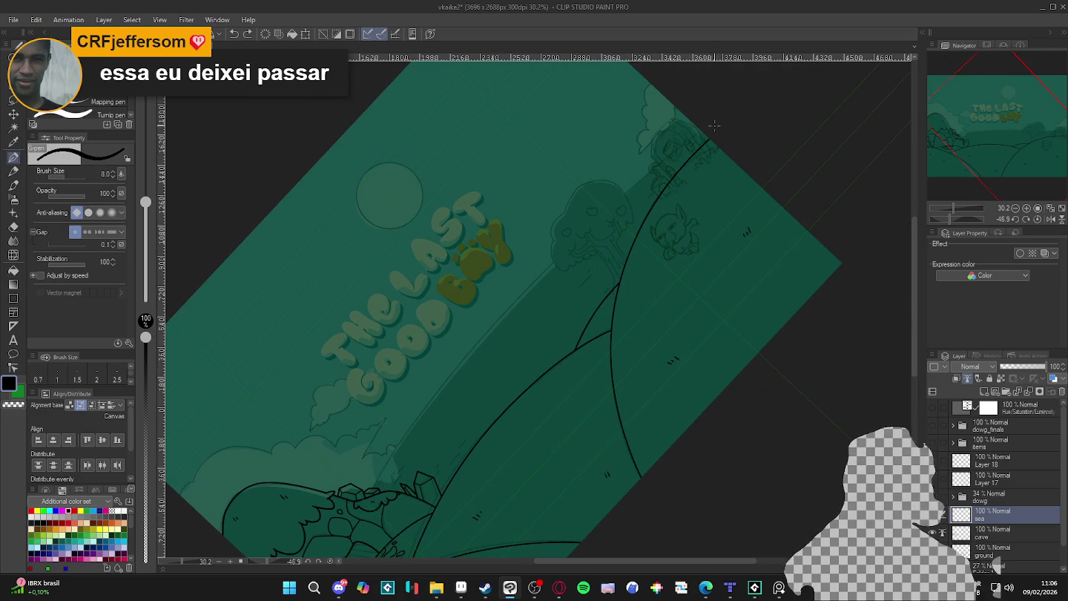
mouse_move(704, 132)
mouse_down()
mouse_move(489, 321)
mouse_move(368, 503)
mouse_move(412, 430)
mouse_move(582, 231)
mouse_move(701, 128)
mouse_up()
key(ctrl+z)
key(ctrl+z)
mouse_move(625, 184)
mouse_down()
mouse_move(437, 382)
mouse_move(370, 493)
mouse_up()
key(ctrl+z)
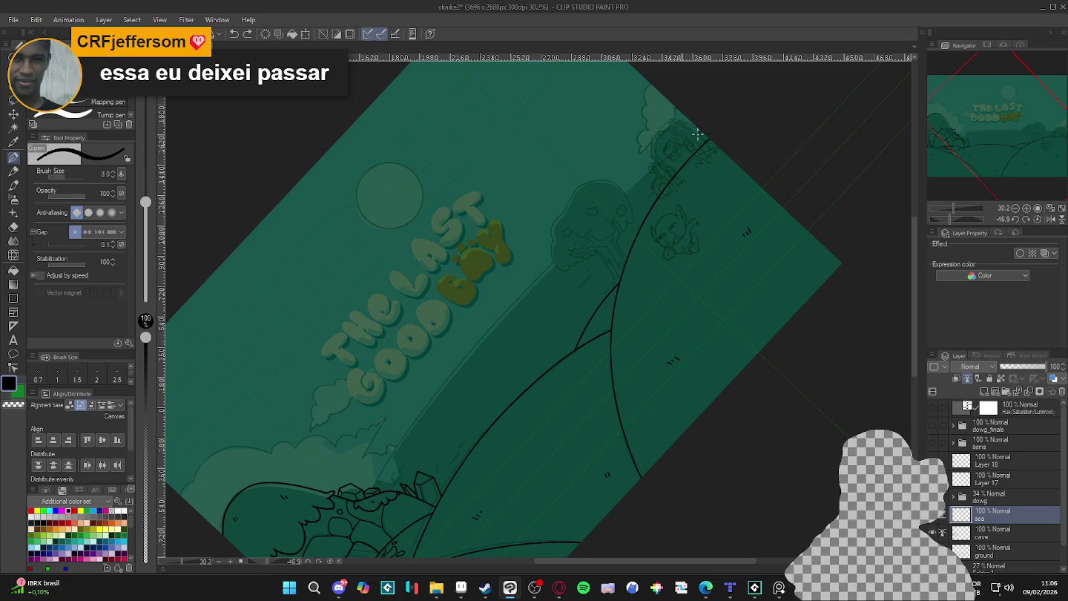
mouse_move(612, 202)
mouse_down()
mouse_move(475, 345)
mouse_move(375, 488)
mouse_up()
key(ctrl+z)
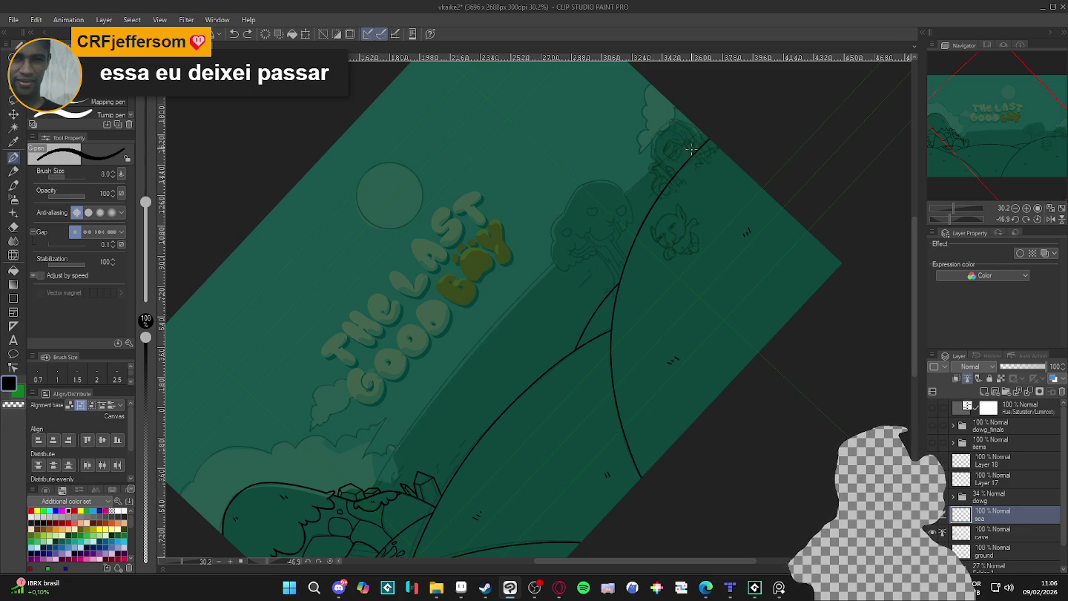
Redraw the long curve parallel to the hill, level the canvas rotation, and undo the middle line
mouse_move(644, 204)
mouse_down()
mouse_move(851, 119)
mouse_move(866, 72)
mouse_move(578, 360)
mouse_move(532, 433)
mouse_up()
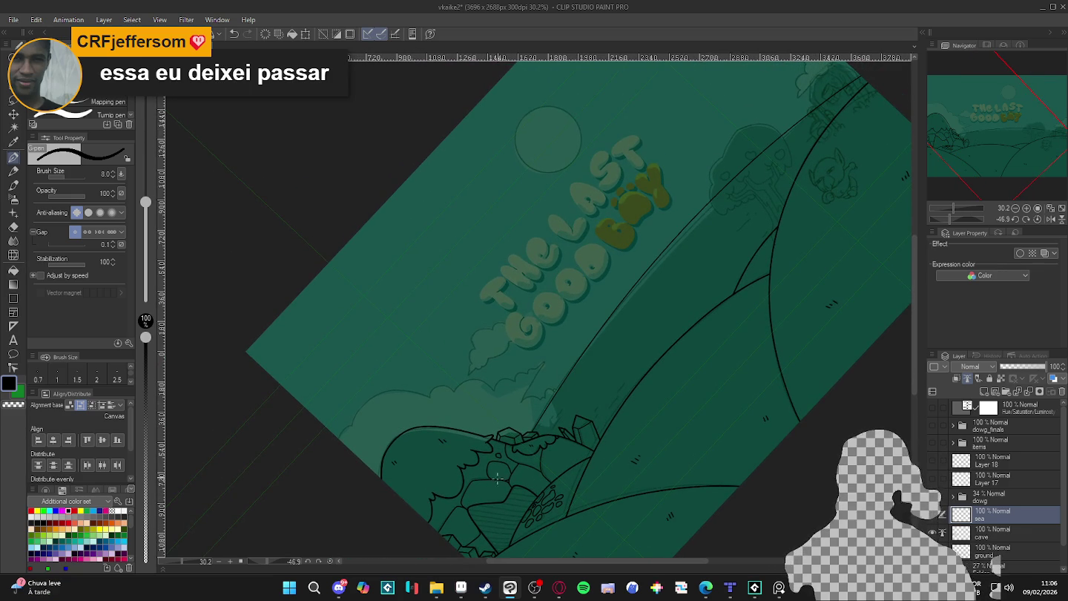
key(ctrl+z)
mouse_move(866, 71)
mouse_down()
mouse_move(701, 207)
mouse_move(528, 433)
mouse_up()
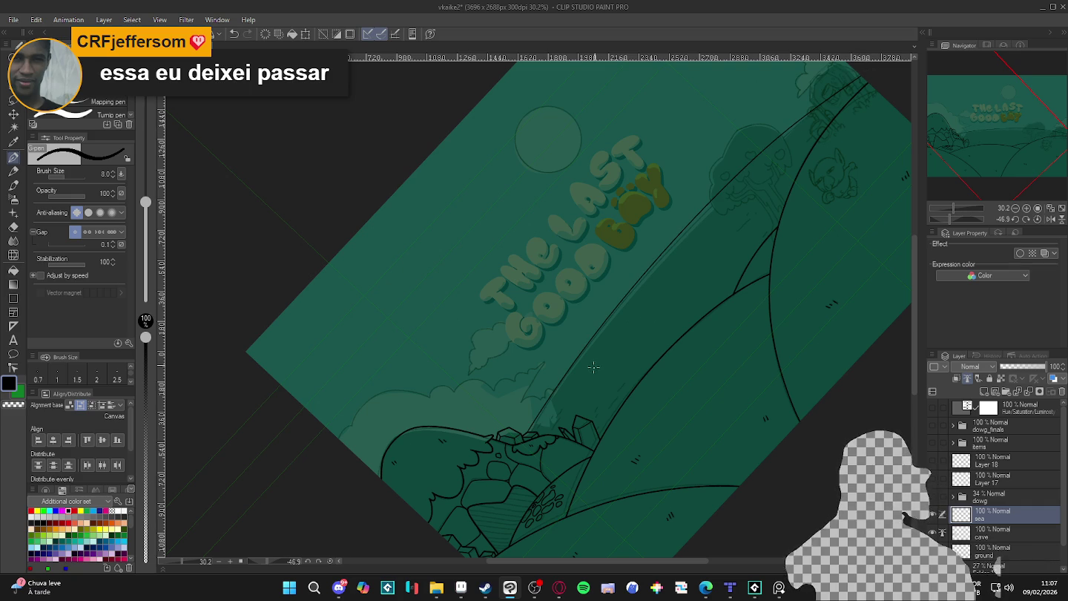
key(ctrl+@)
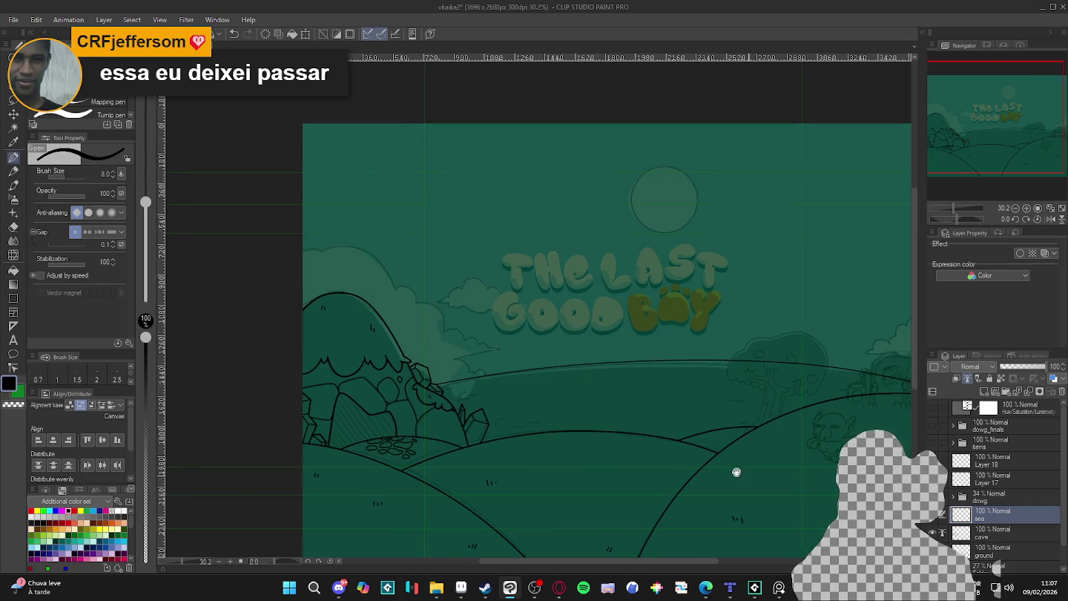
drag(758, 478, 681, 444)
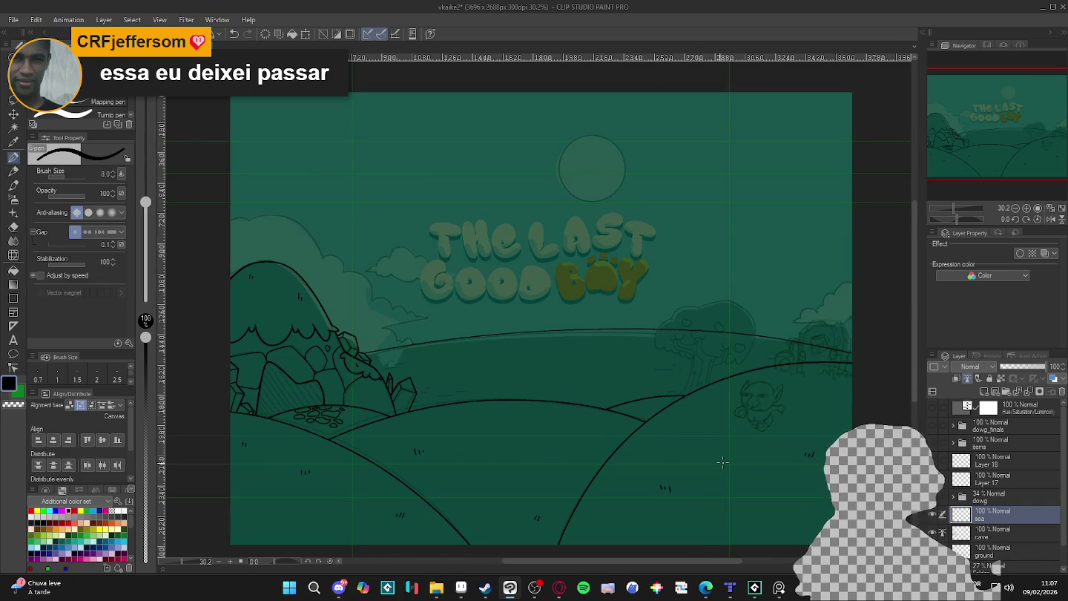
key(ctrl+z)
Turn the view back to nearly level and increase the pen size to 12
mouse_move(720, 464)
mouse_down()
mouse_move(445, 460)
mouse_move(466, 423)
mouse_move(567, 324)
mouse_move(799, 139)
mouse_up()
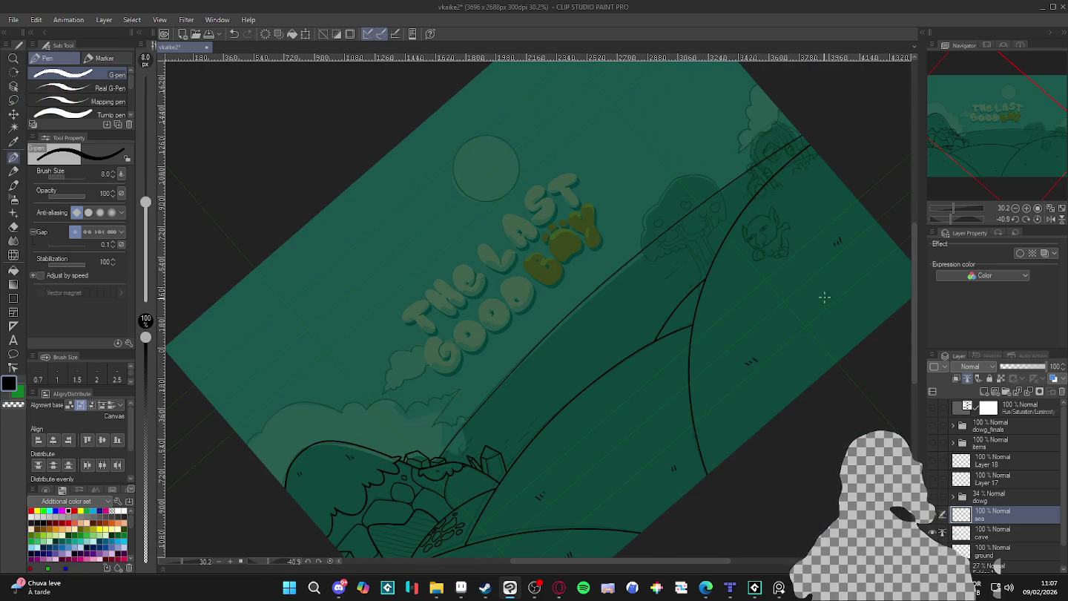
drag(899, 515, 636, 496)
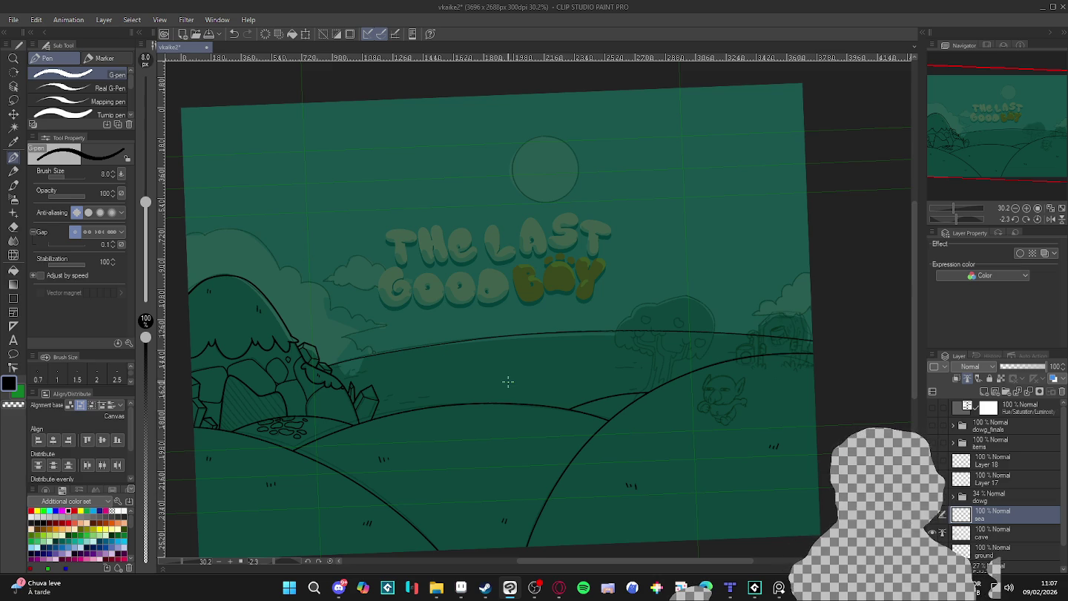
scroll(505, 382, down, 2)
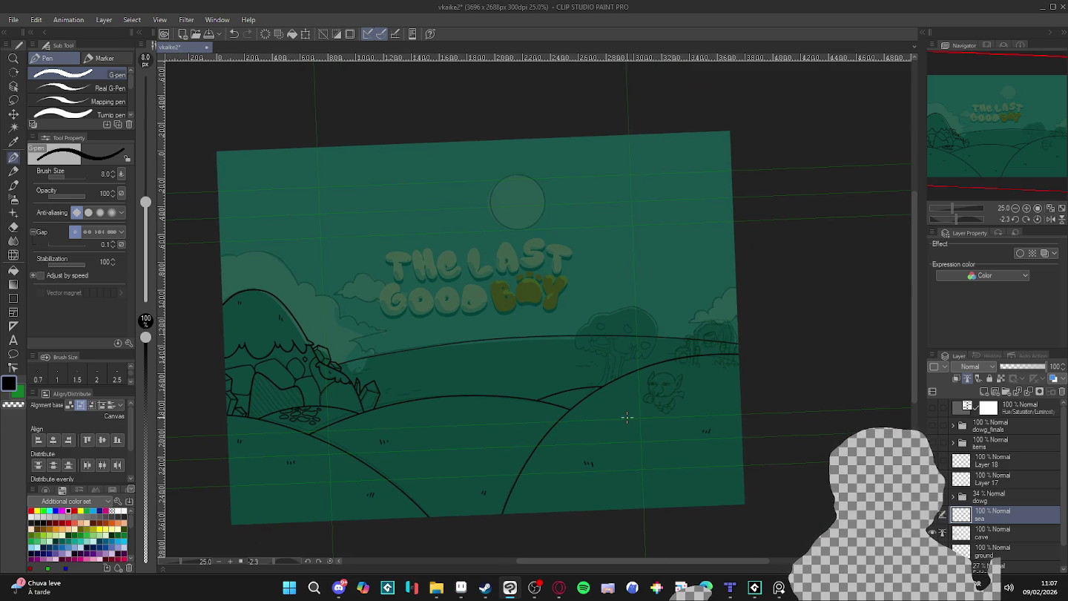
key(bracketright)
key(bracketright)
drag(591, 424, 597, 421)
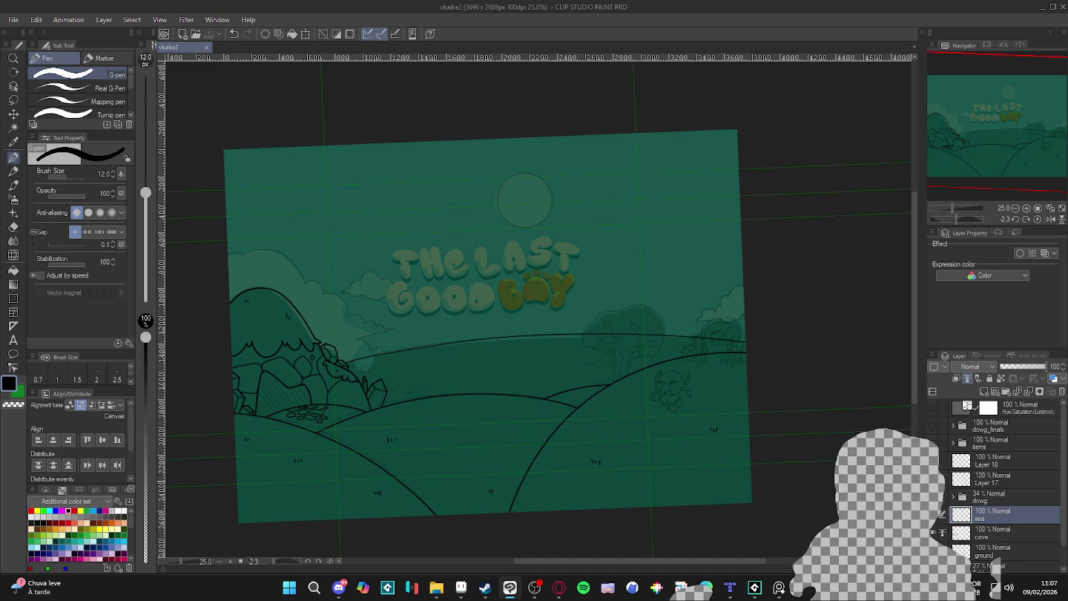
scroll(612, 374, up, 2)
scroll(613, 374, up, 2)
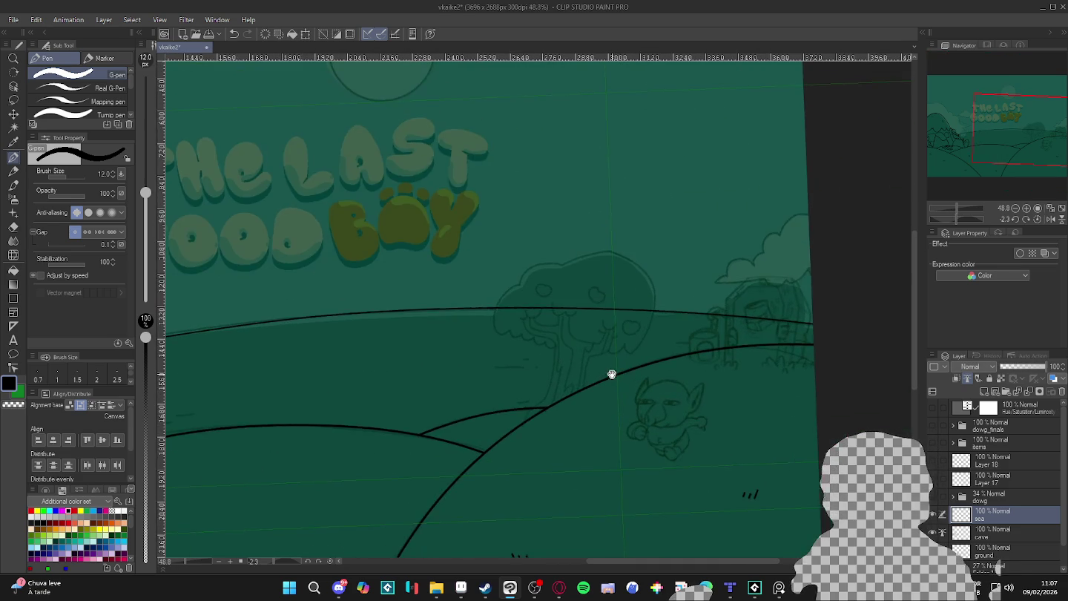
Add a new layer above the sea layer and name it 'tree'
key(ctrl+shift+n)
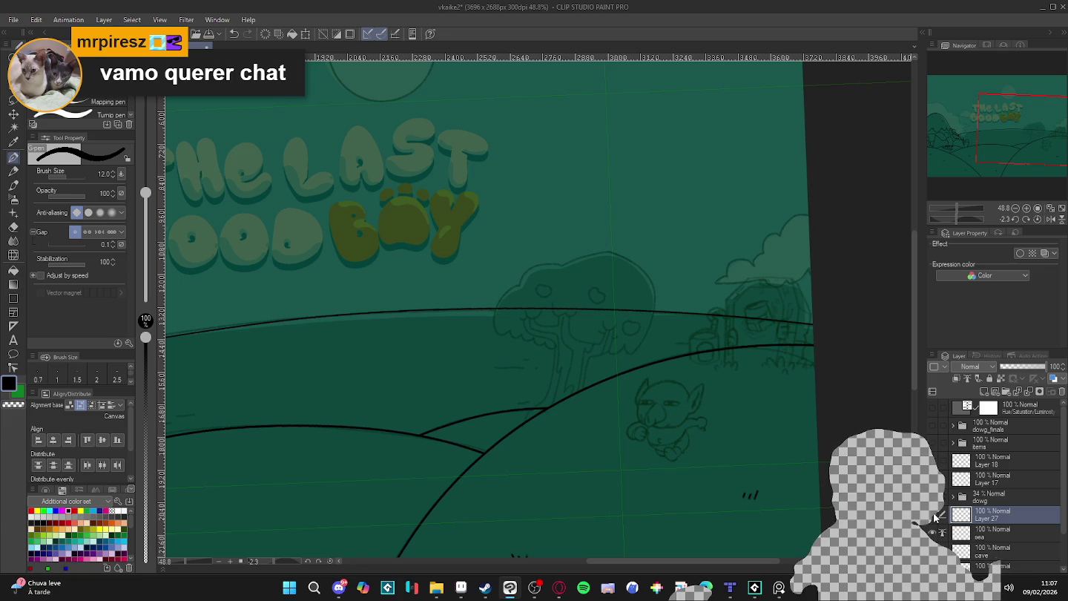
scroll(645, 353, up, 1)
scroll(580, 357, up, 1)
scroll(611, 381, up, 1)
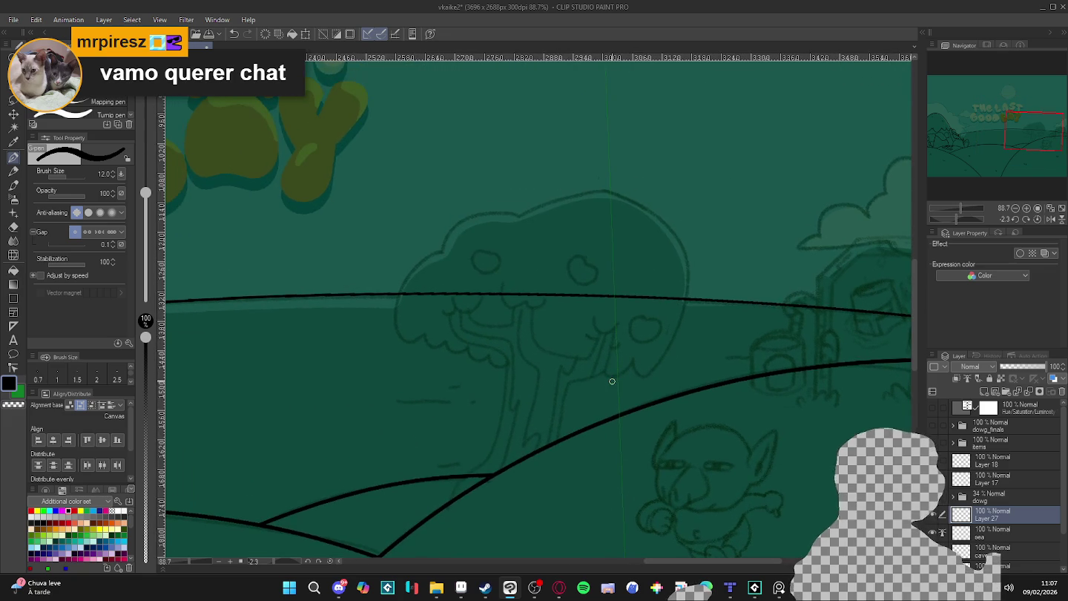
double_click(990, 517)
text(ree)
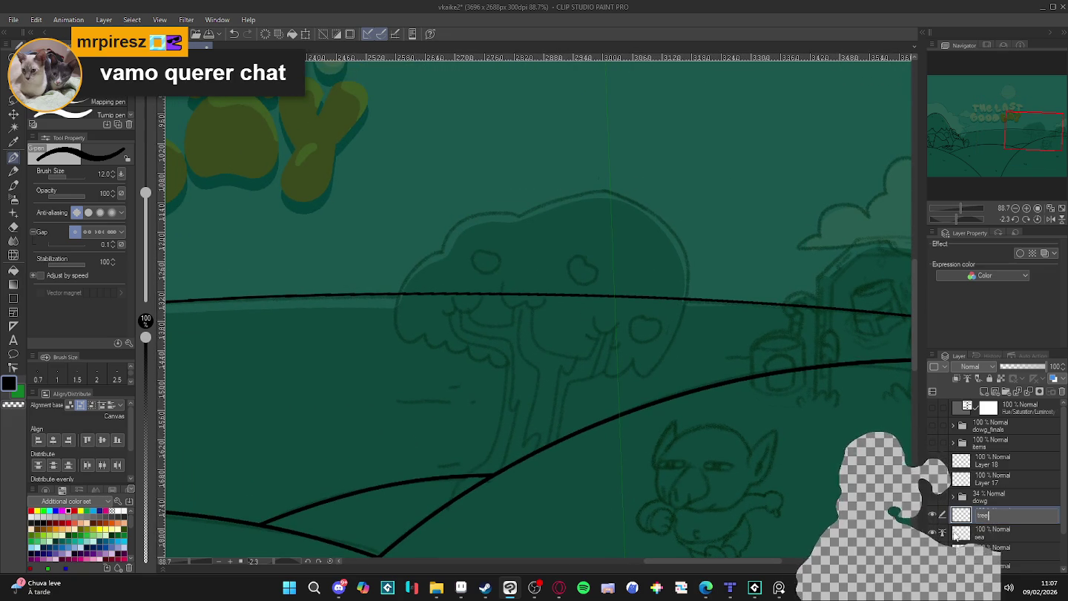
key(Return)
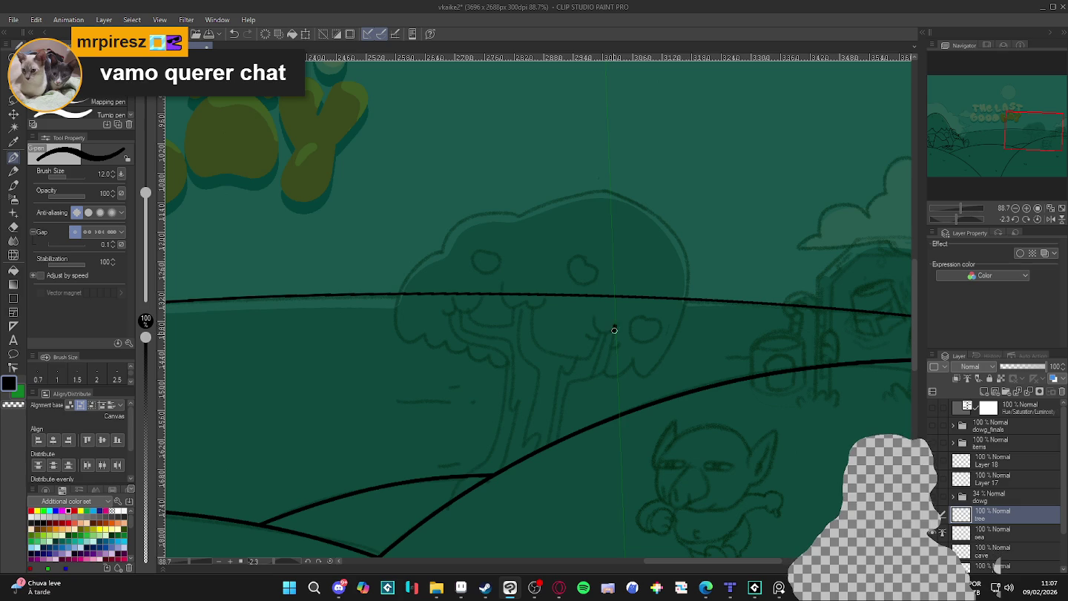
Ink the trunk sides and left branch, trim the excess, and hide the tree layer to compare
drag(571, 384, 538, 504)
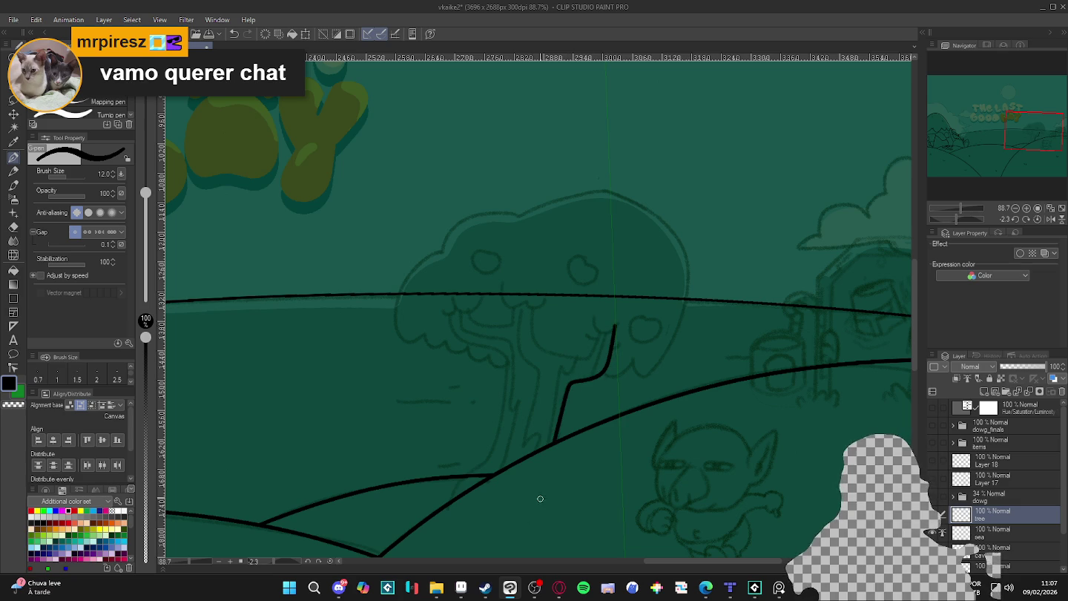
mouse_move(600, 323)
mouse_down()
mouse_move(593, 356)
mouse_move(563, 360)
mouse_move(535, 345)
mouse_move(532, 295)
mouse_move(512, 322)
mouse_move(487, 323)
mouse_move(469, 299)
mouse_move(458, 334)
mouse_move(504, 357)
mouse_move(506, 389)
mouse_move(491, 451)
mouse_move(461, 475)
mouse_up()
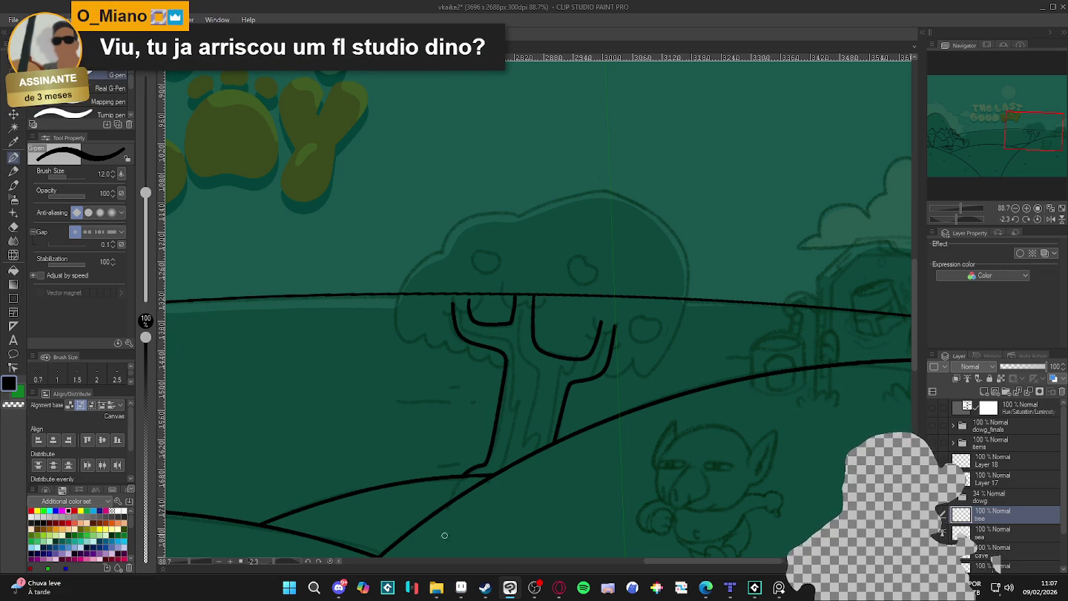
drag(582, 505, 660, 408)
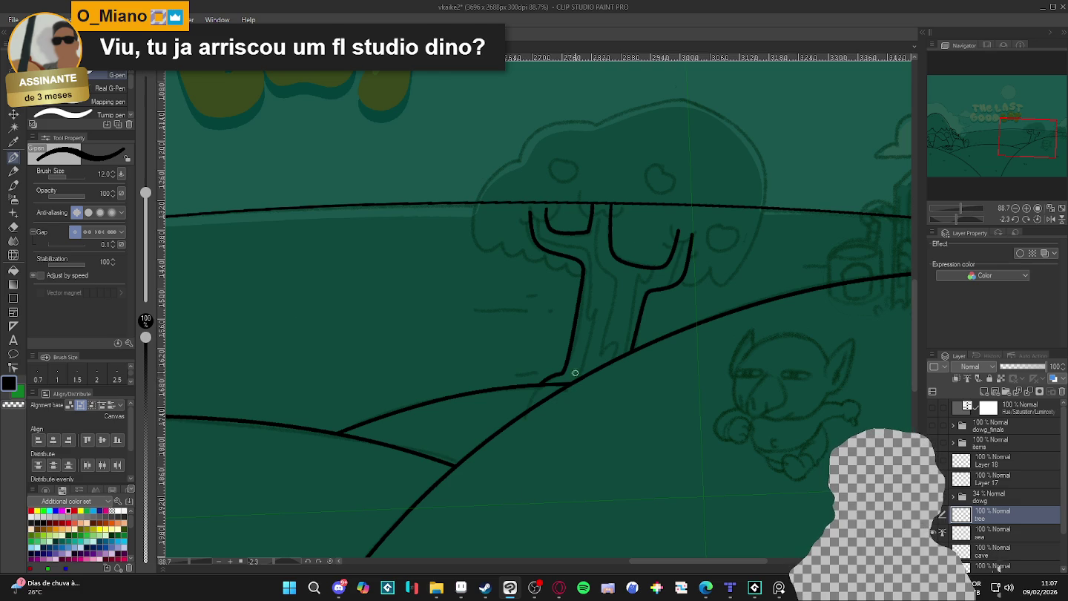
key(ctrl+z)
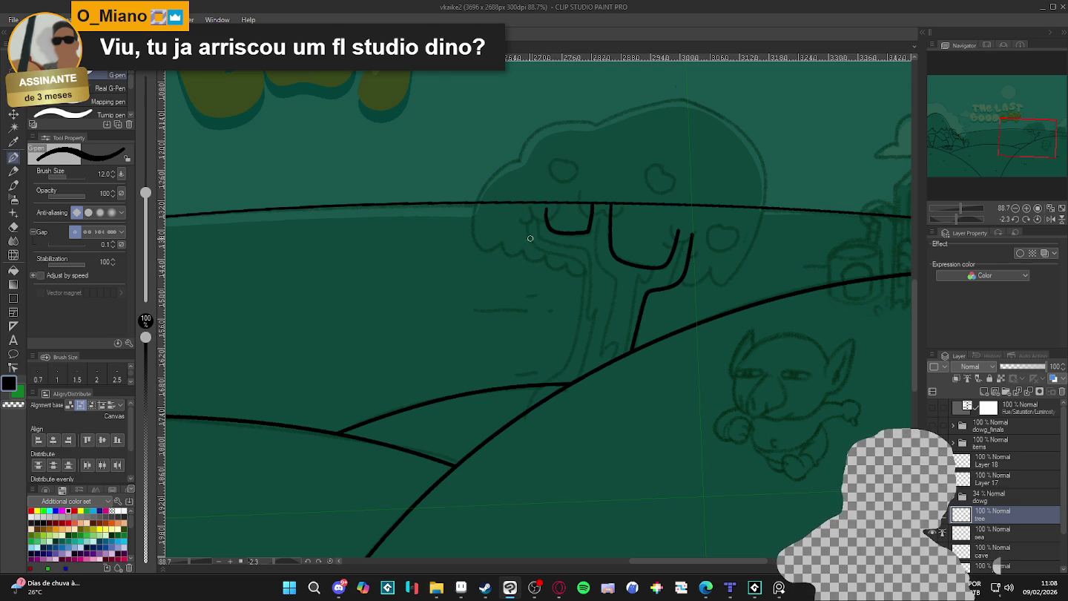
mouse_move(536, 246)
mouse_down()
mouse_move(577, 260)
mouse_move(556, 380)
mouse_move(519, 433)
mouse_move(537, 404)
mouse_up()
key(e)
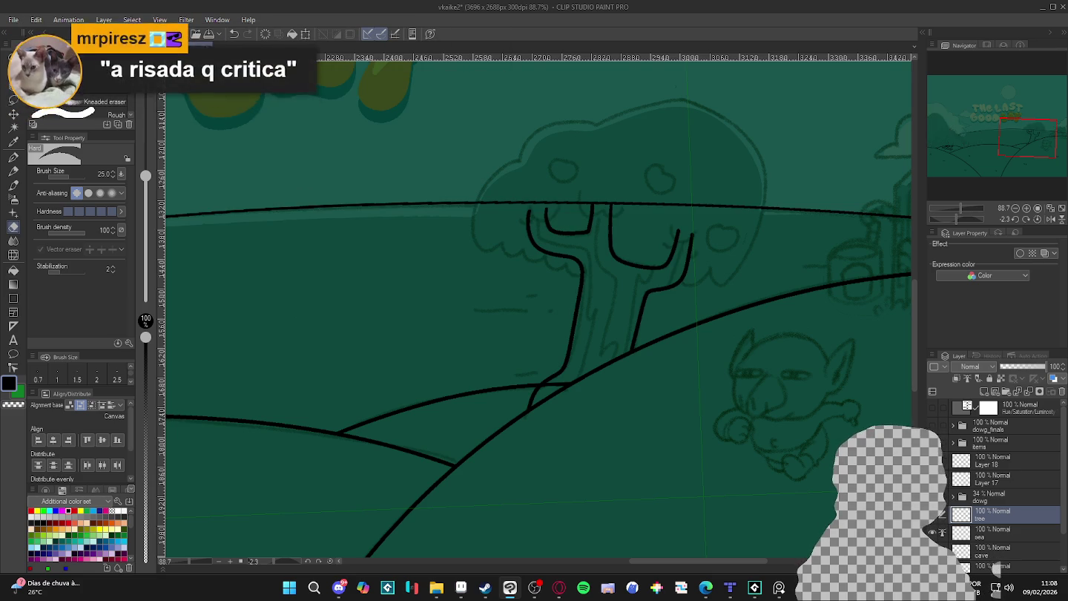
click(978, 569)
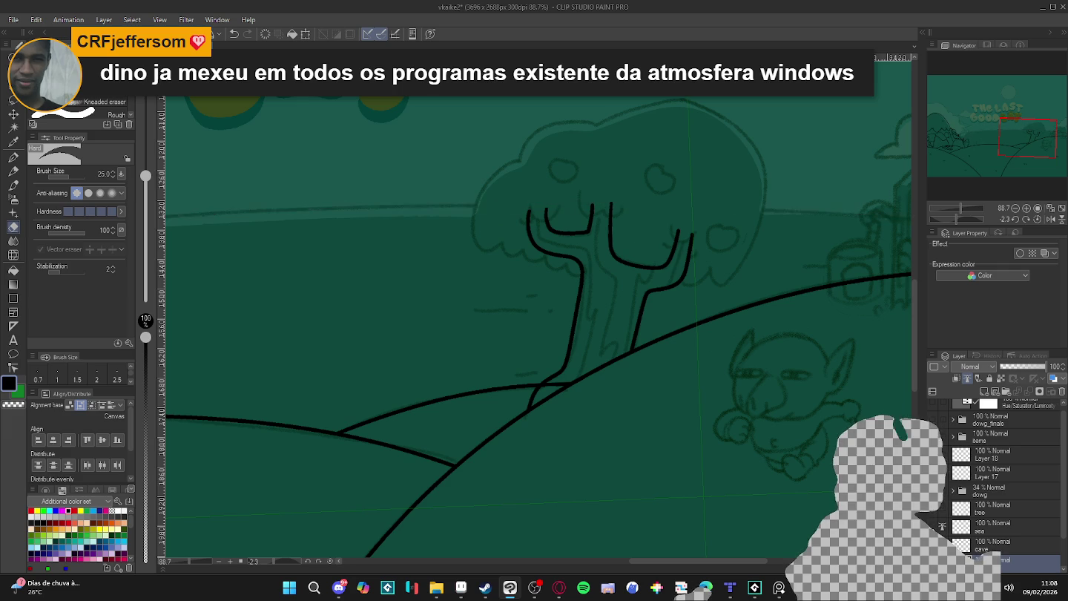
click(935, 509)
Show and activate the tree layer, then add short leafy strokes on the right branch
click(934, 512)
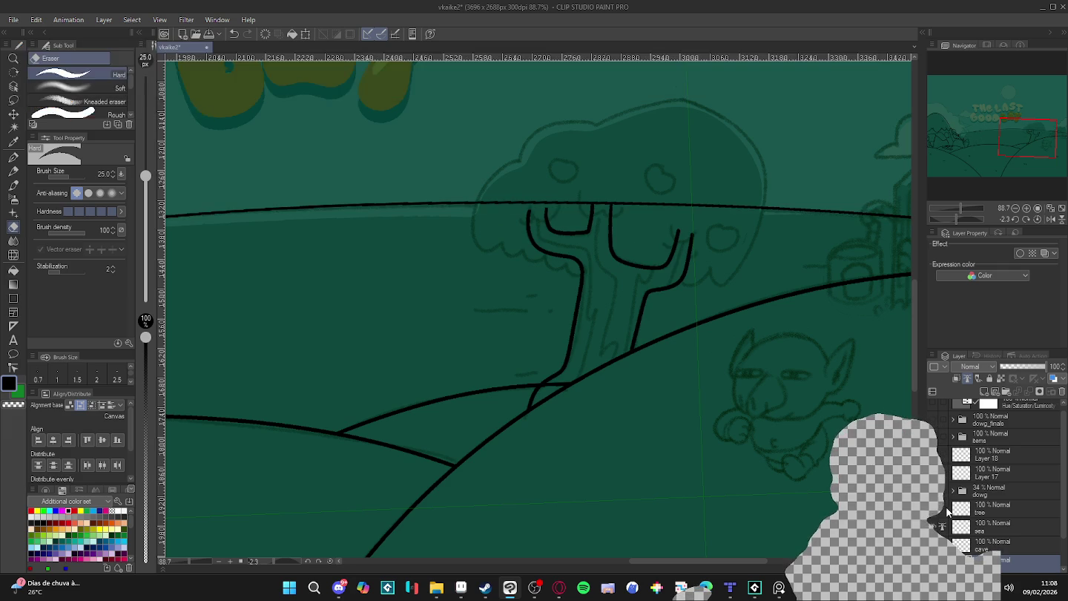
click(994, 509)
mouse_move(737, 274)
mouse_down()
mouse_move(670, 345)
mouse_move(687, 393)
mouse_up()
key(p)
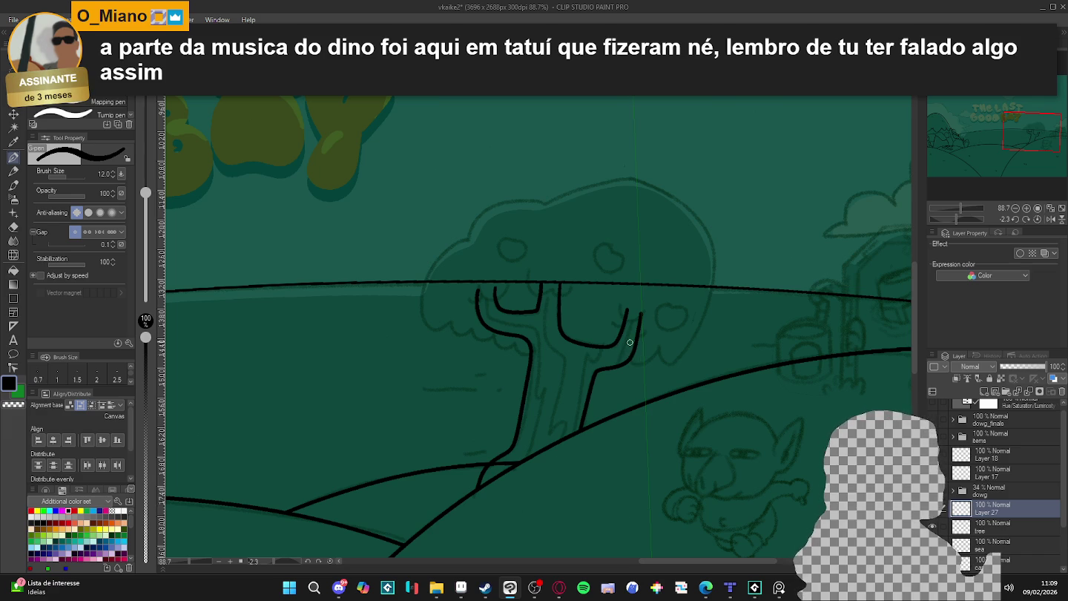
drag(655, 343, 681, 355)
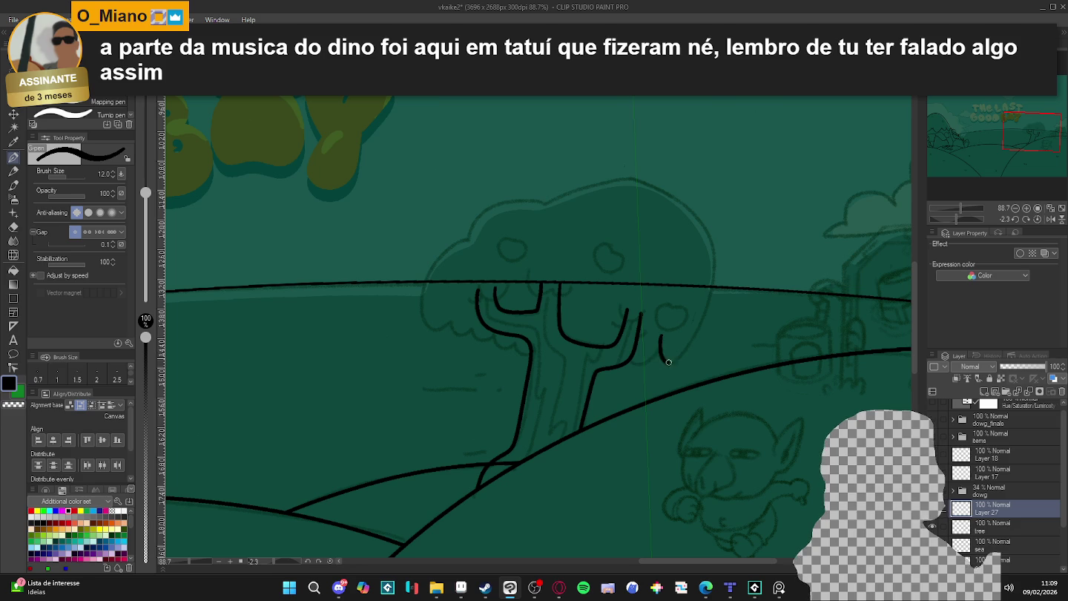
drag(645, 362, 662, 345)
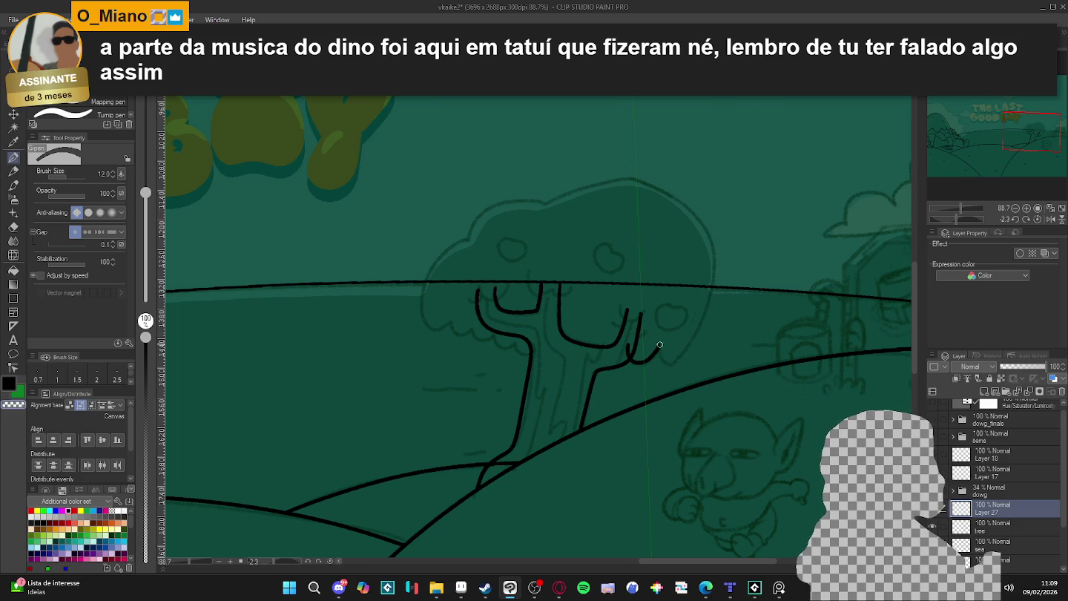
drag(656, 348, 664, 361)
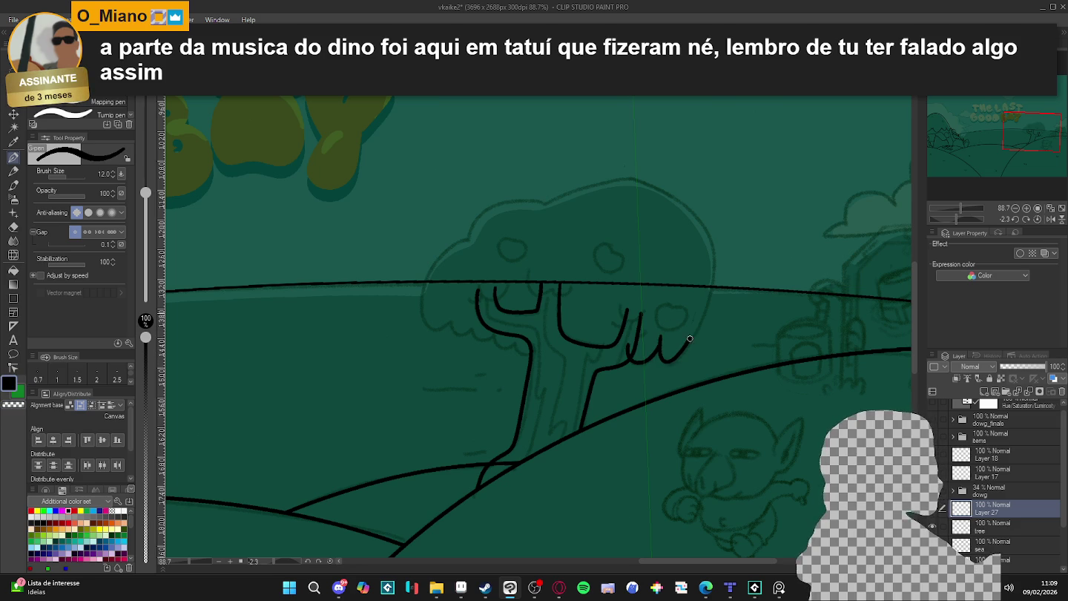
Outline the canopy's top and left side, adding scalloped bumps along its underside
mouse_move(710, 266)
mouse_down()
mouse_move(525, 197)
mouse_move(475, 224)
mouse_up()
mouse_move(443, 256)
mouse_down()
mouse_move(420, 316)
mouse_move(462, 344)
mouse_up()
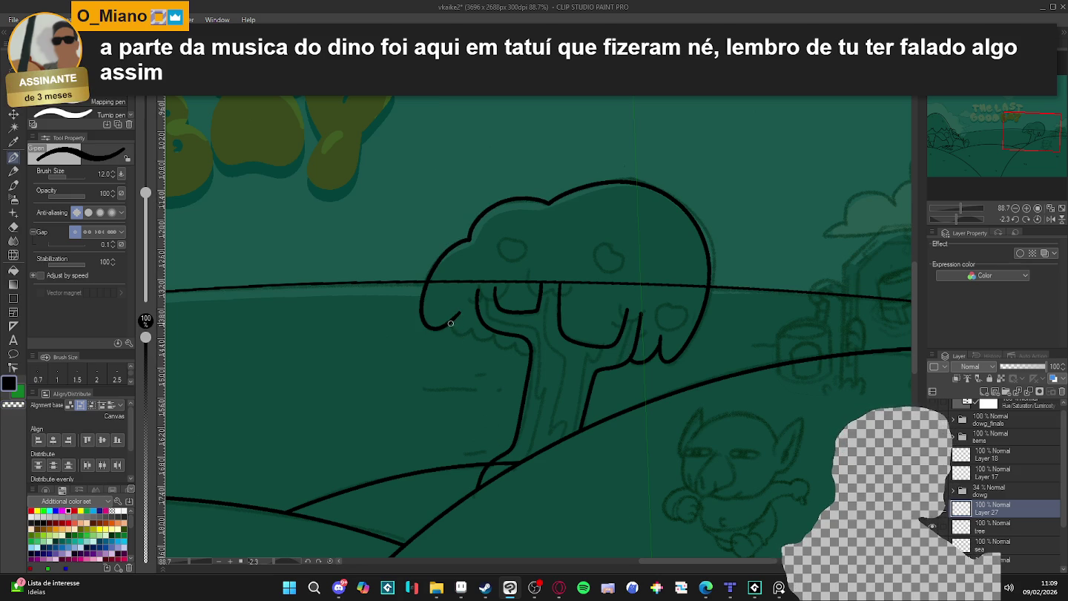
drag(451, 327, 478, 338)
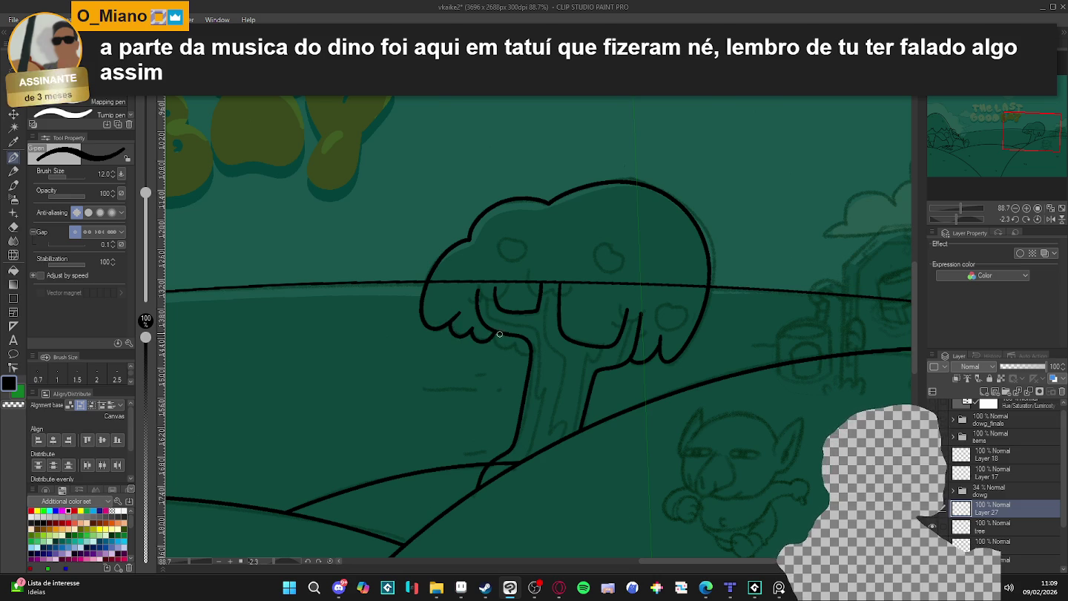
drag(494, 335, 501, 344)
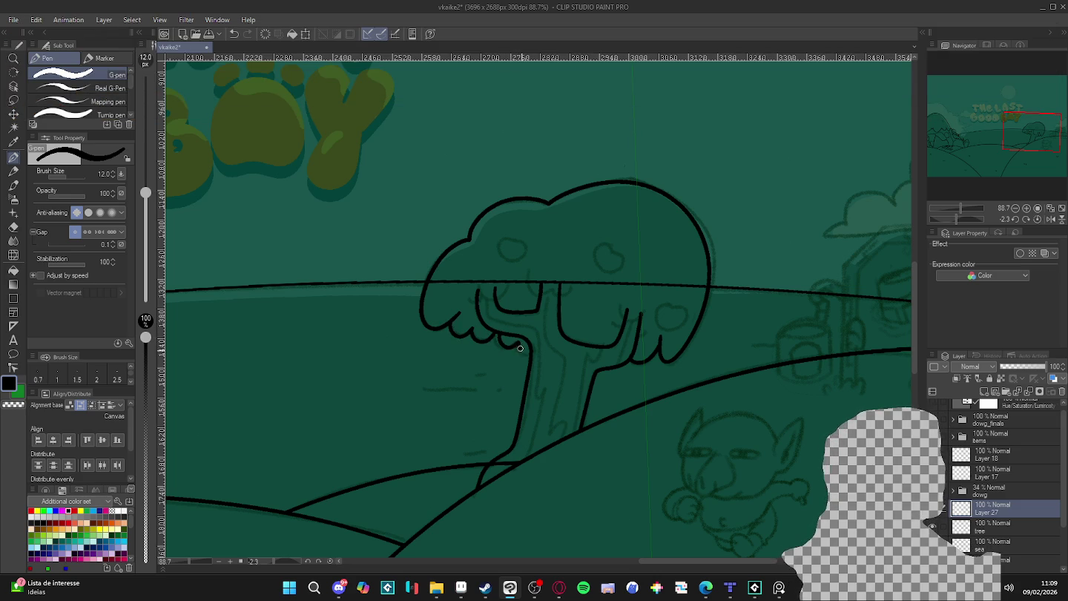